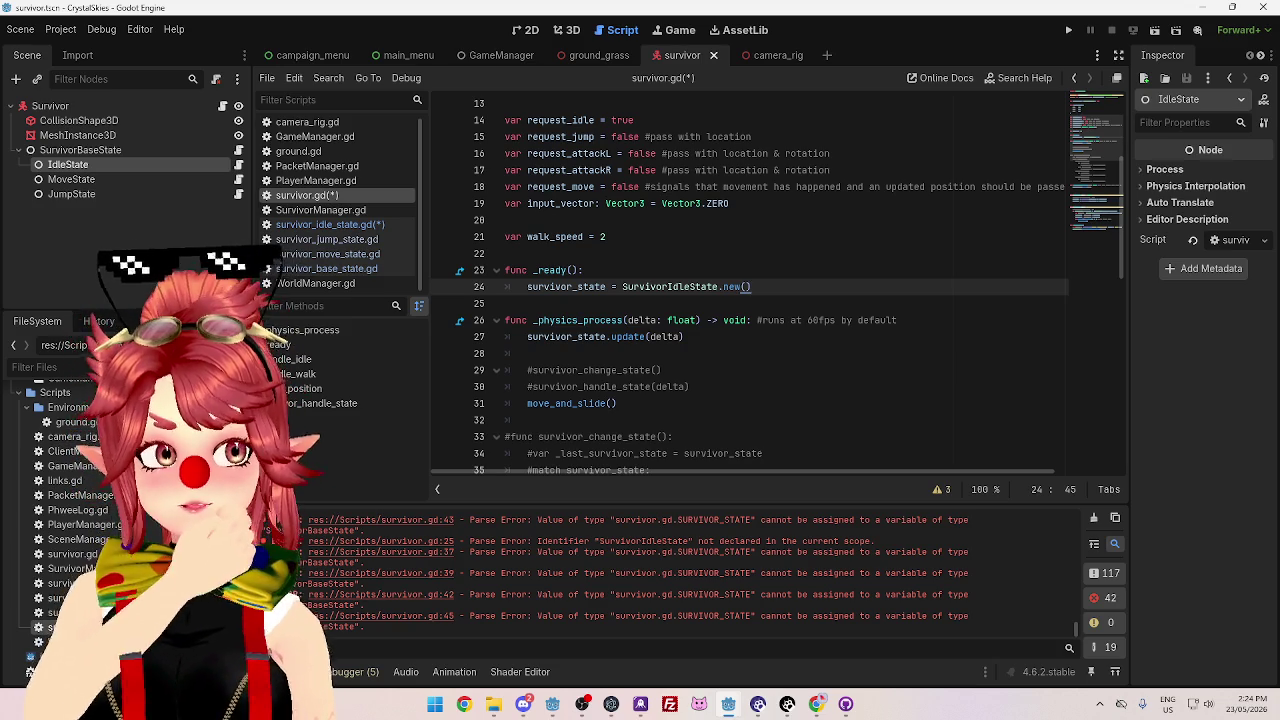
- Review survivor_idle_state.gd, then return to survivor.gd and look over its enum
left_click(331, 224)
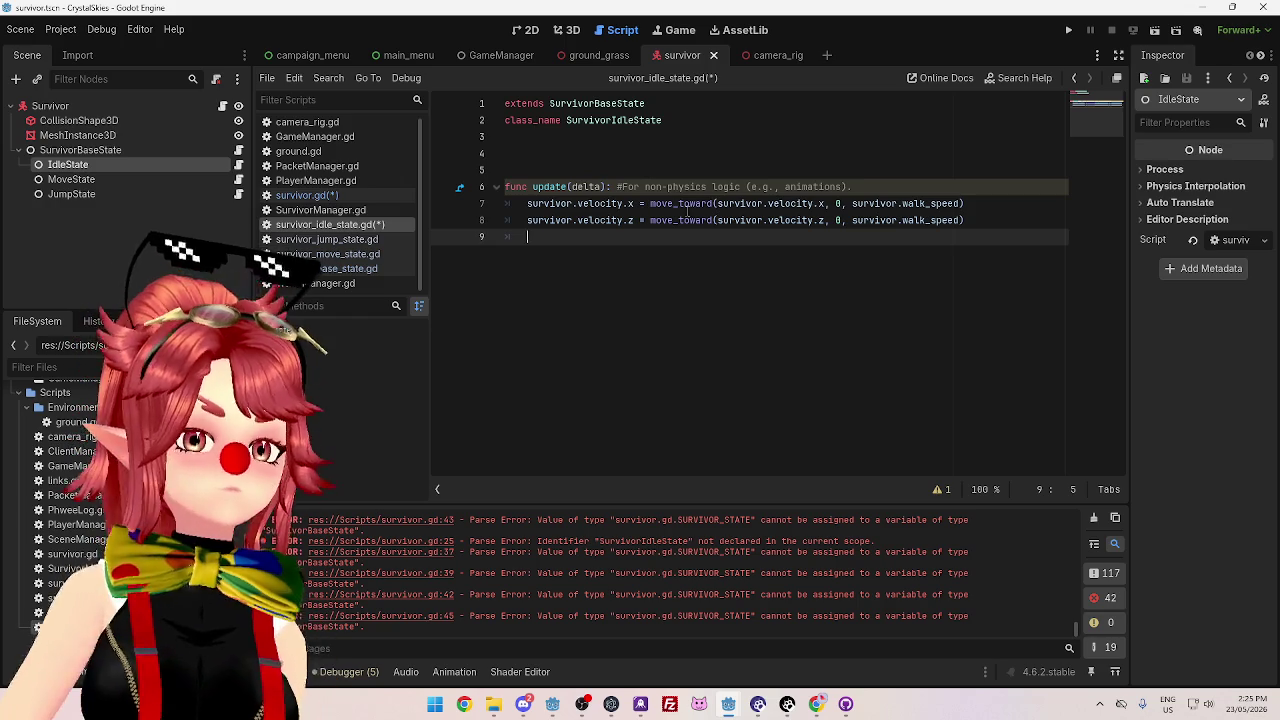
left_click(349, 199)
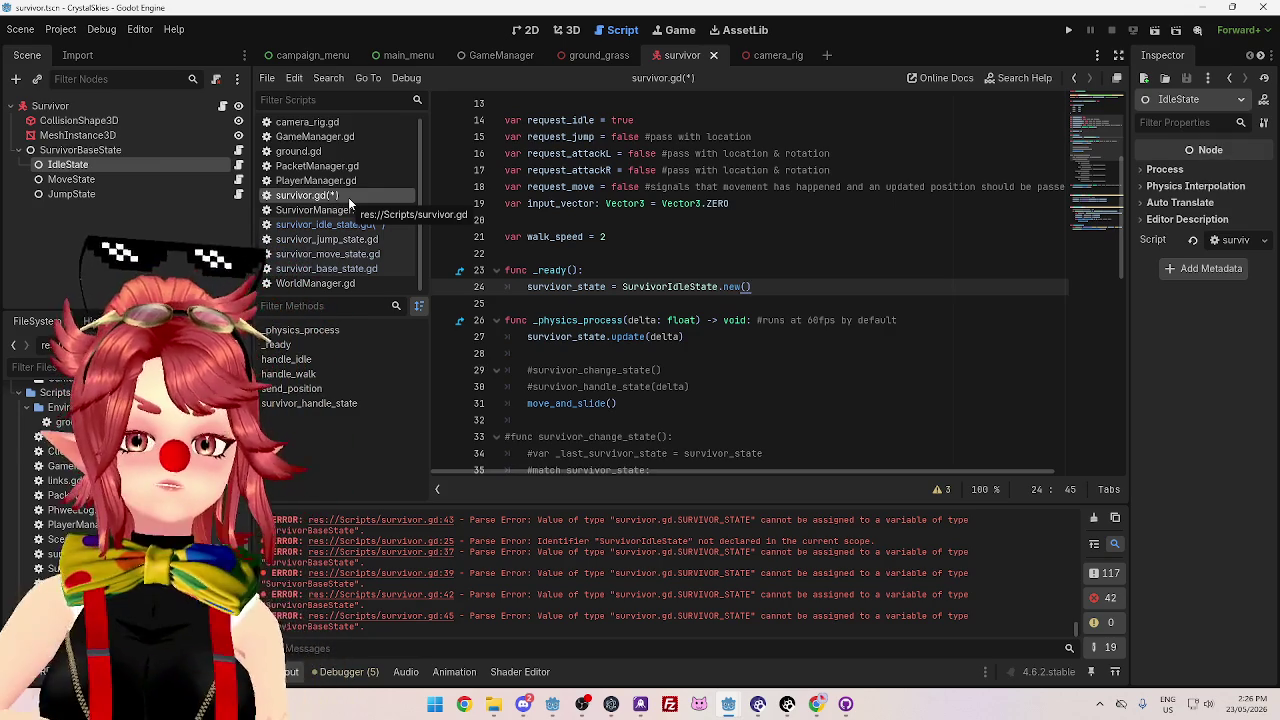
scroll(600, 280, "up", 3)
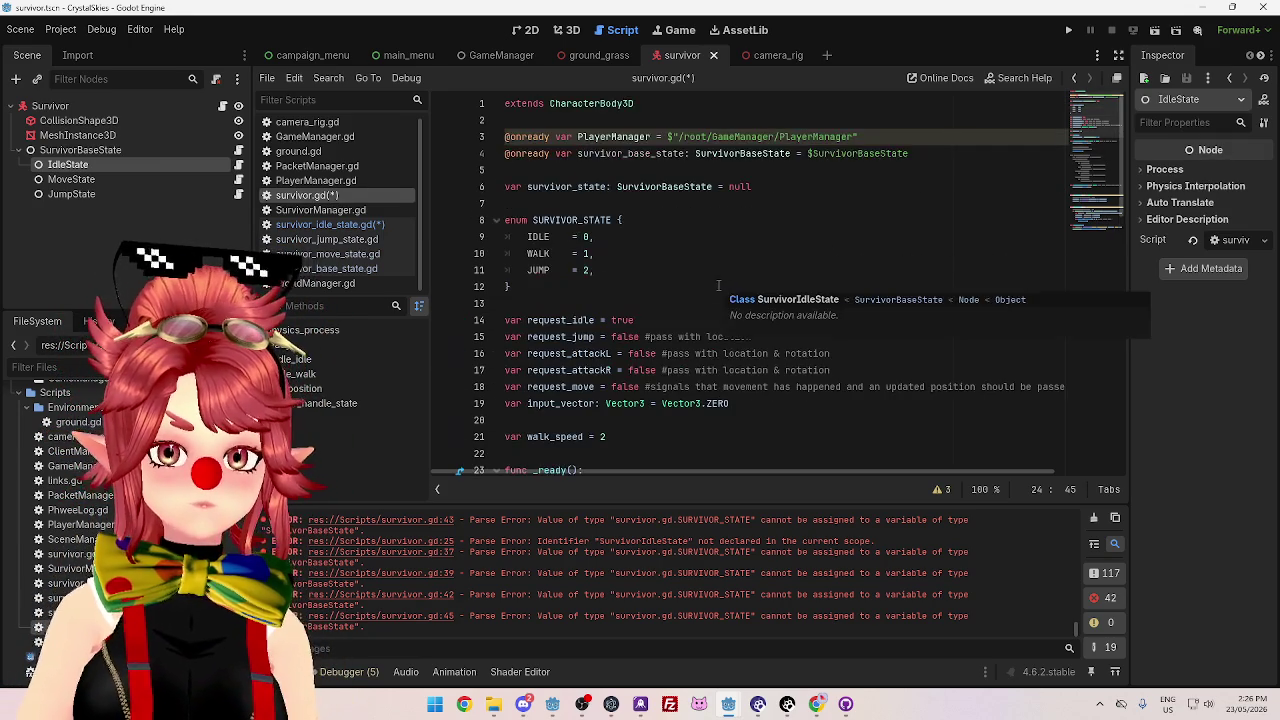
scroll(570, 225, "down", 1)
scroll(578, 212, "up", 1)
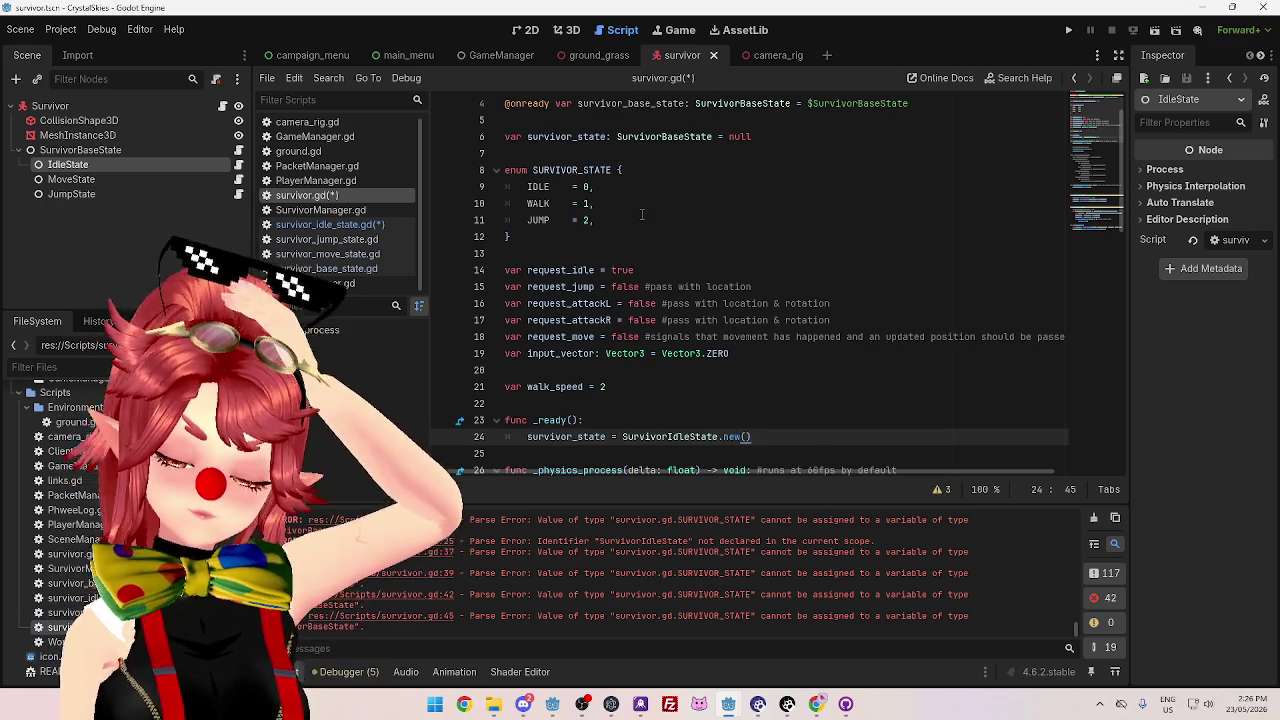
- Add an empty indented line after the SurvivorIdleState.new() assignment in _ready
scroll(638, 241, "down", 12)
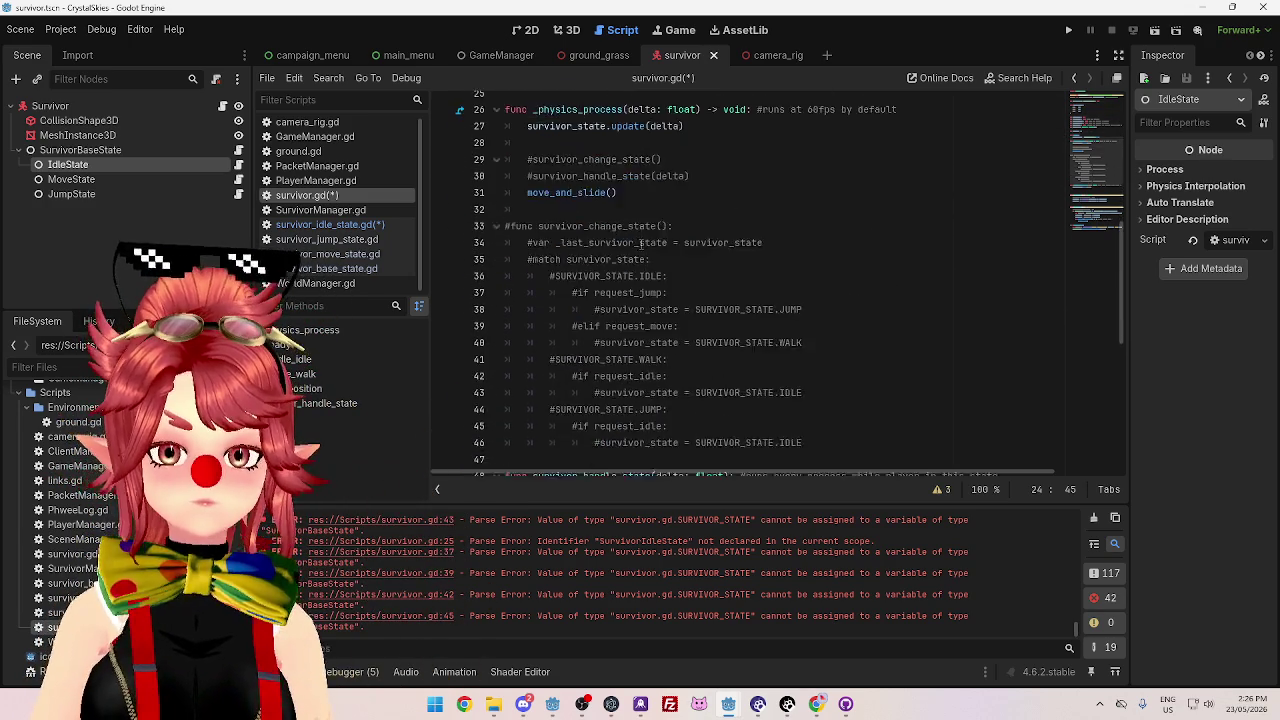
scroll(641, 243, "down", 3)
scroll(638, 245, "up", 14)
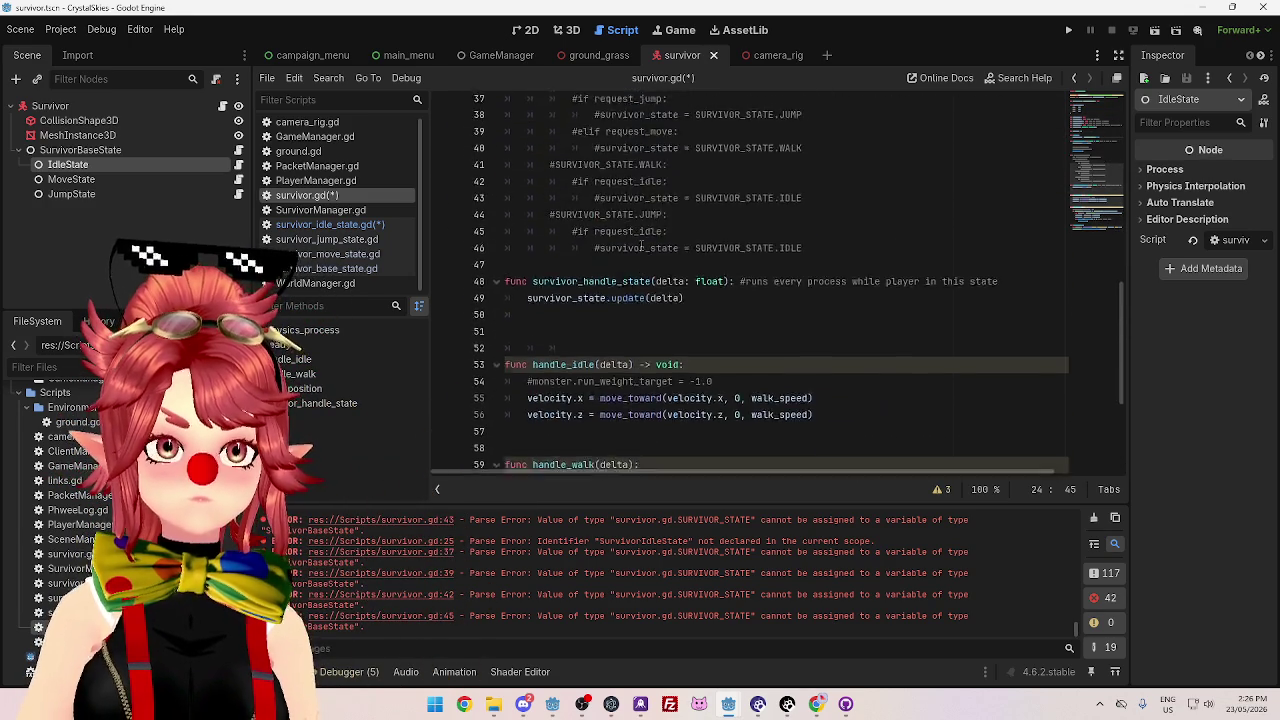
scroll(634, 247, "up", 2)
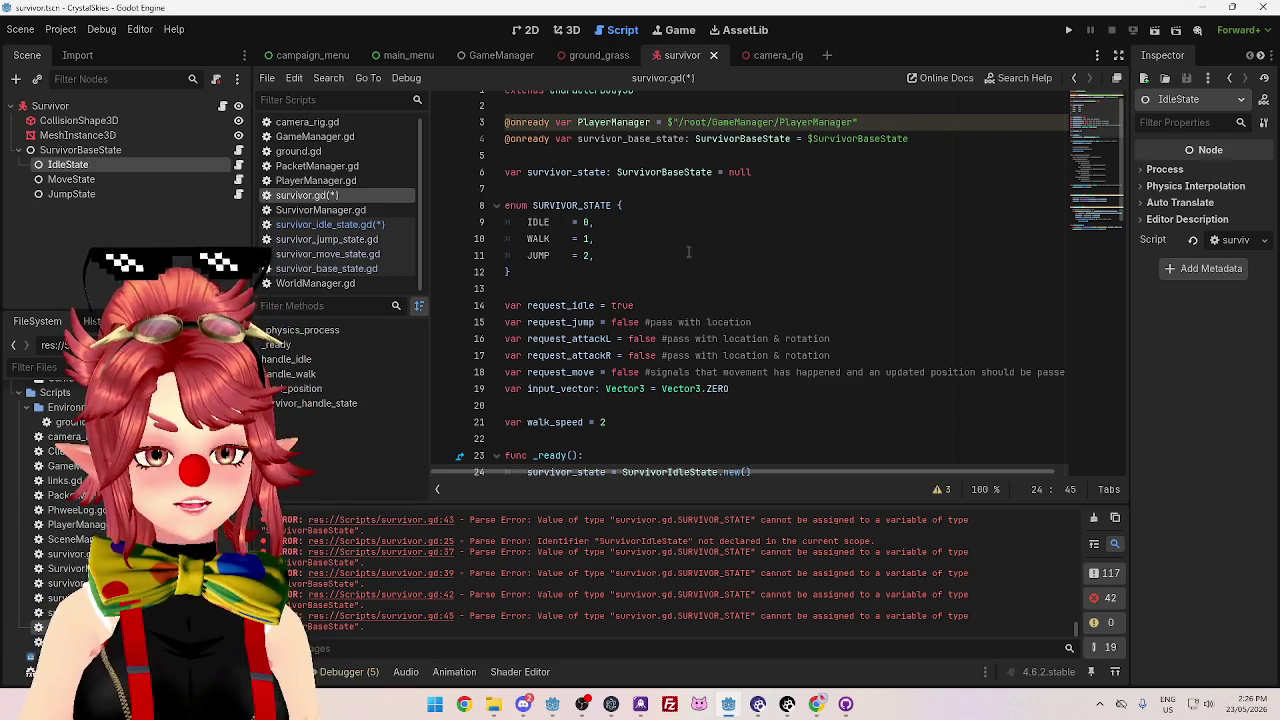
scroll(718, 264, "down", 1)
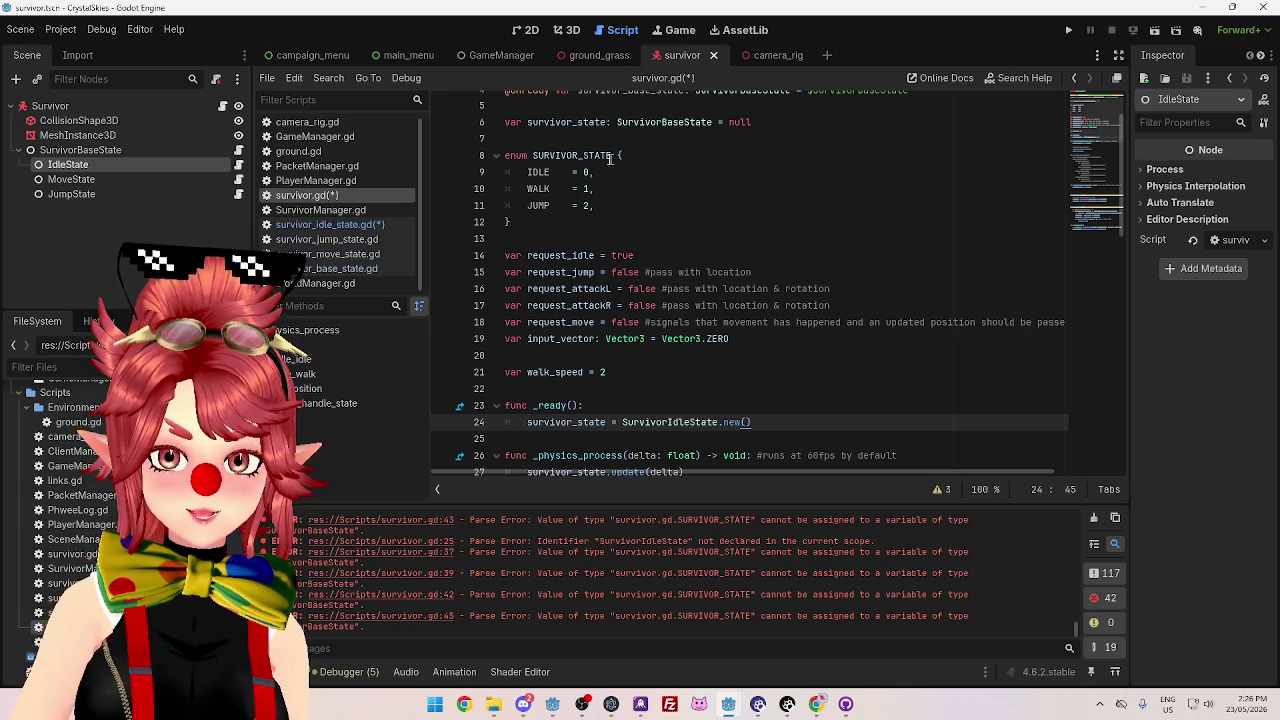
scroll(600, 160, "up", 1)
scroll(590, 157, "down", 1)
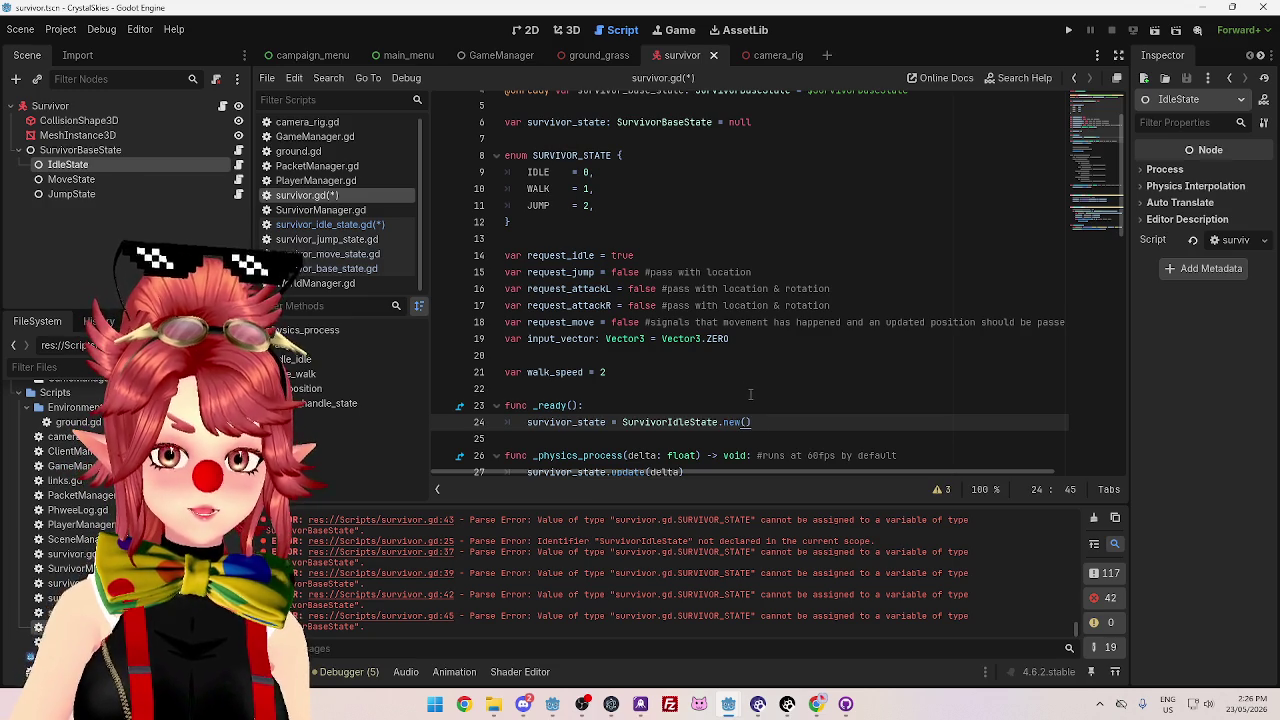
key("Return")
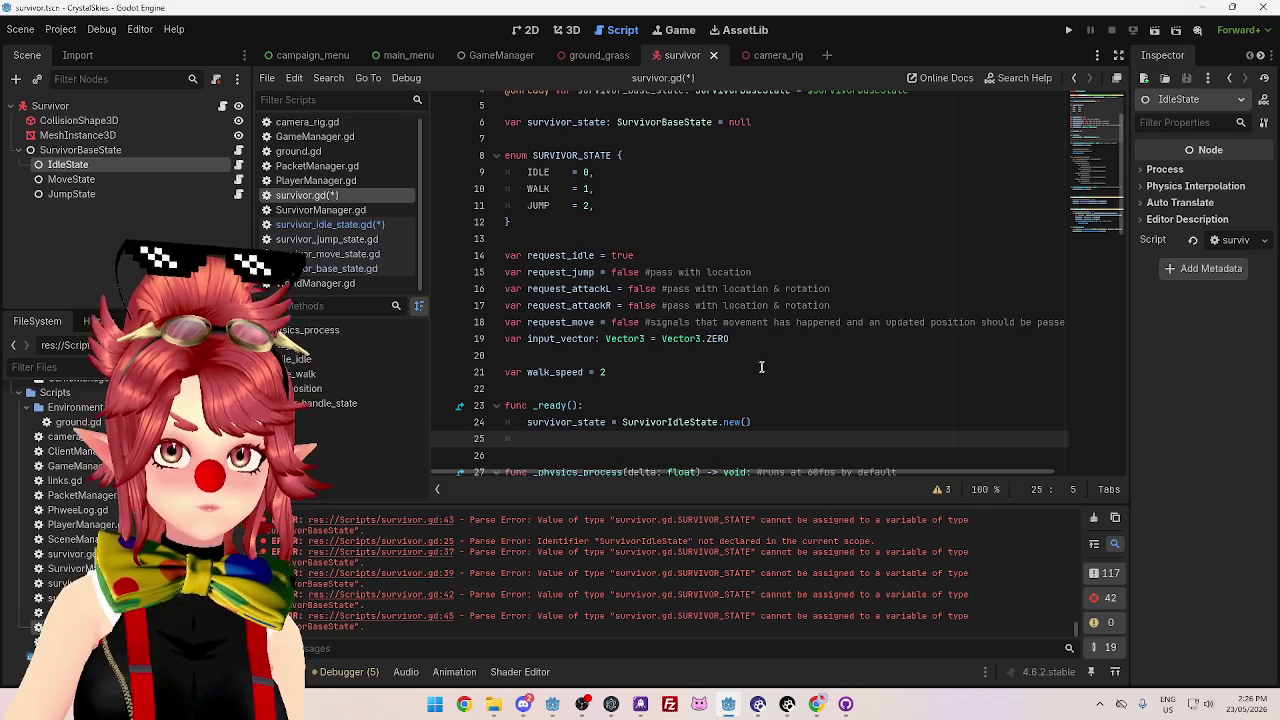
left_click(640, 139)
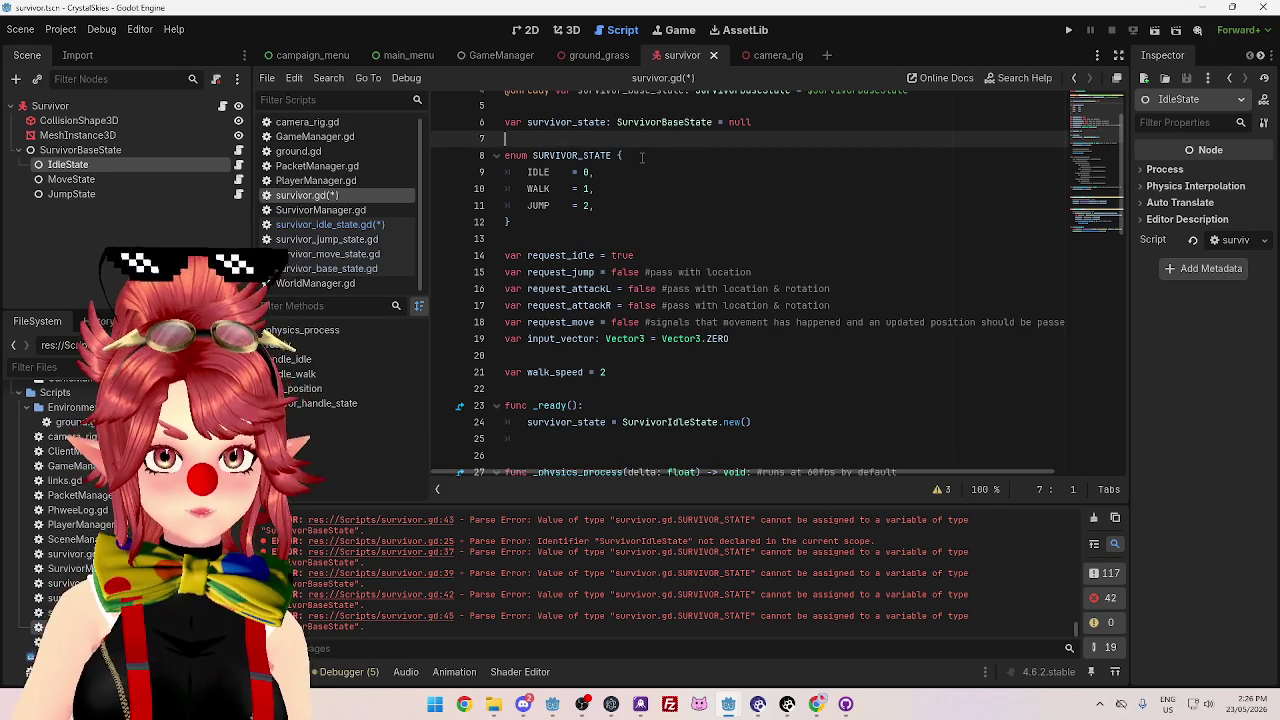
- Declare var new_dictionary: Dictionary on a new line above the SURVIVOR_STATE enum
key("Return")
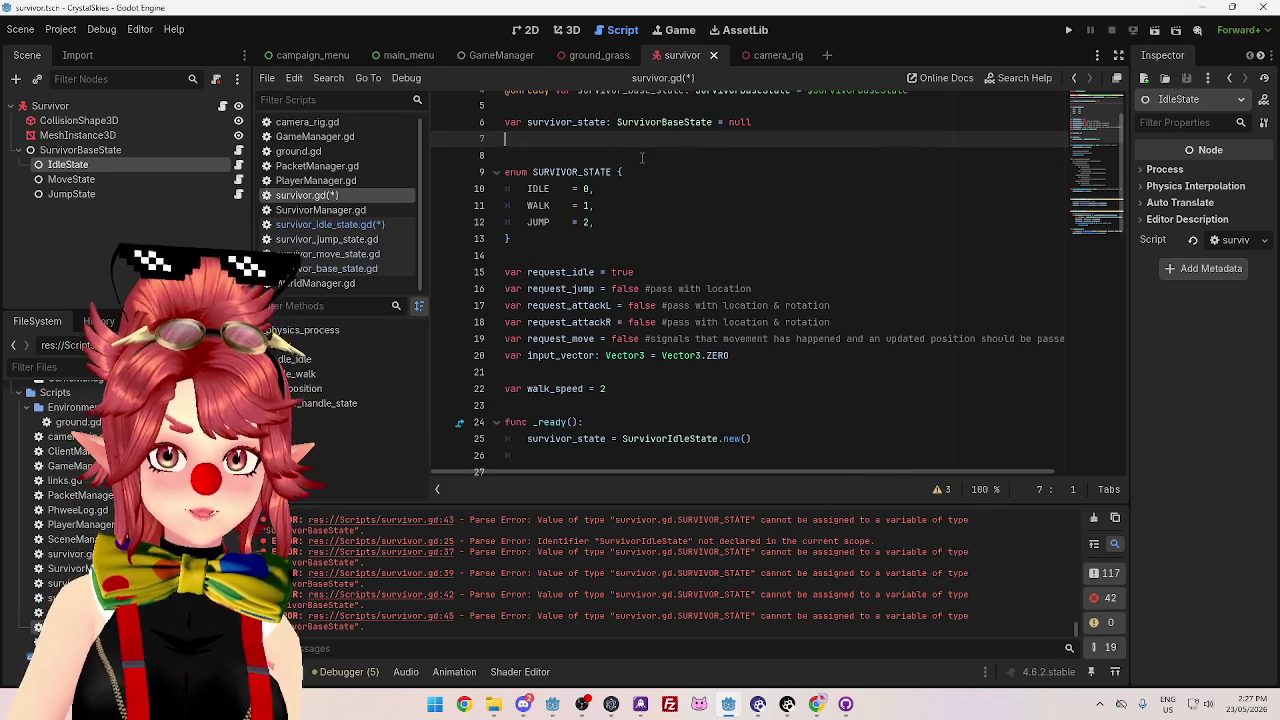
key("Return")
key("Delete")
key("Delete")
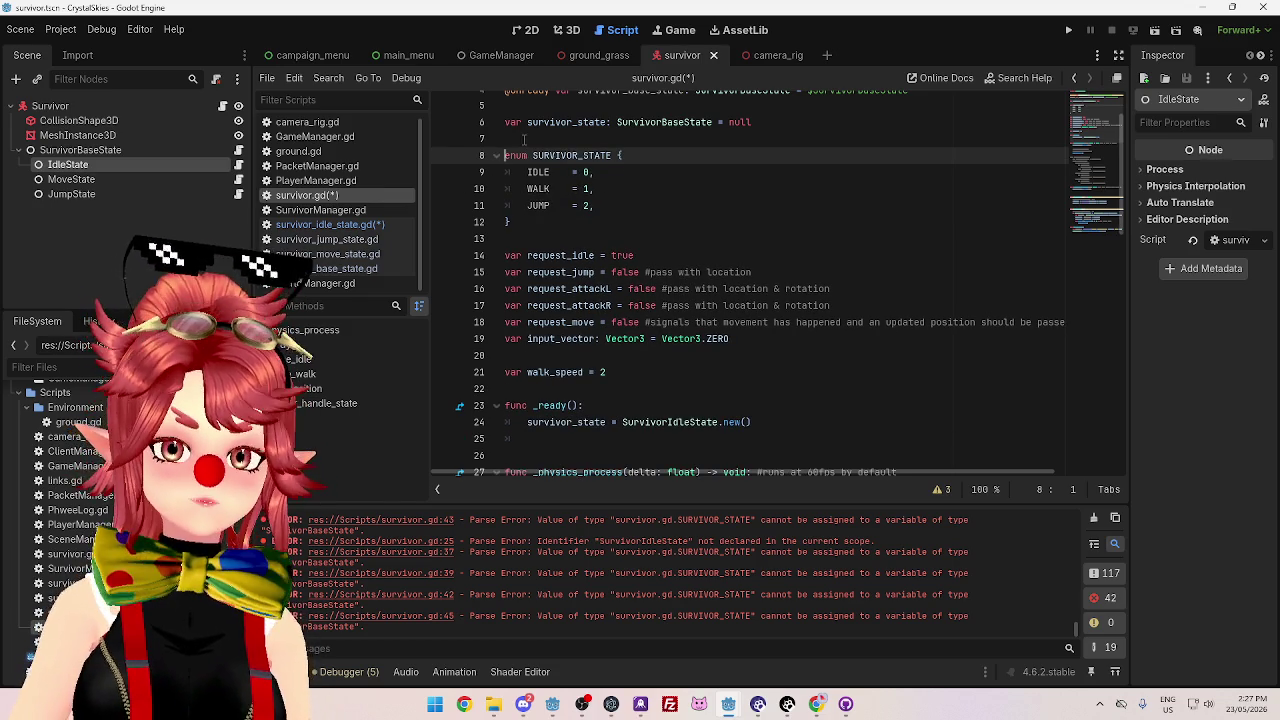
key("Return")
left_click(522, 140)
key("Return")
type("var new_dictionary")
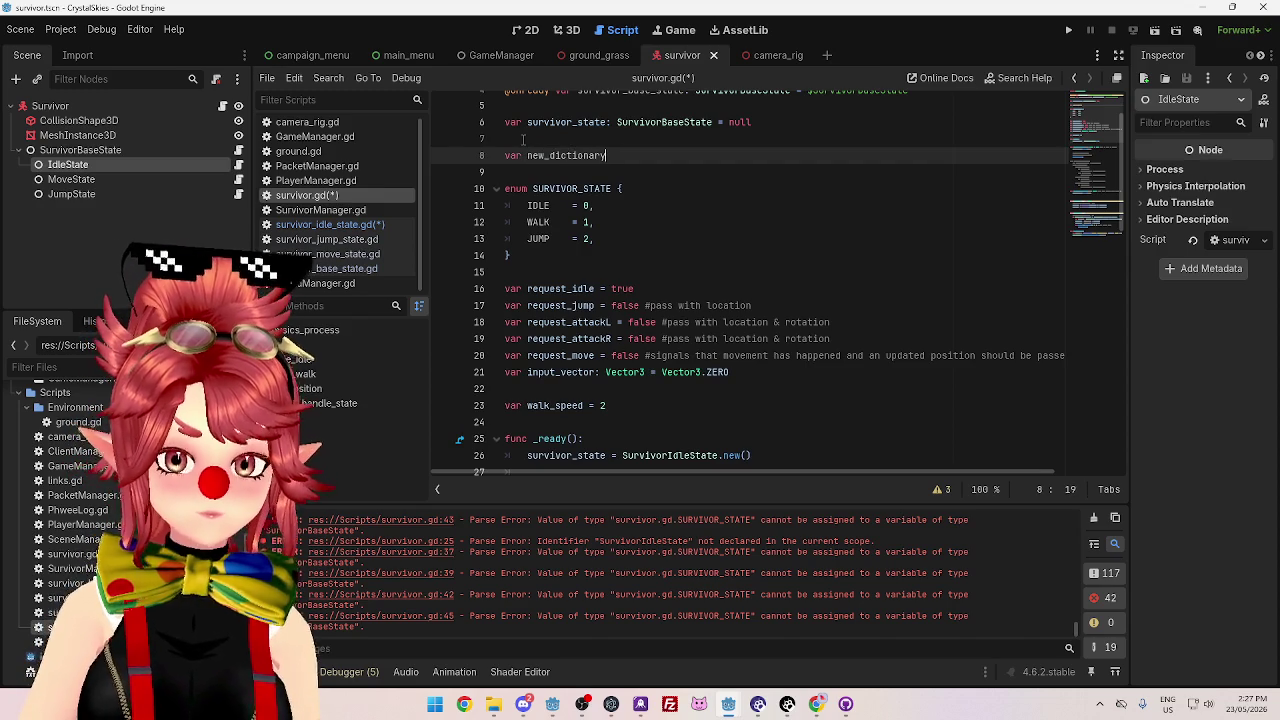
type(": Dictionary")
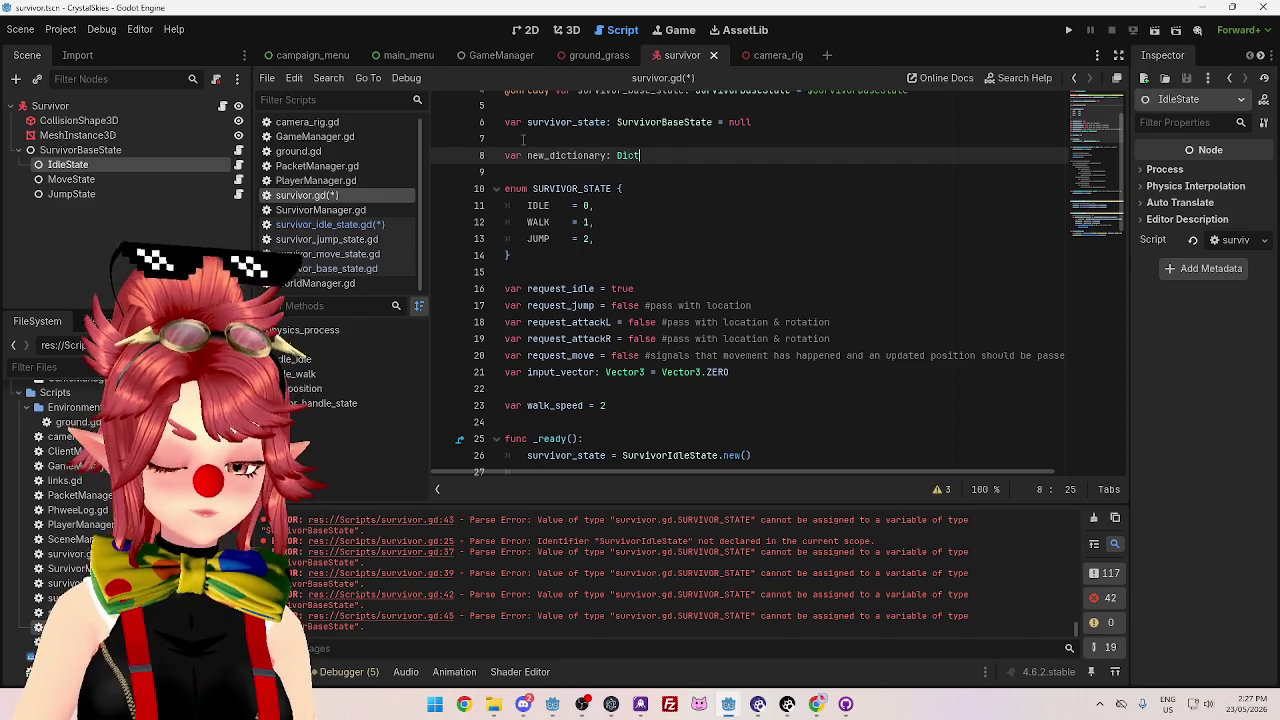
- Add a new_dictionary reference on a new line in _ready using autocomplete
scroll(731, 293, "down", 3)
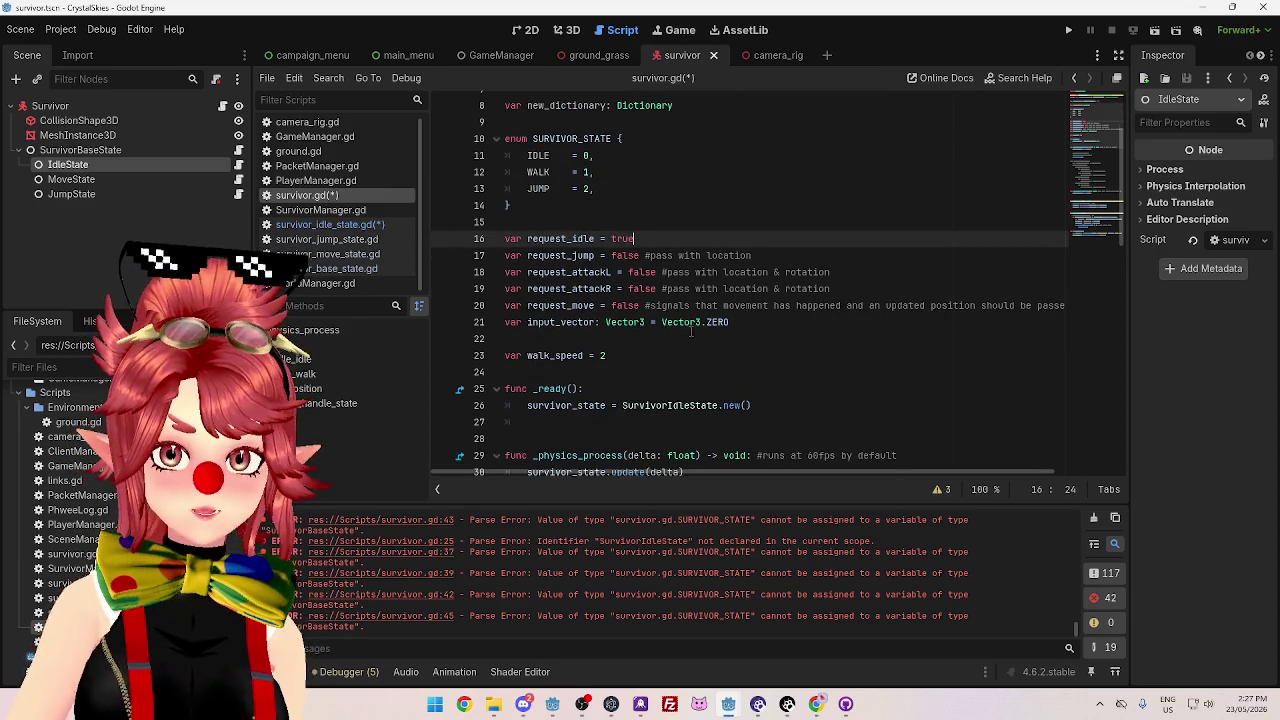
left_click(805, 408)
key("Return")
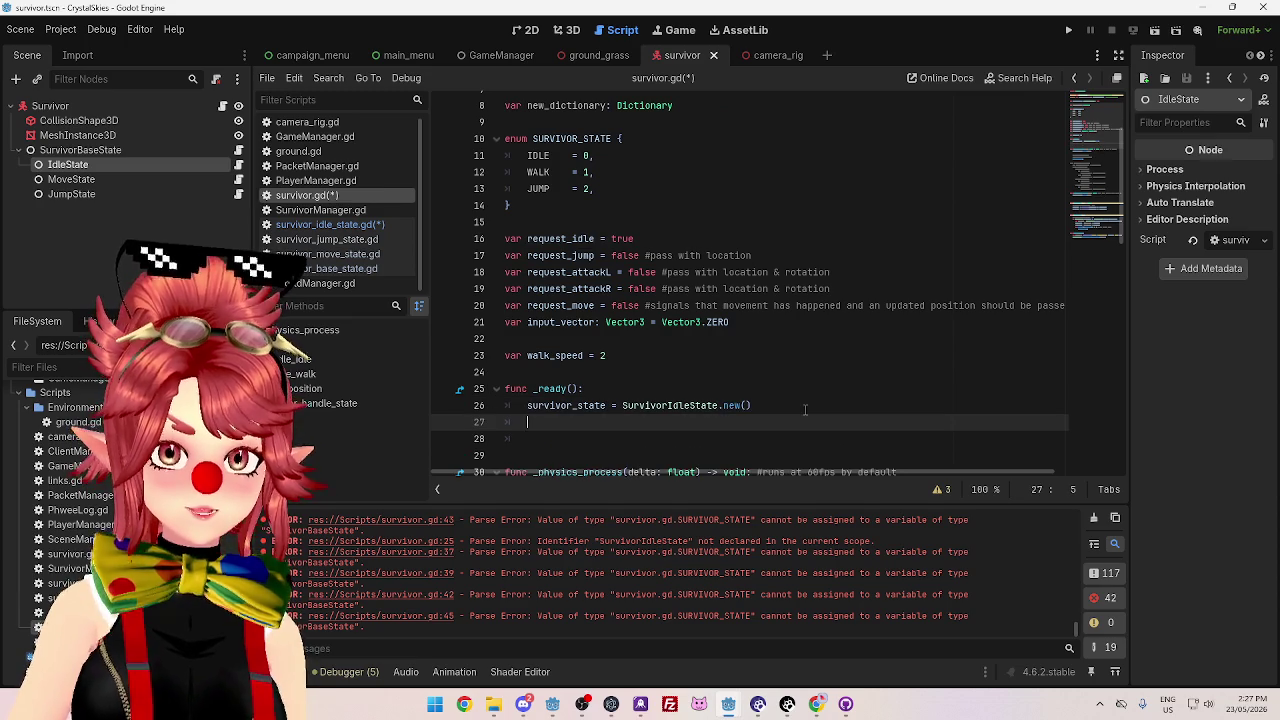
type("new_diction")
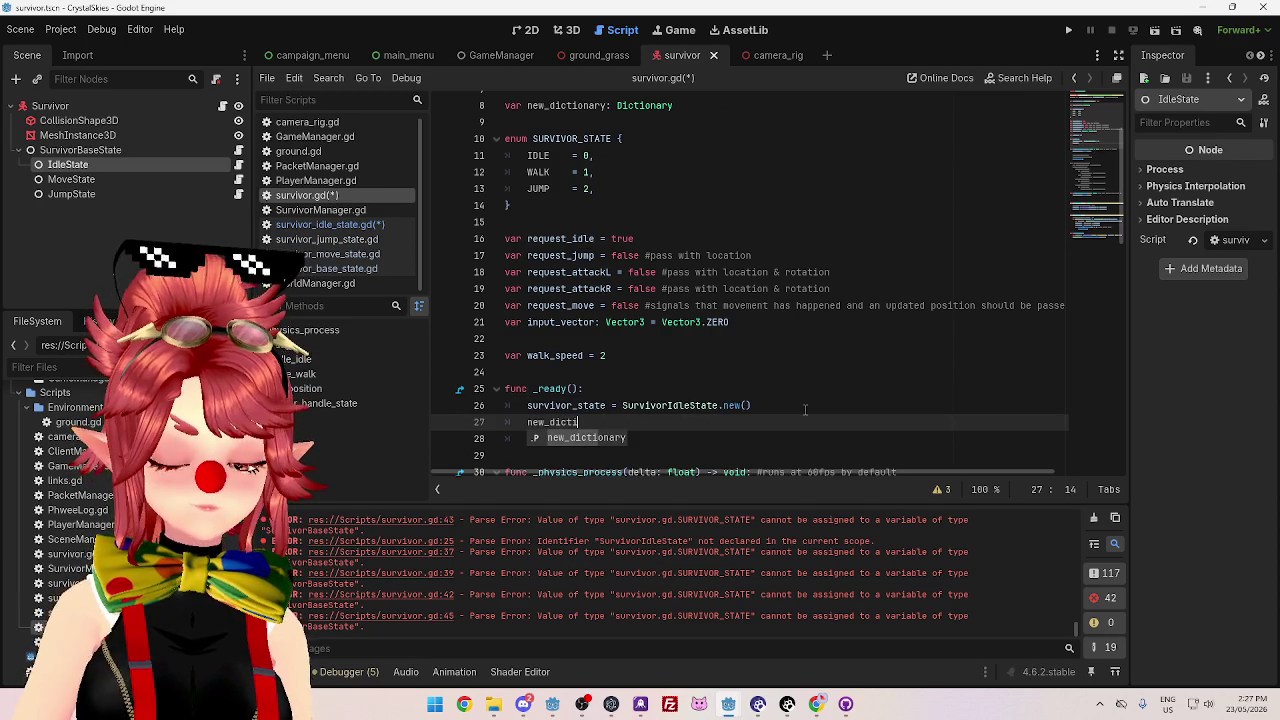
key("Return")
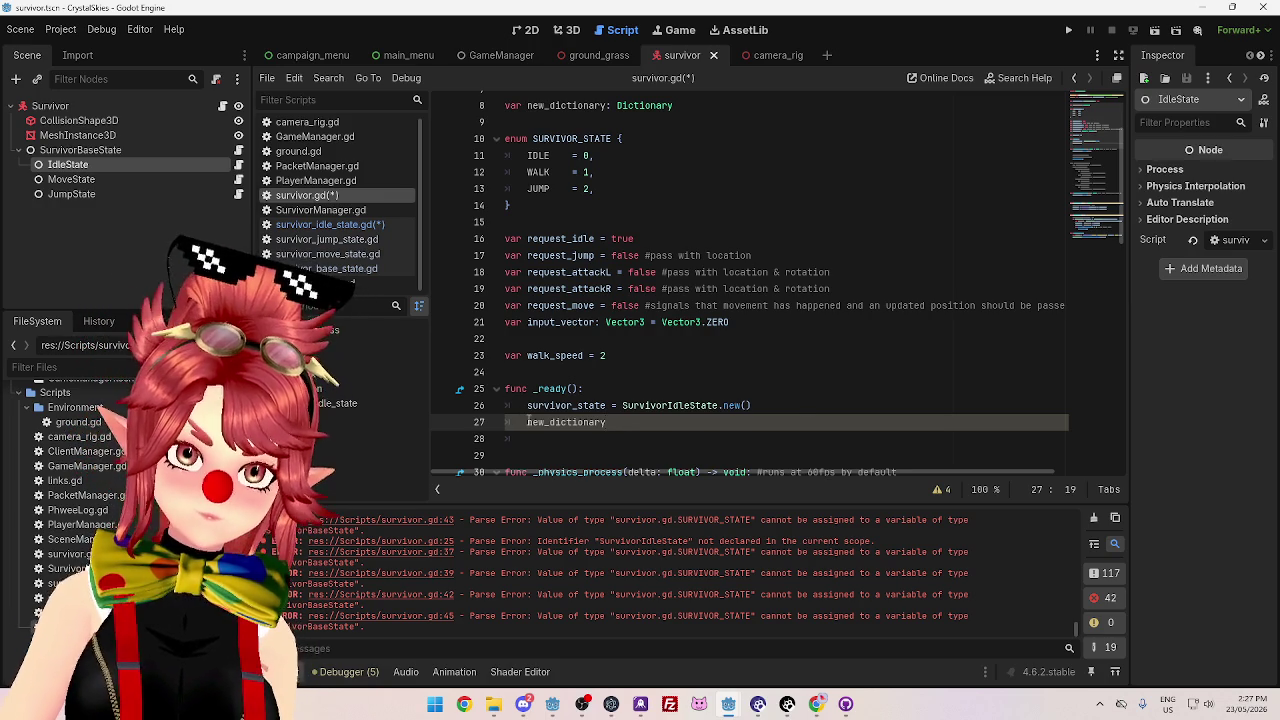
mouse_move(521, 417)
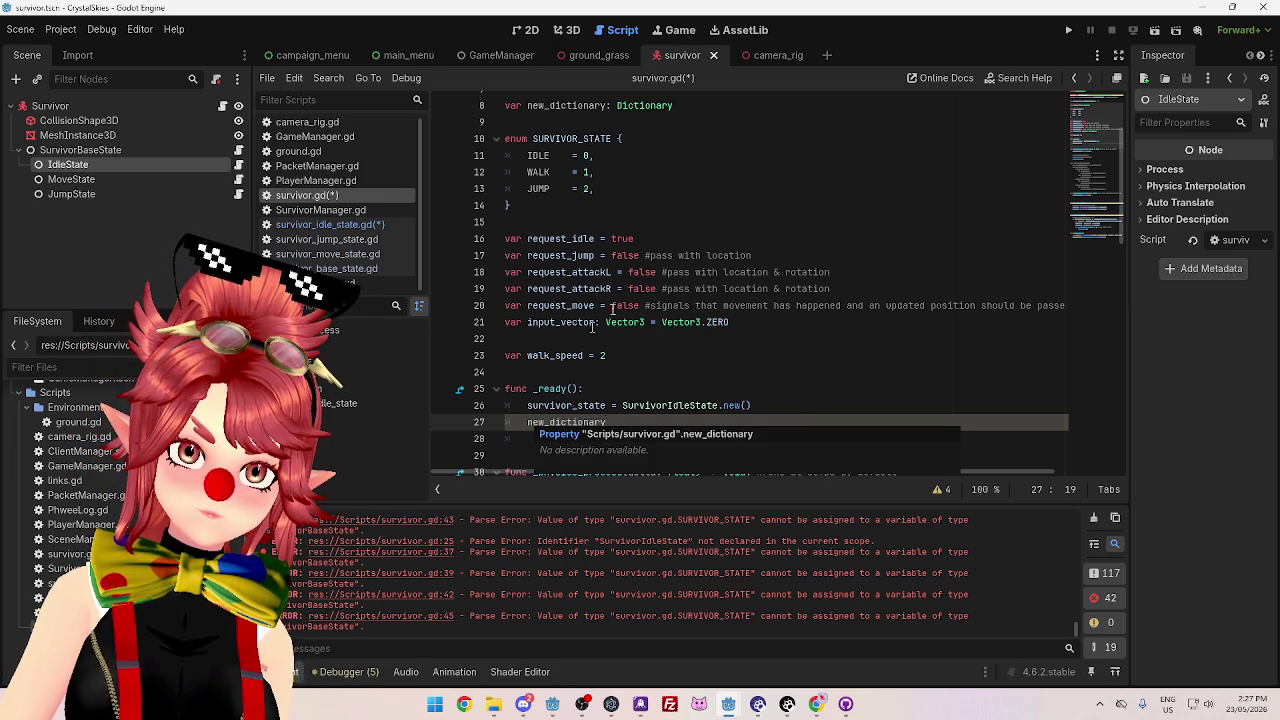
scroll(644, 287, "up", 1)
scroll(644, 288, "down", 1)
scroll(644, 288, "up", 1)
scroll(644, 287, "down", 1)
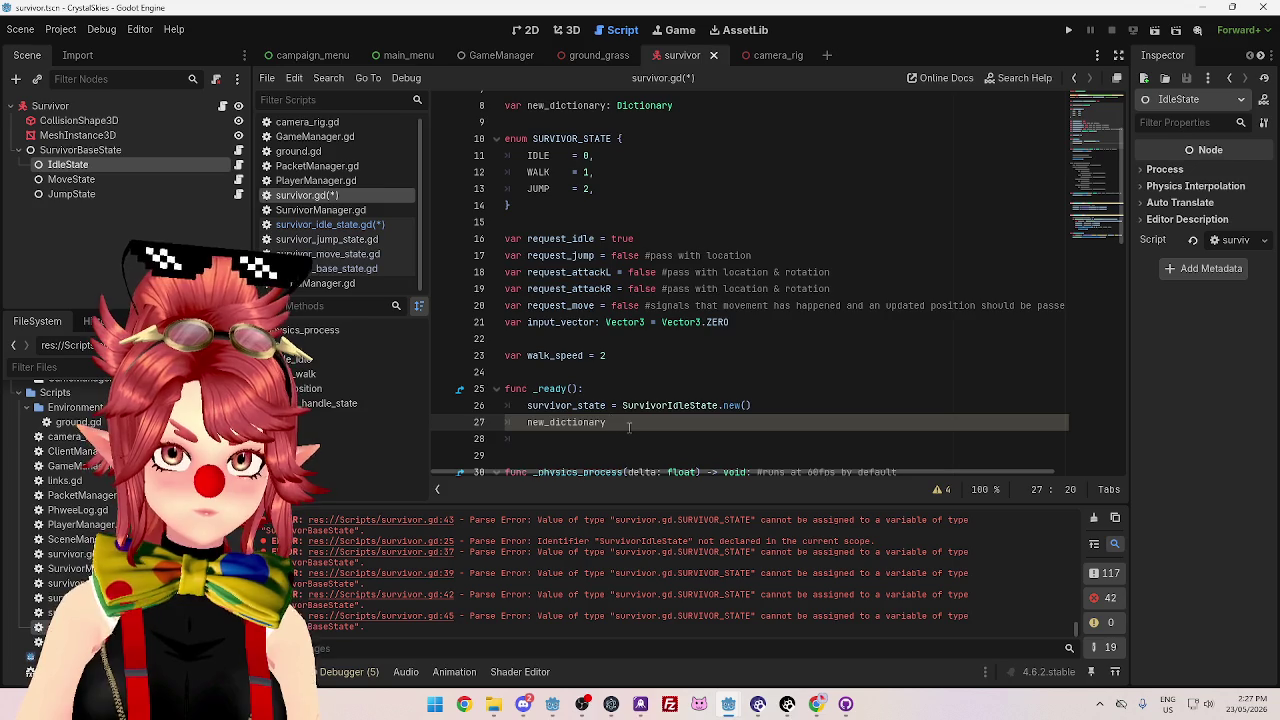
scroll(570, 314, "up", 2)
left_click(713, 208)
type("= {")
left_click(670, 290)
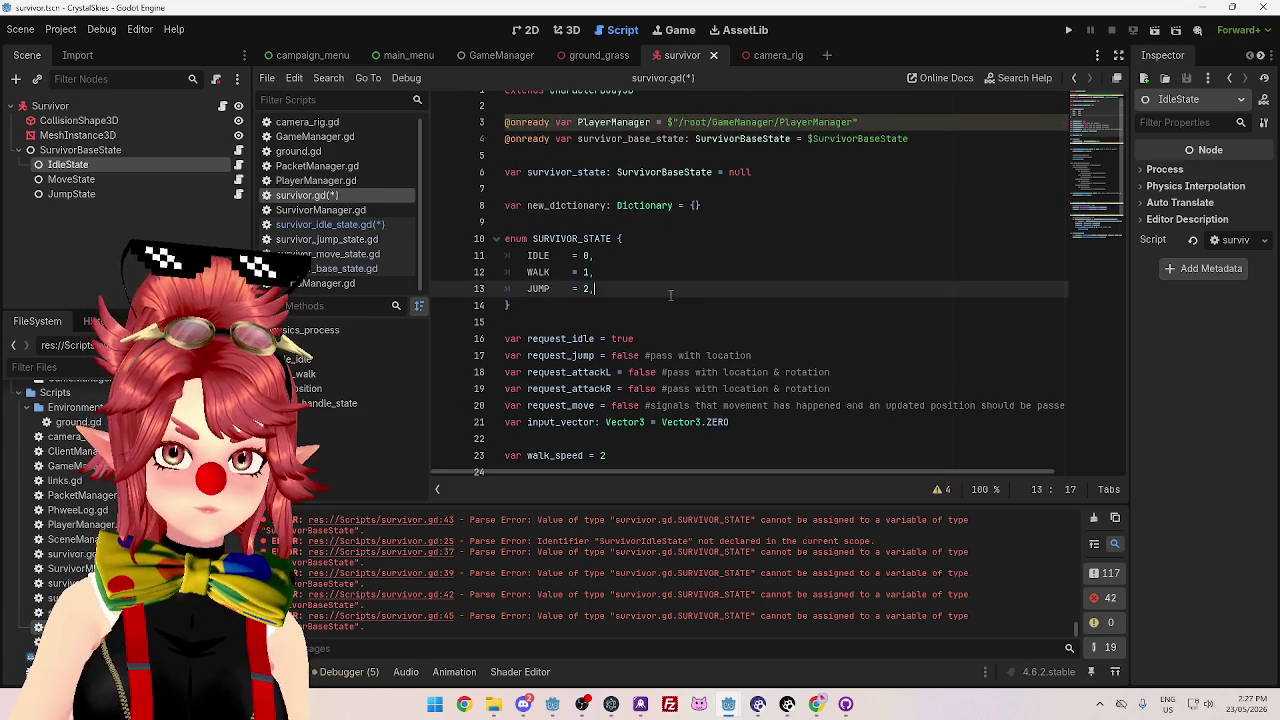
scroll(670, 295, "down", 2)
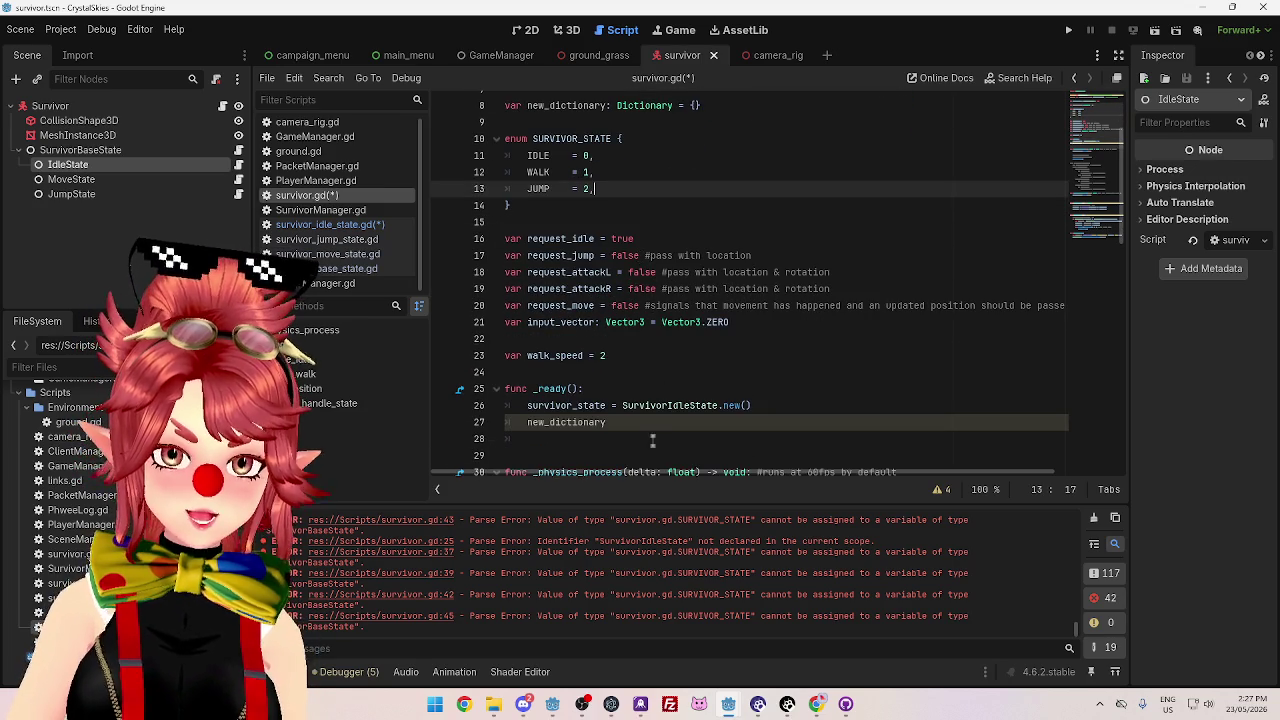
left_click(650, 424)
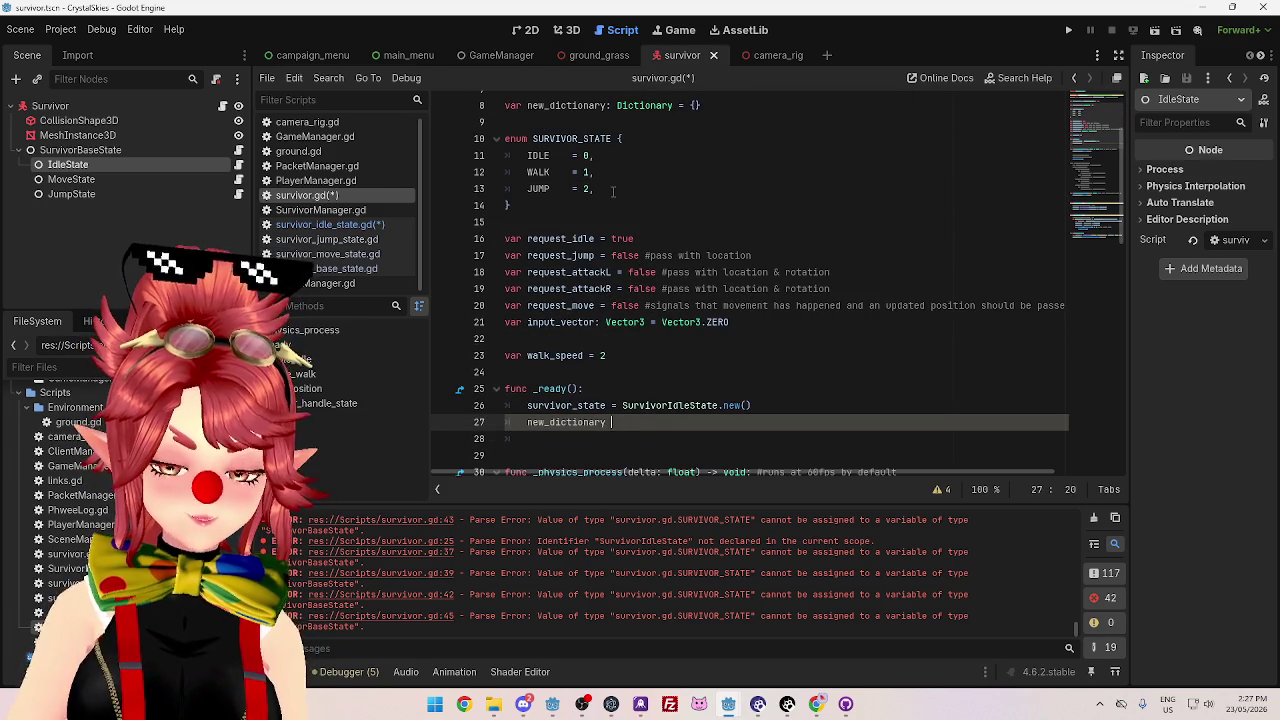
type("=")
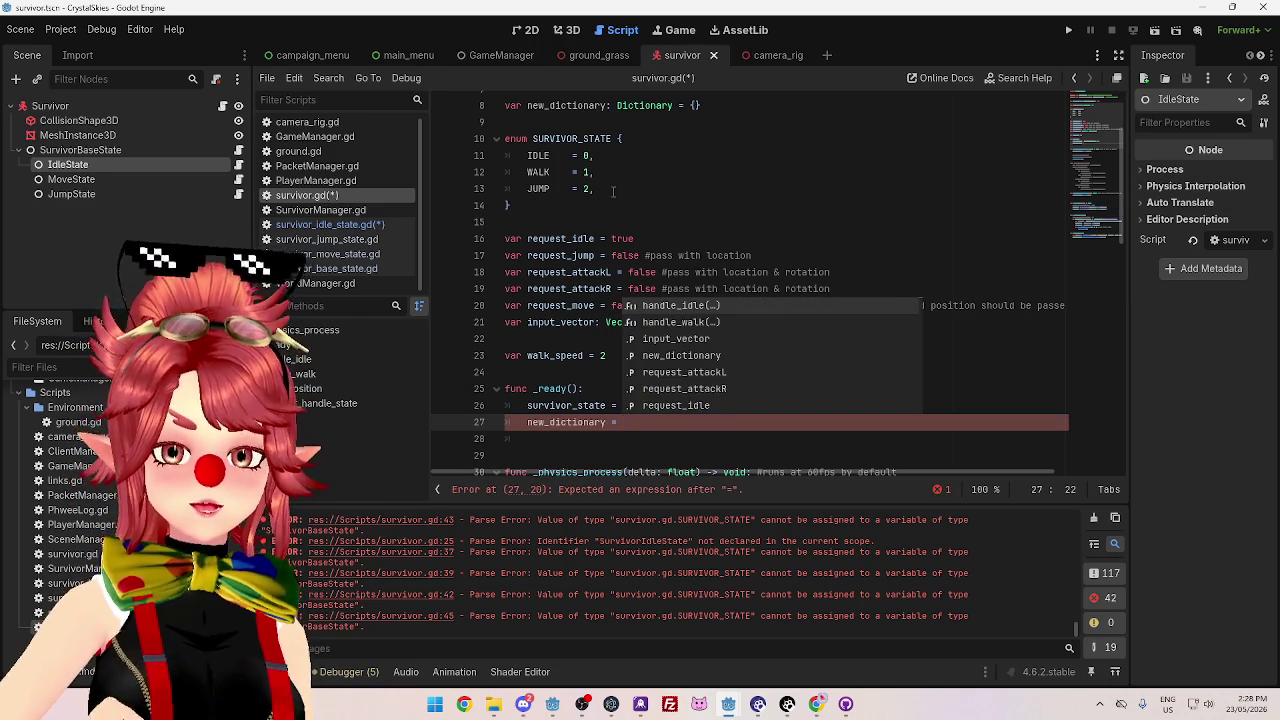
scroll(613, 191, "down", 1)
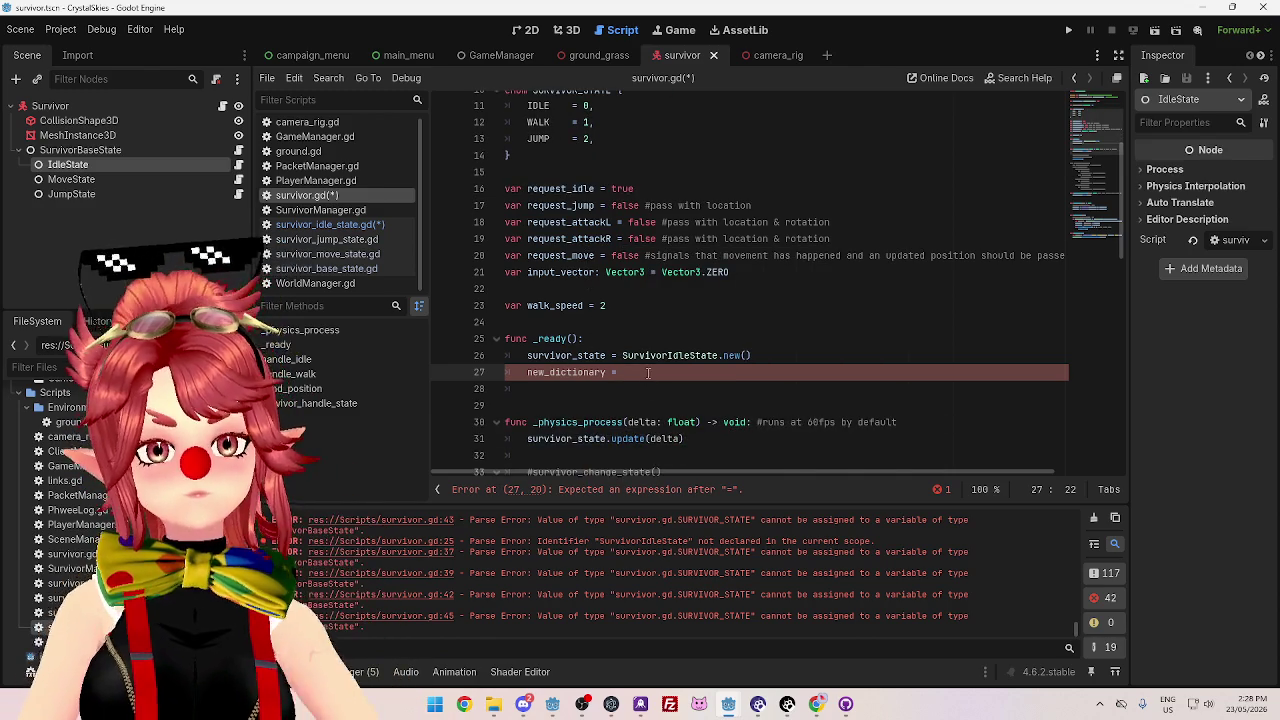
scroll(648, 373, "up", 1)
scroll(640, 372, "up", 2)
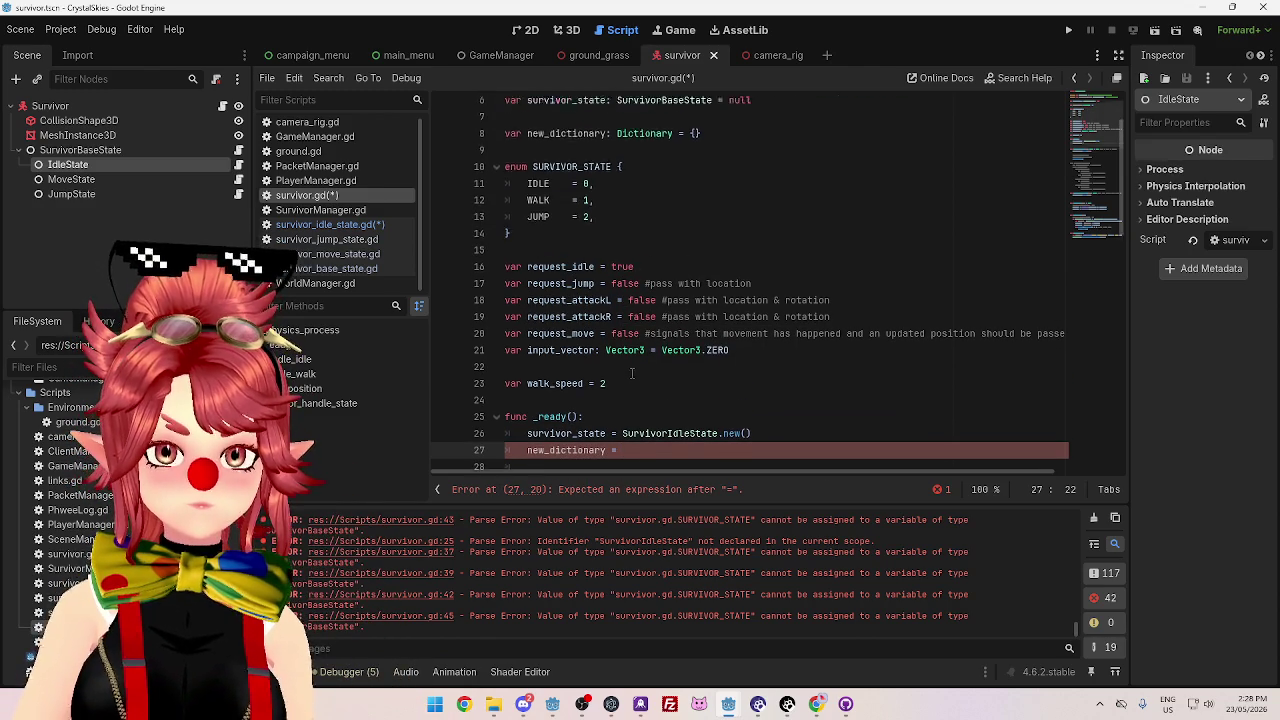
scroll(630, 374, "down", 2)
scroll(628, 374, "up", 1)
scroll(640, 378, "down", 1)
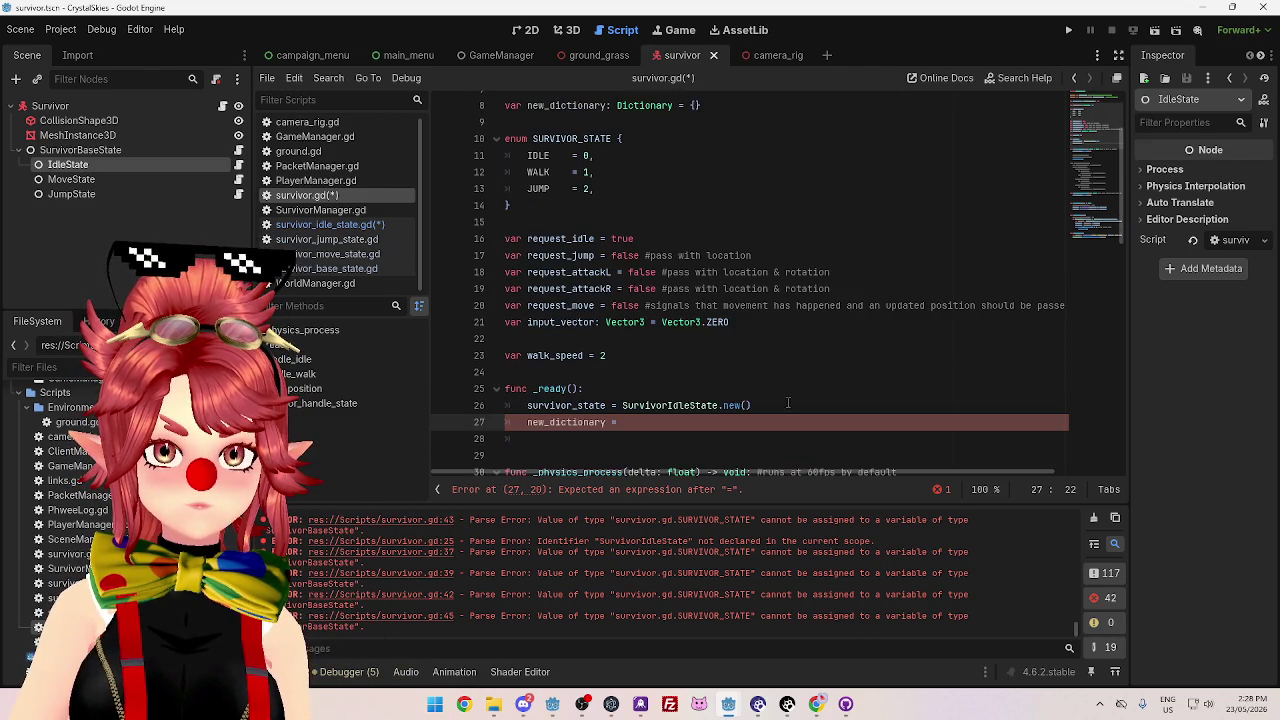
scroll(766, 405, "up", 1)
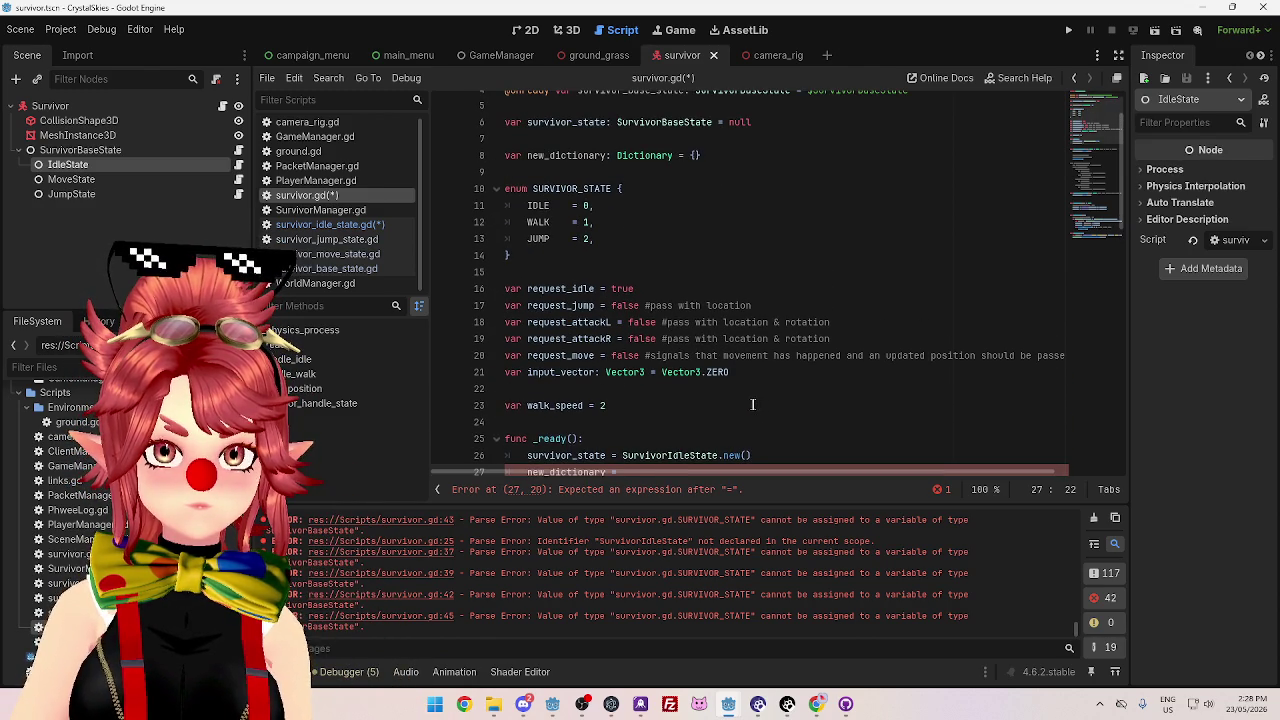
scroll(718, 295, "down", 1)
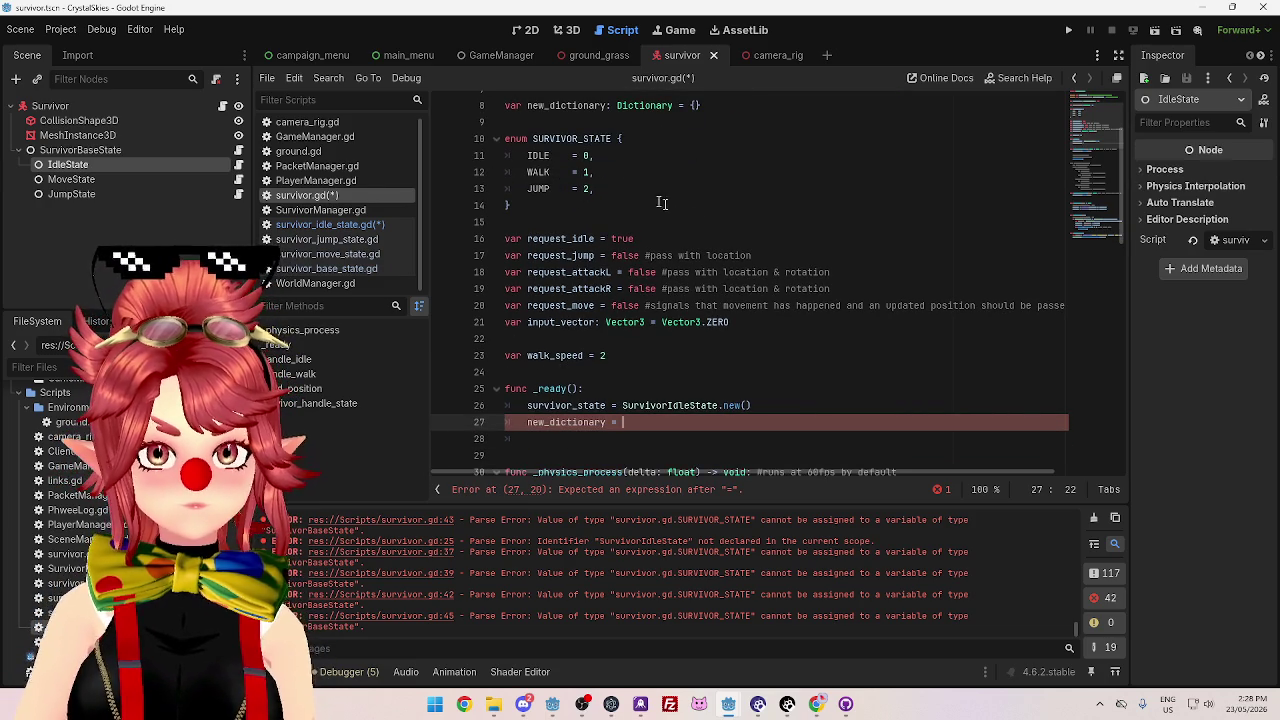
scroll(617, 195, "up", 1)
scroll(680, 215, "down", 1)
scroll(768, 245, "up", 1)
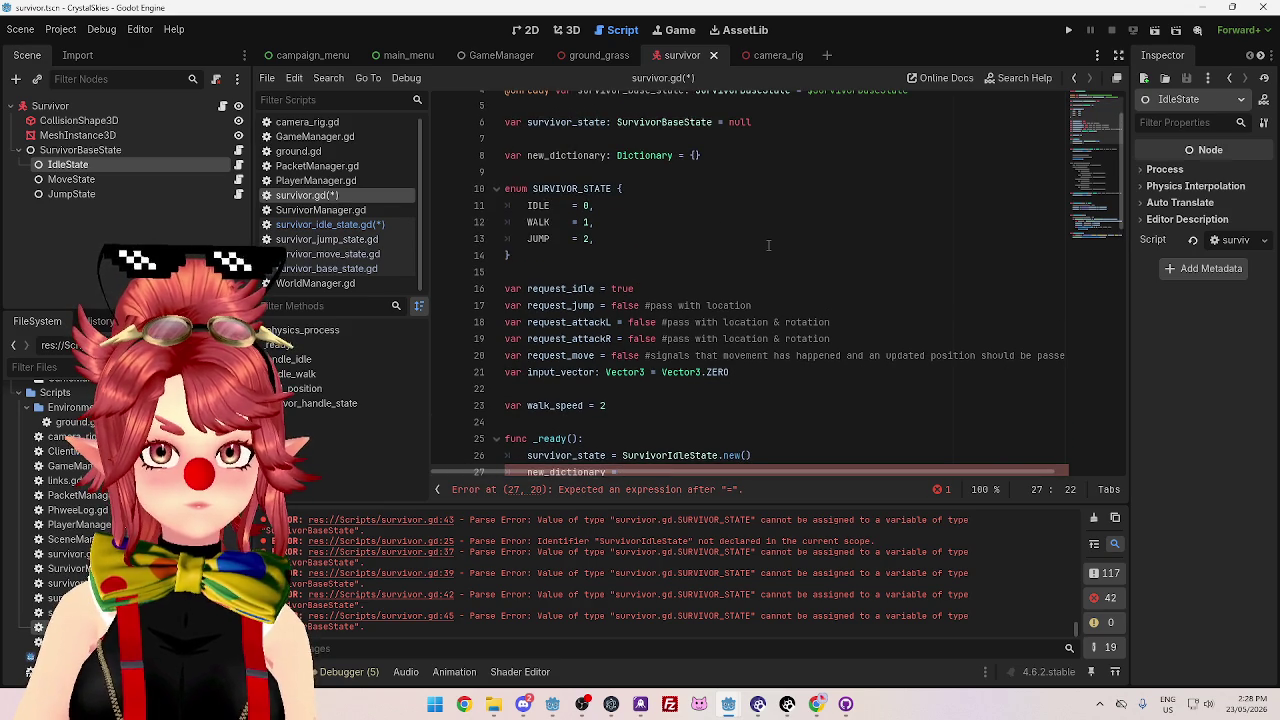
scroll(768, 245, "down", 1)
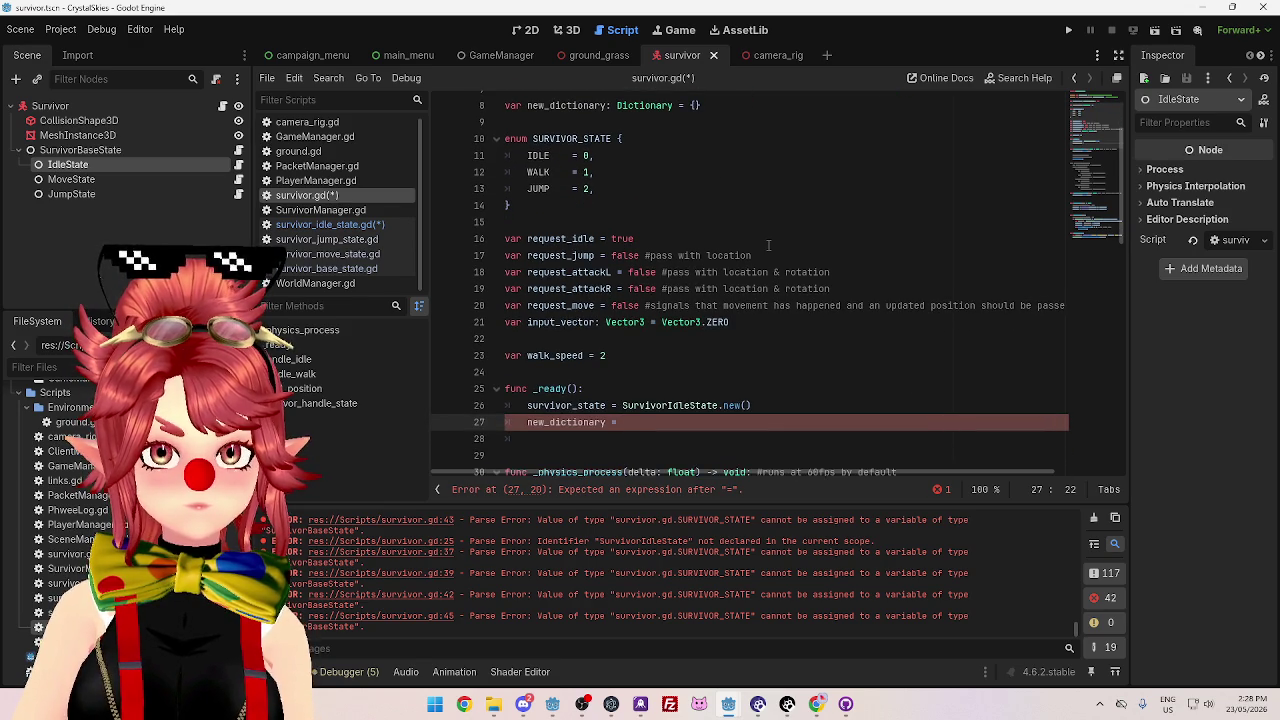
scroll(745, 270, "up", 1)
scroll(609, 400, "down", 1)
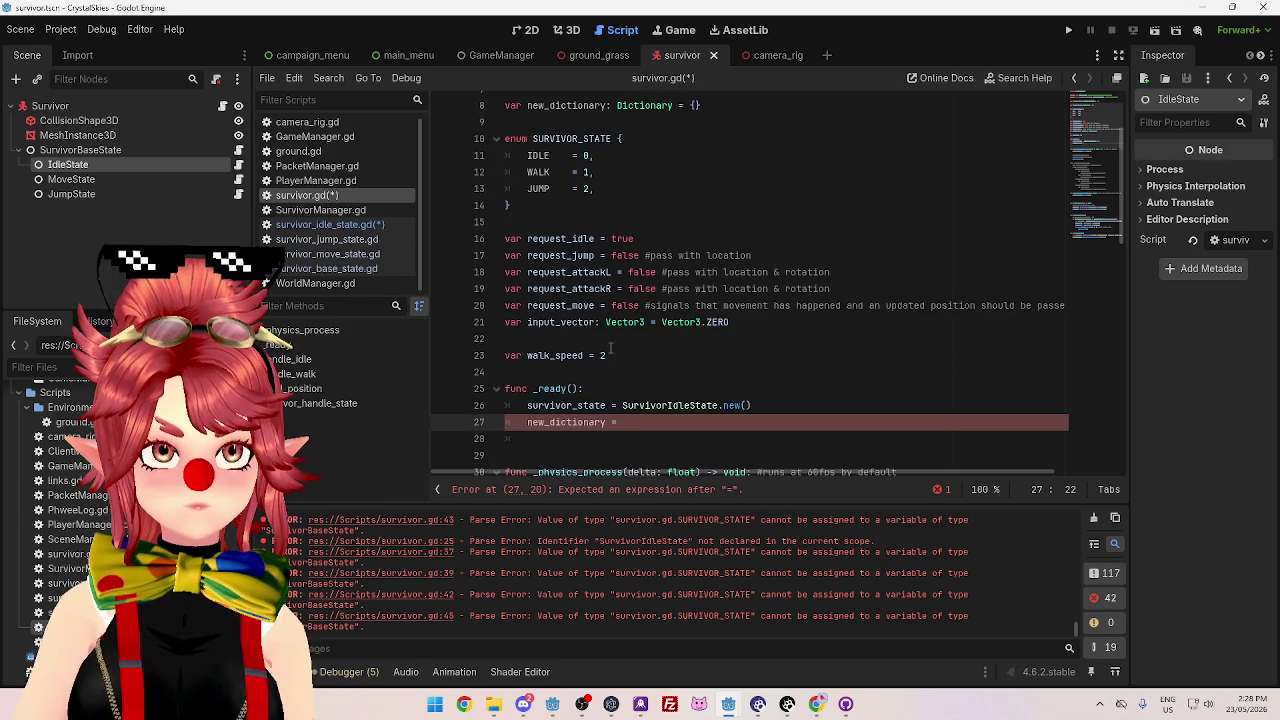
scroll(536, 168, "up", 1)
scroll(526, 130, "down", 1)
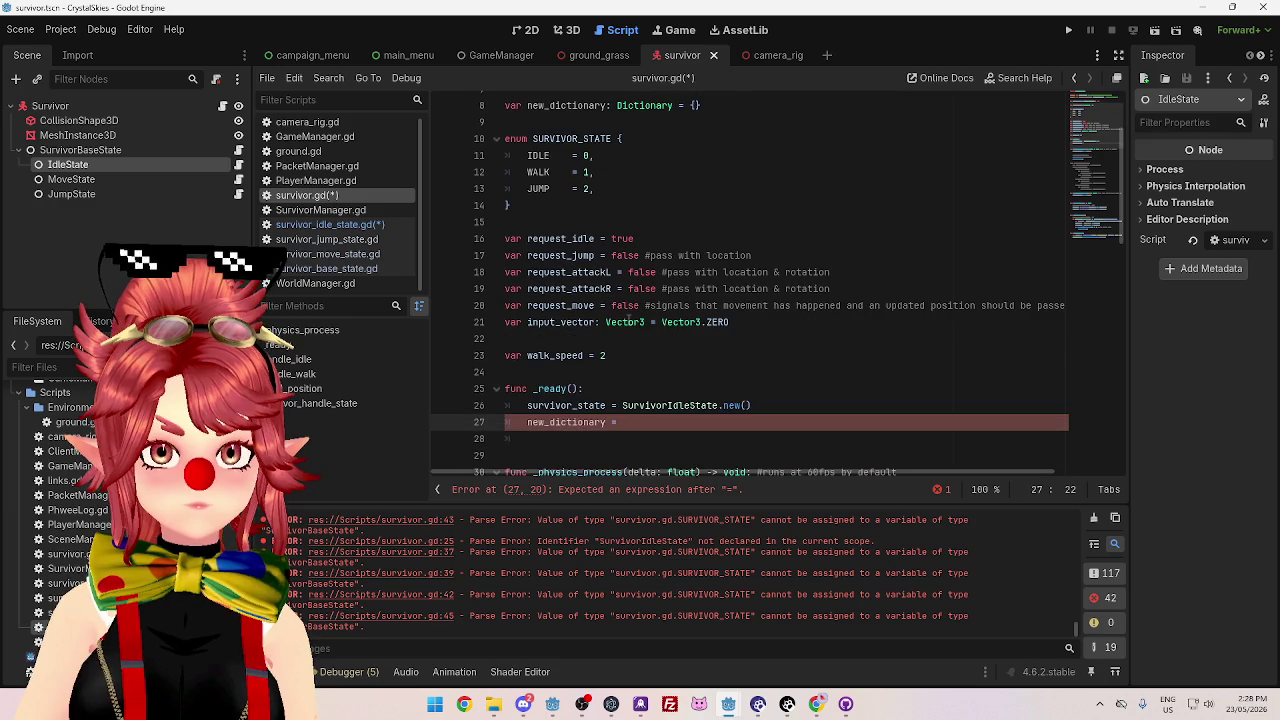
left_click_drag(527, 422, 608, 422)
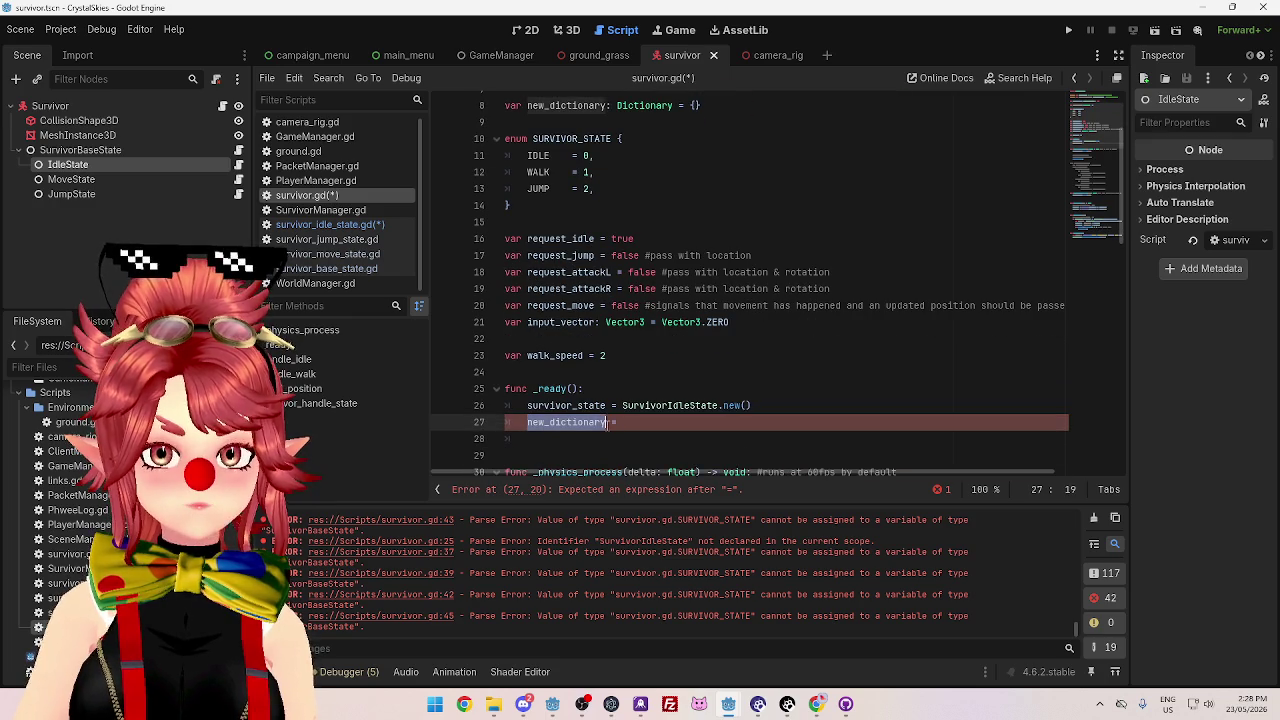
- Rewrite line 27 as var test = new_dictionary.new(), pasting the name from line 8
type("var test =")
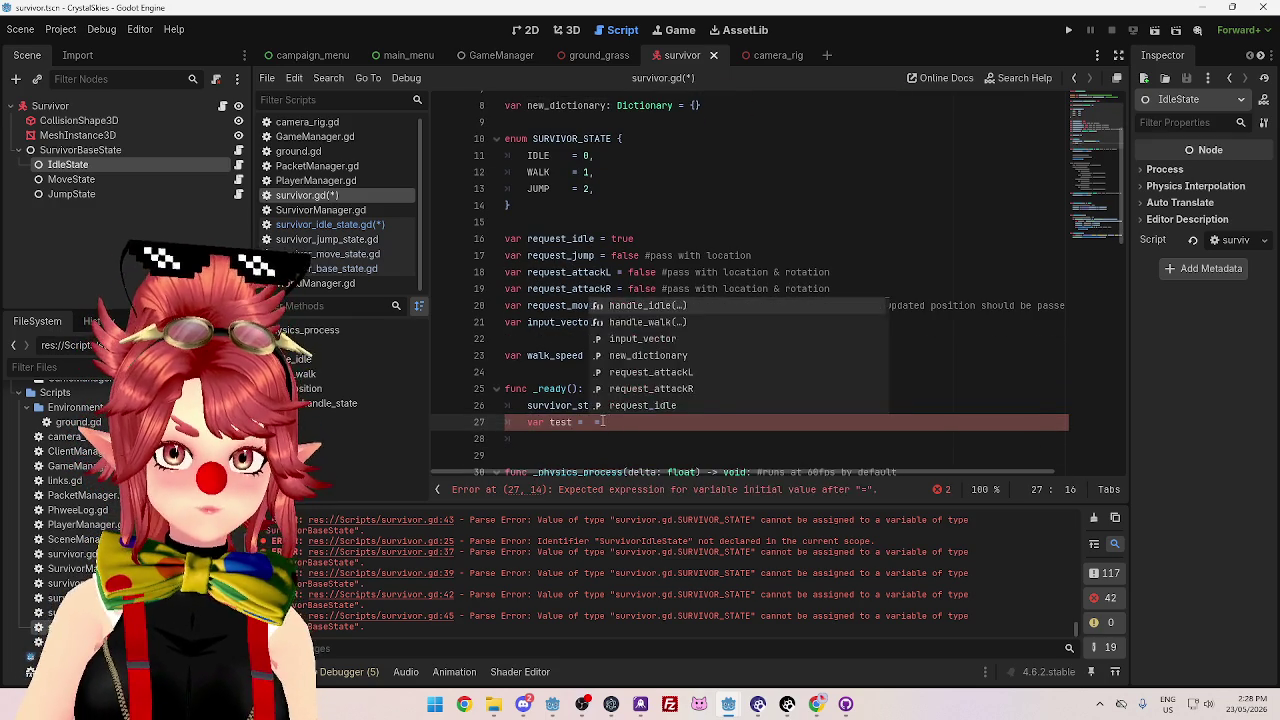
key("Delete")
scroll(657, 290, "up", 1)
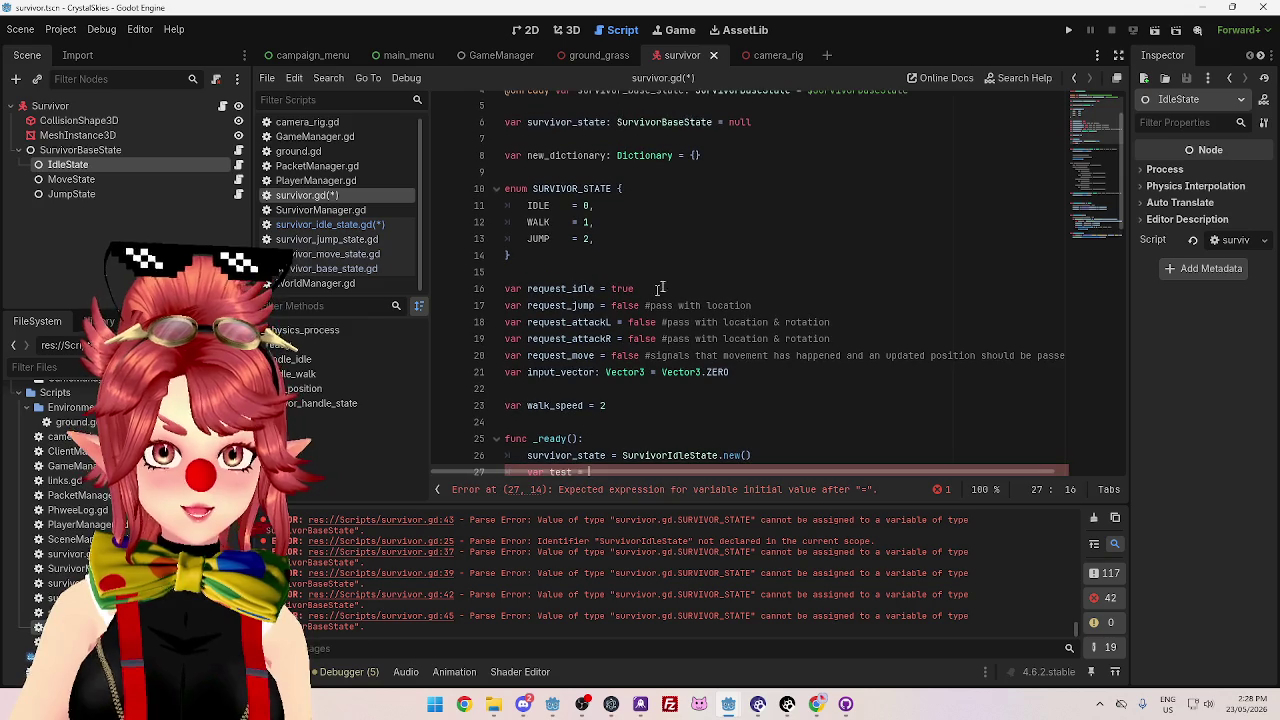
scroll(658, 195, "down", 1)
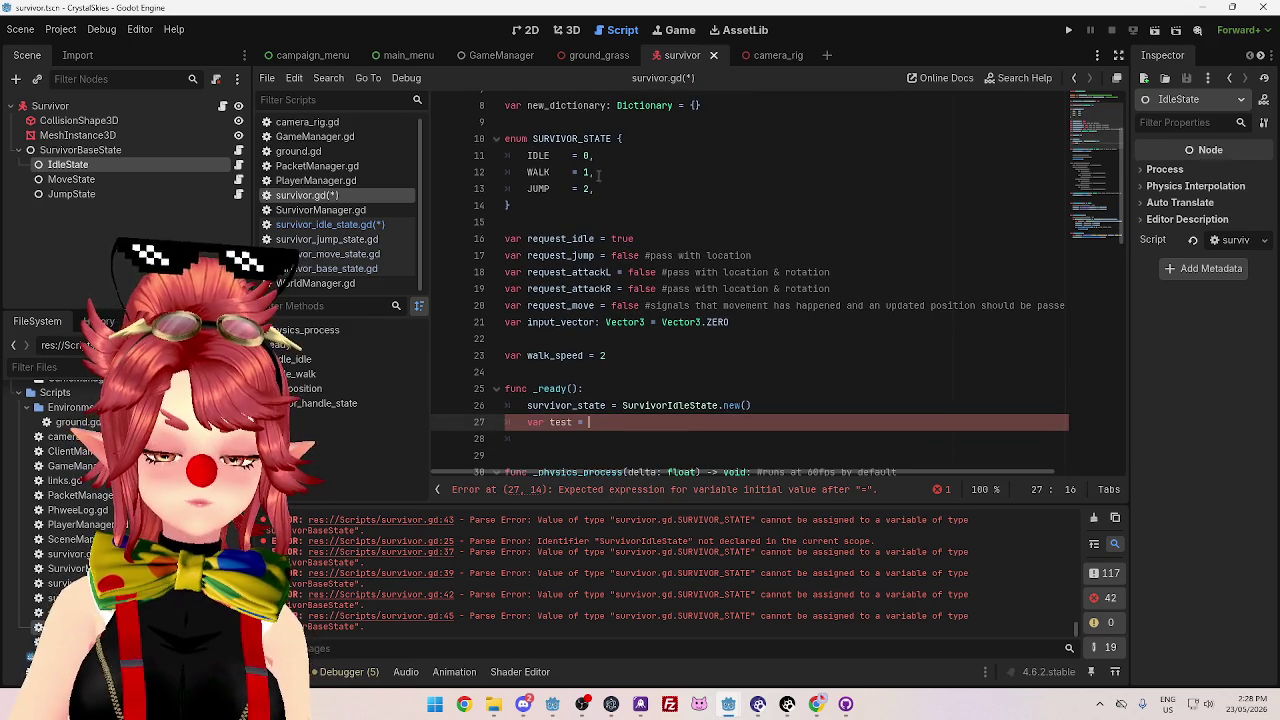
left_click(529, 105)
double_click(529, 105)
key("ctrl+c")
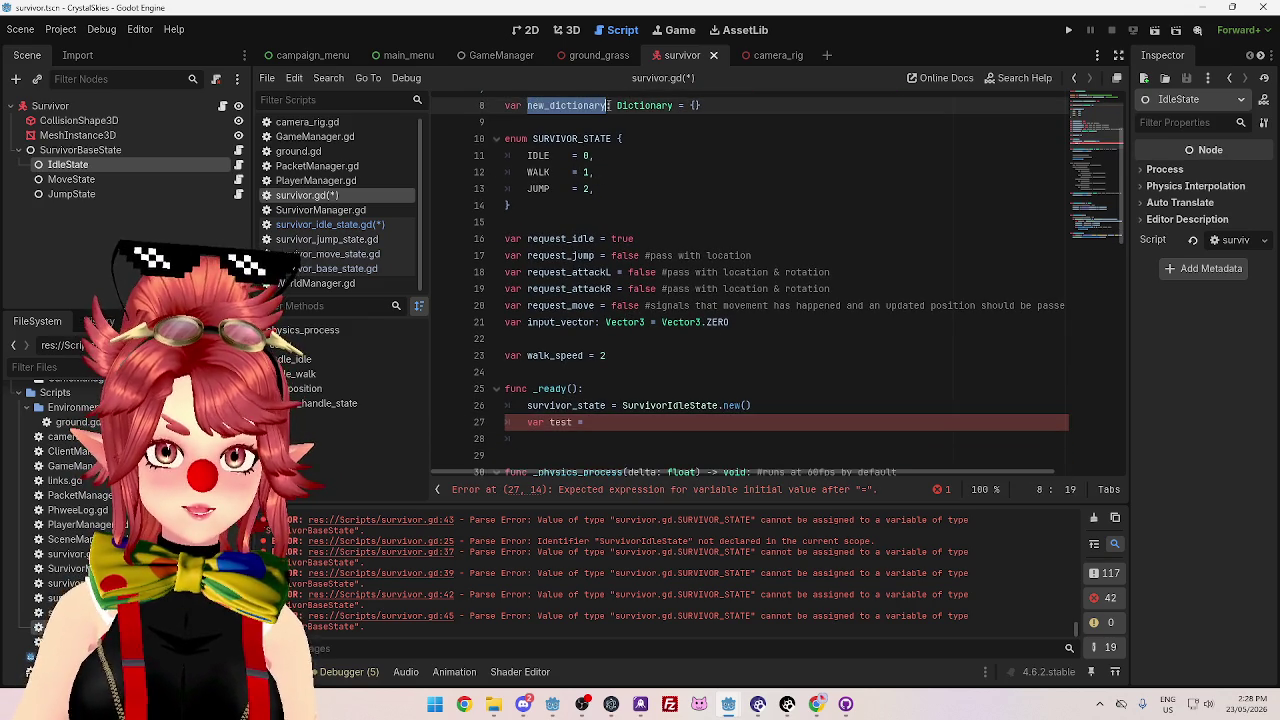
left_click(625, 422)
key("ctrl+v")
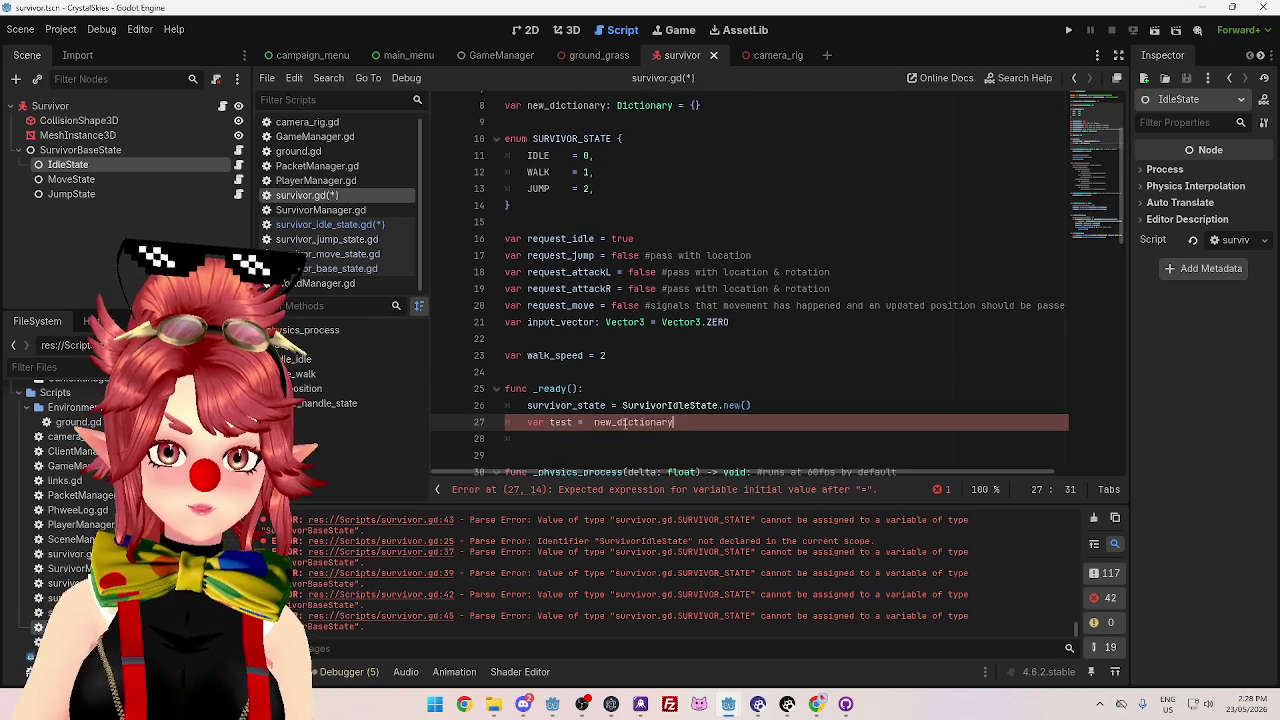
type(".new()")
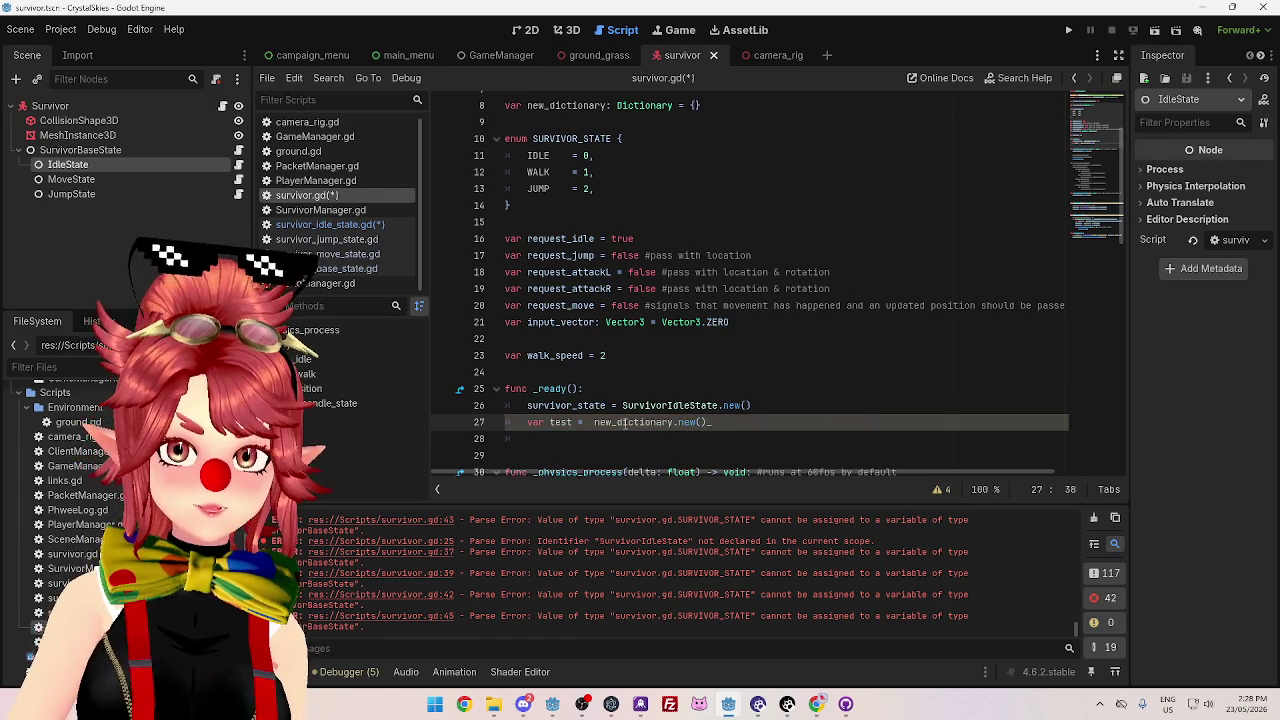
left_click(673, 393)
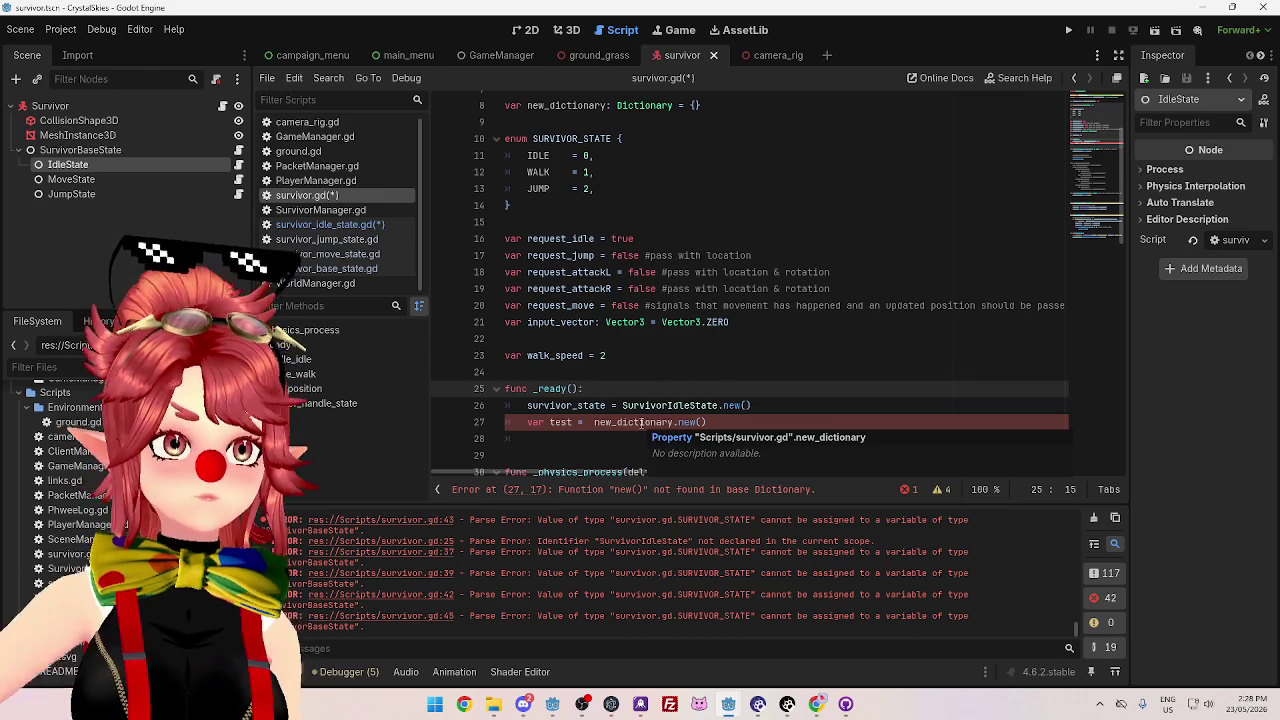
- Remove the var test = prefix so line 27 reads new_dictionary.new()
left_click(705, 422)
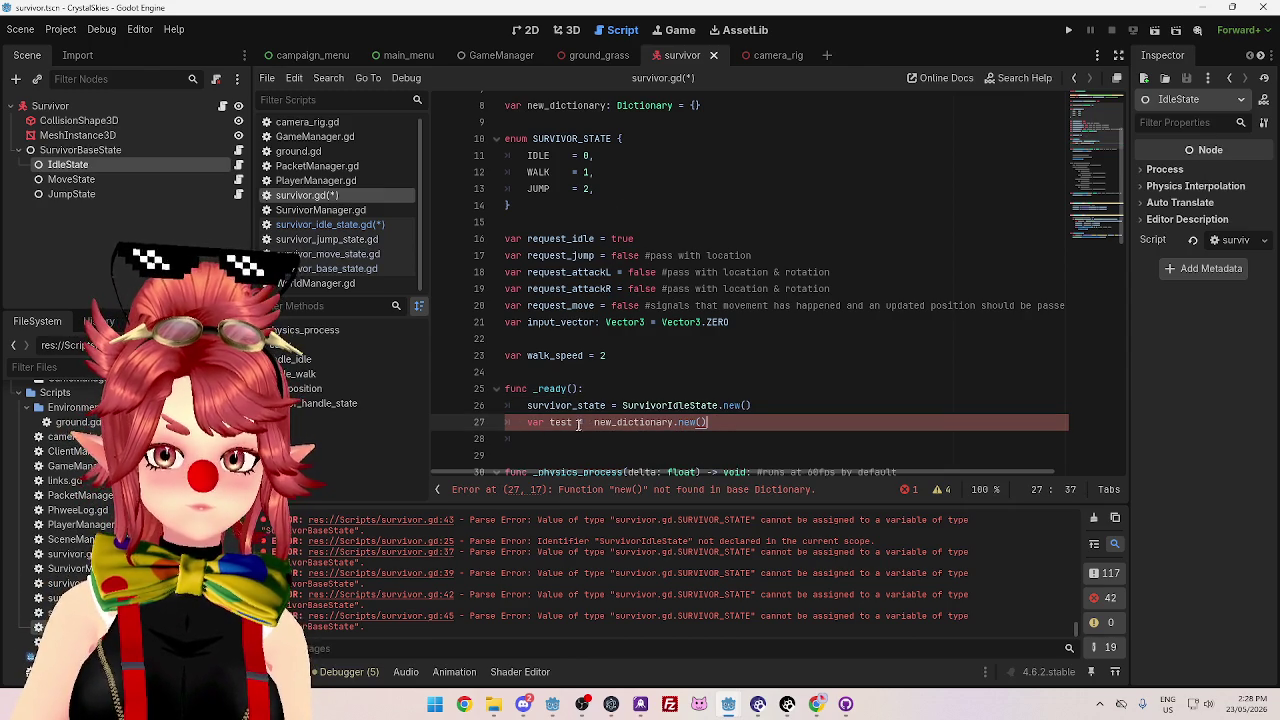
left_click_drag(594, 422, 535, 420)
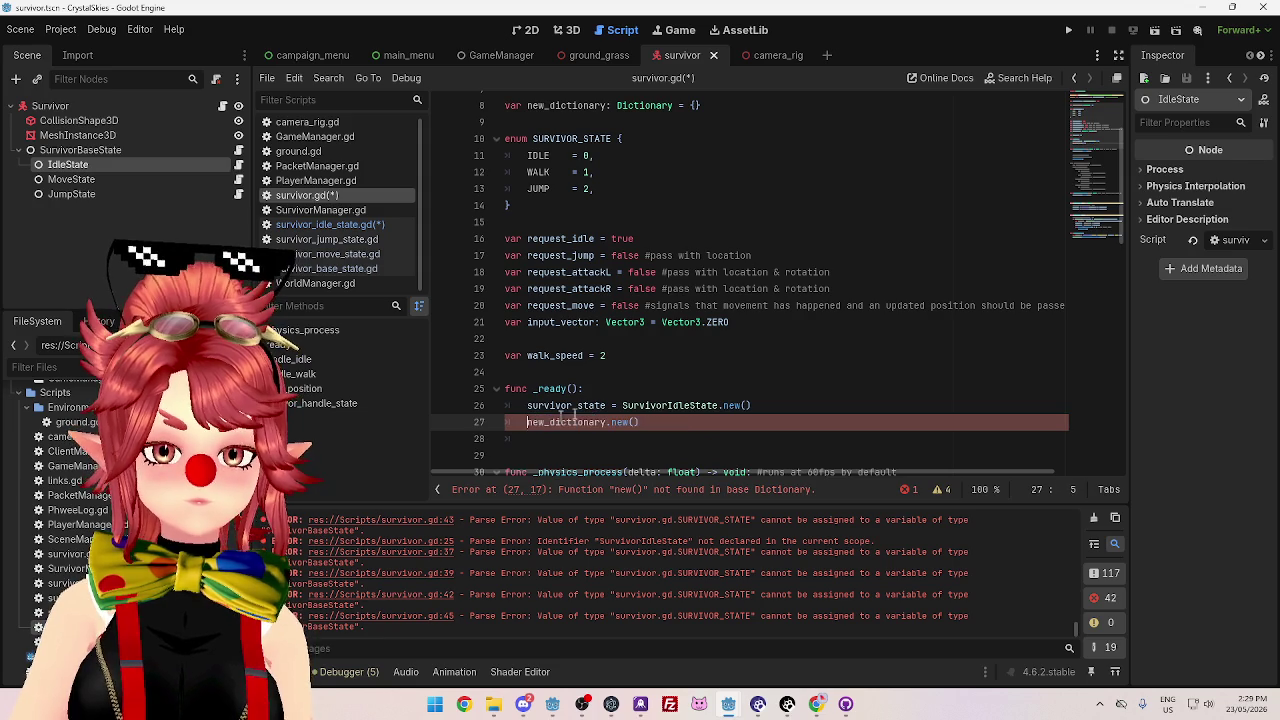
key("BackSpace")
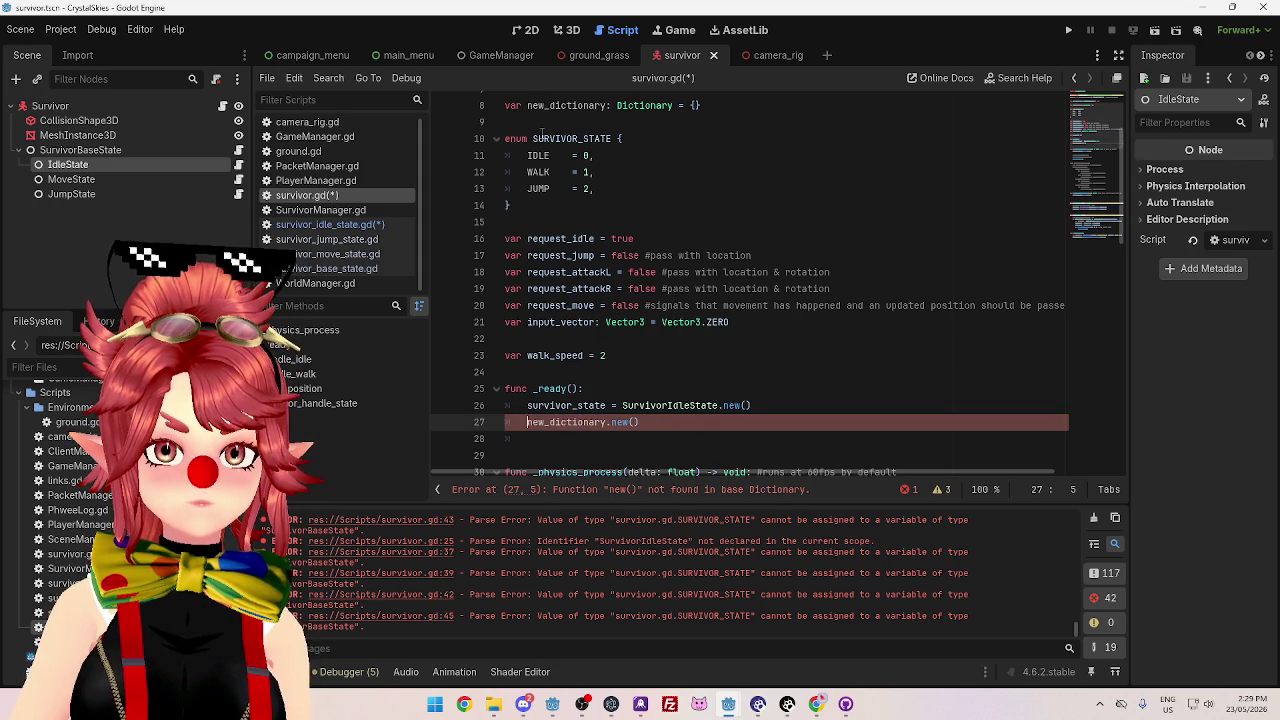
key("End")
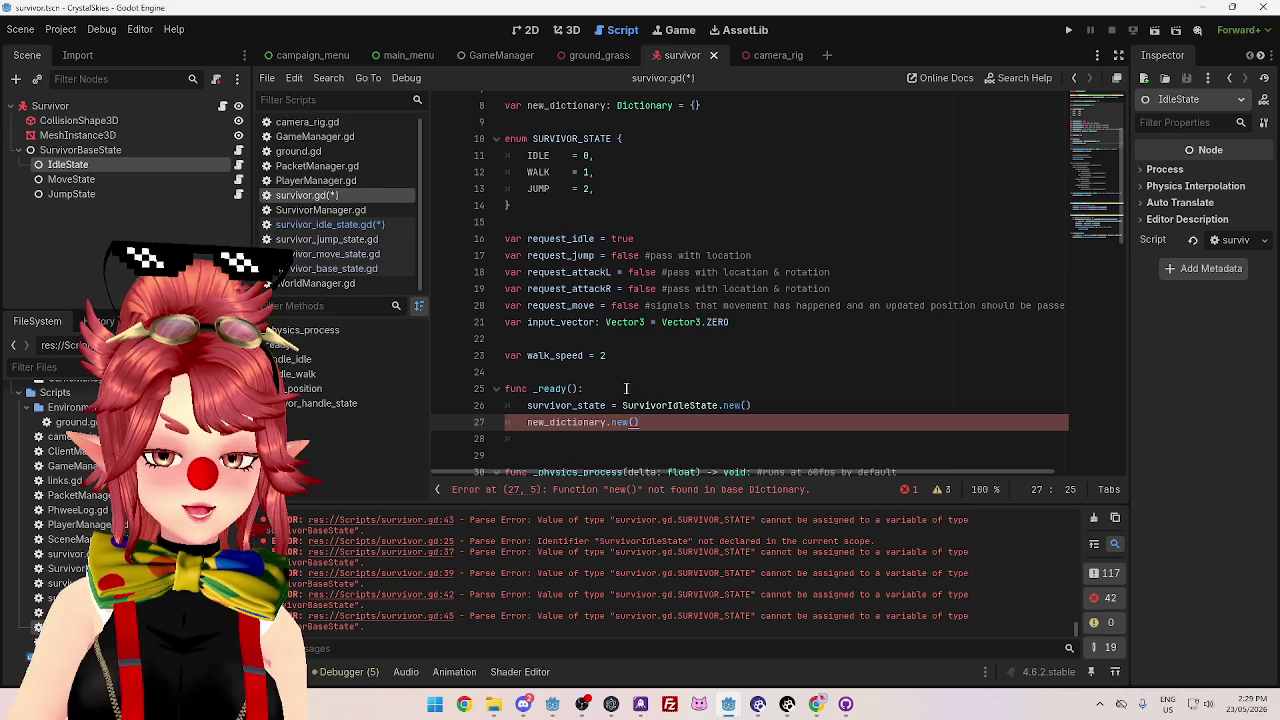
scroll(747, 427, "down", 1)
left_click_drag(640, 372, 528, 372)
- Delete the new_dictionary.new() statement from line 27 and review the declarations
key("BackSpace")
scroll(679, 352, "up", 3)
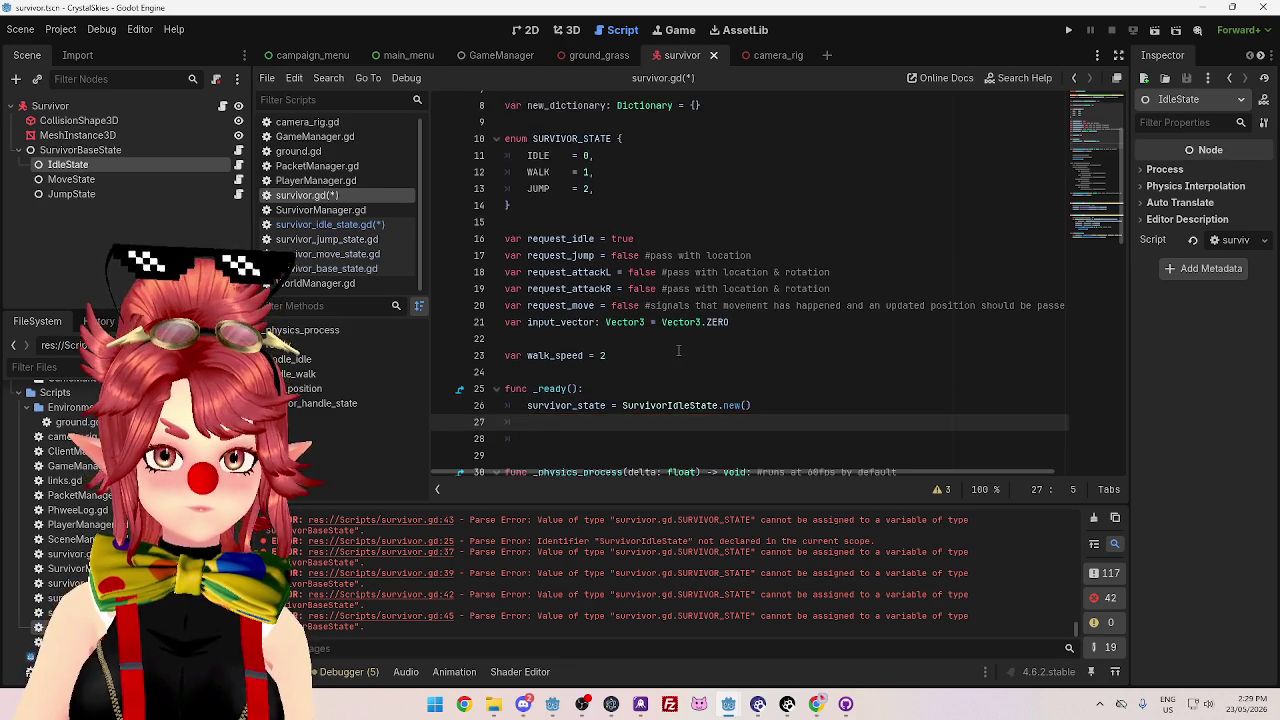
scroll(679, 352, "down", 1)
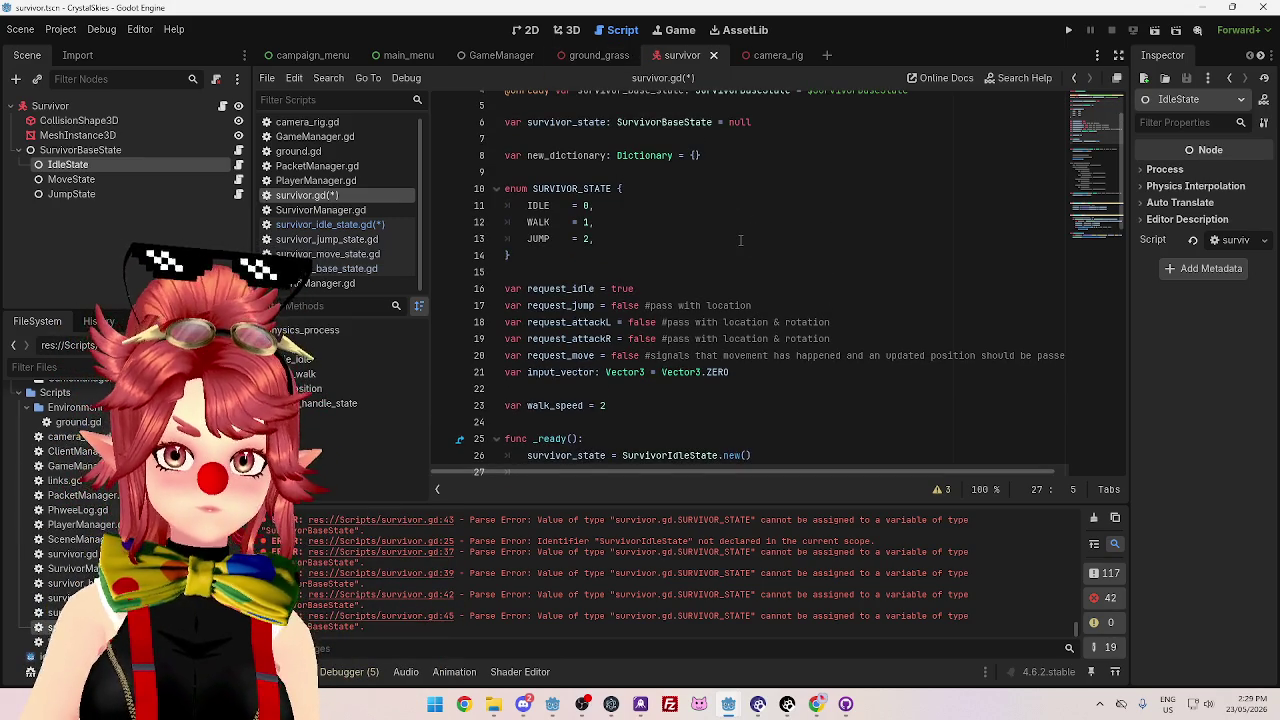
scroll(740, 240, "down", 1)
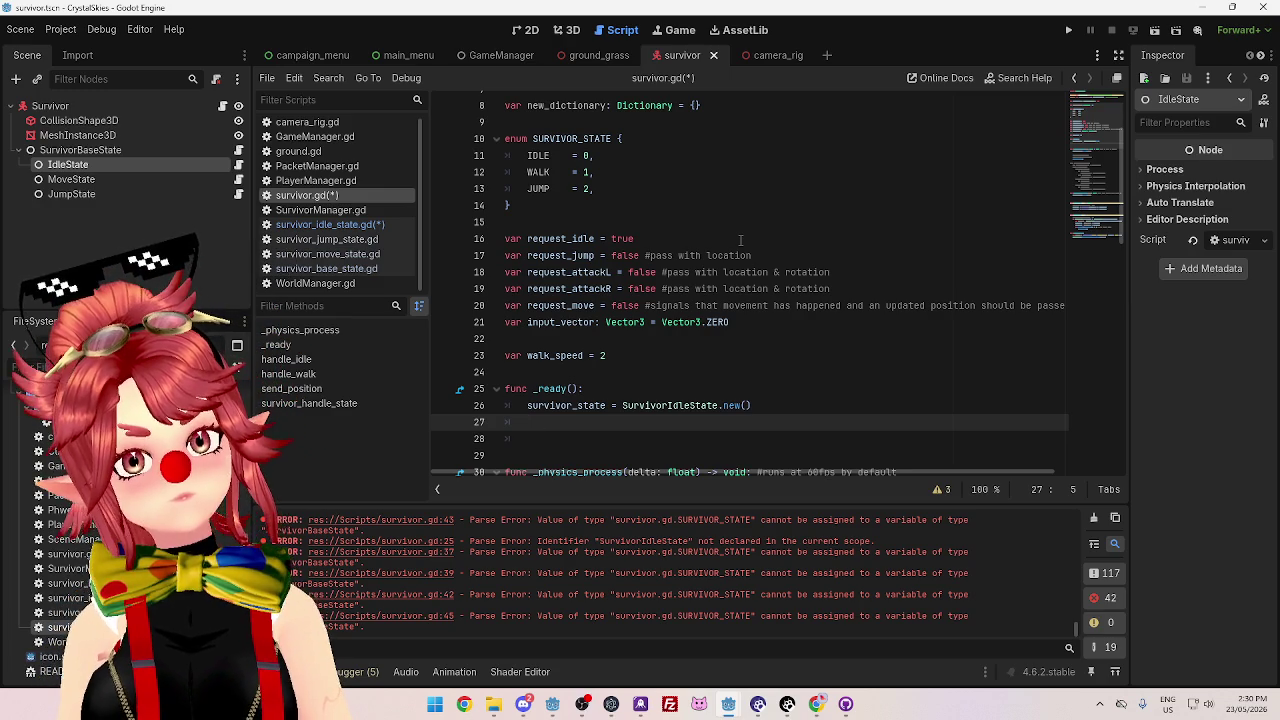
- Inspect the new_dictionary: Dictionary = {} declaration on line 8 and select its name
scroll(740, 240, "up", 2)
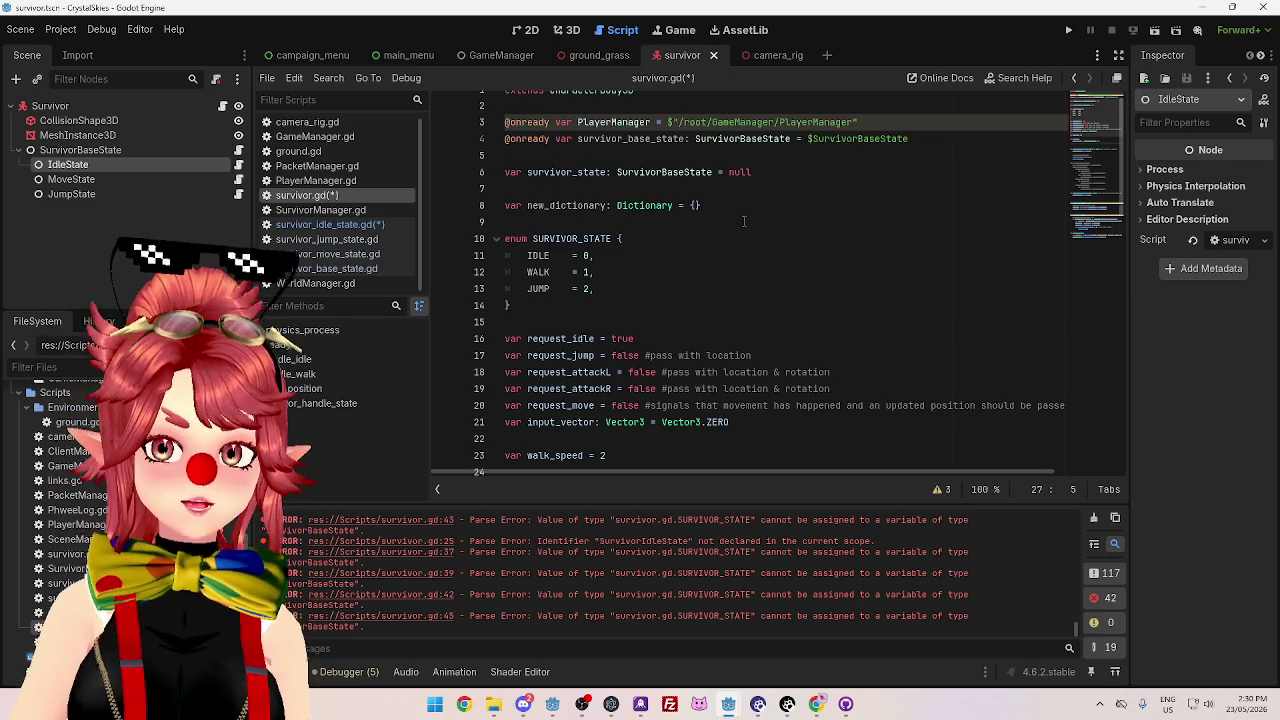
left_click_drag(528, 206, 724, 206)
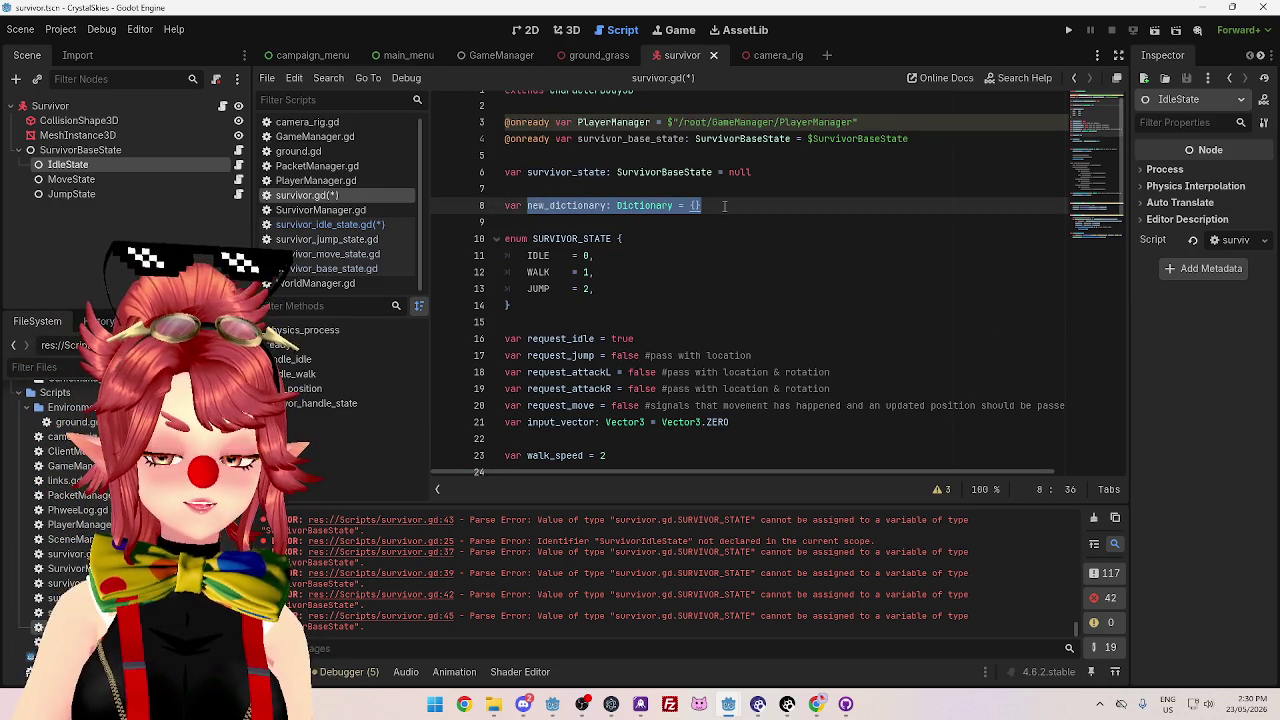
left_click(724, 206)
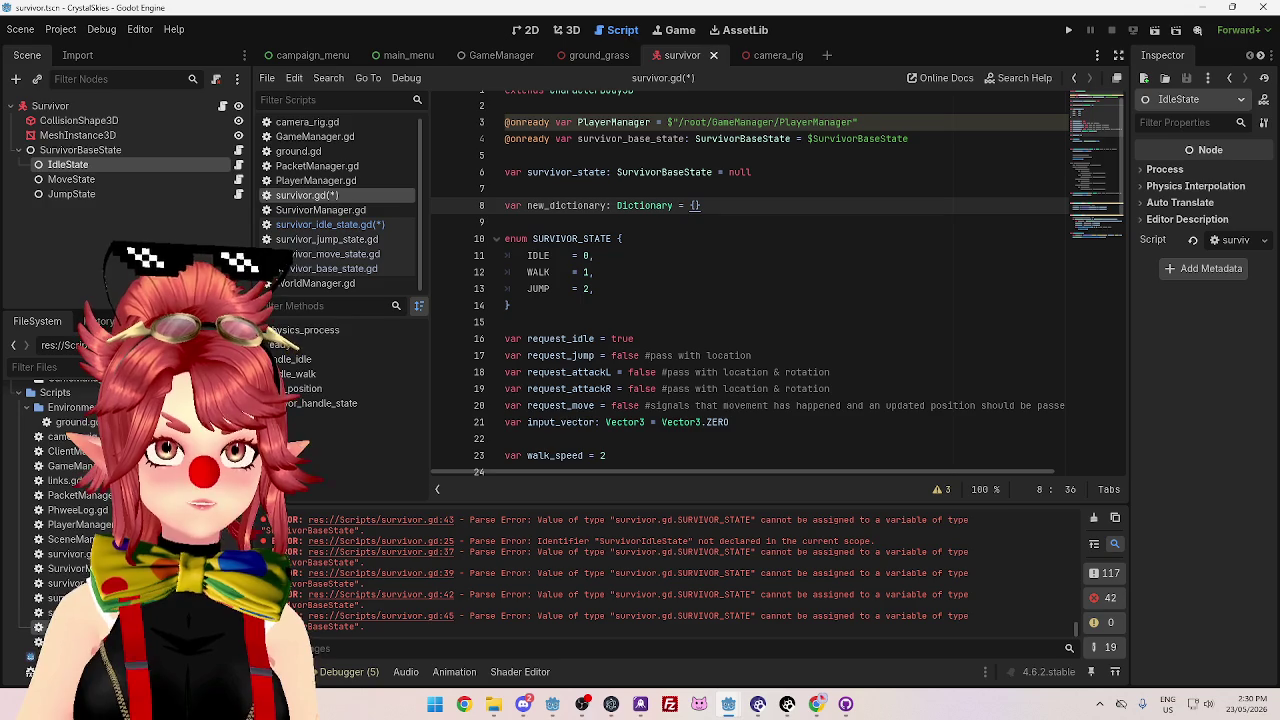
left_click_drag(546, 206, 787, 206)
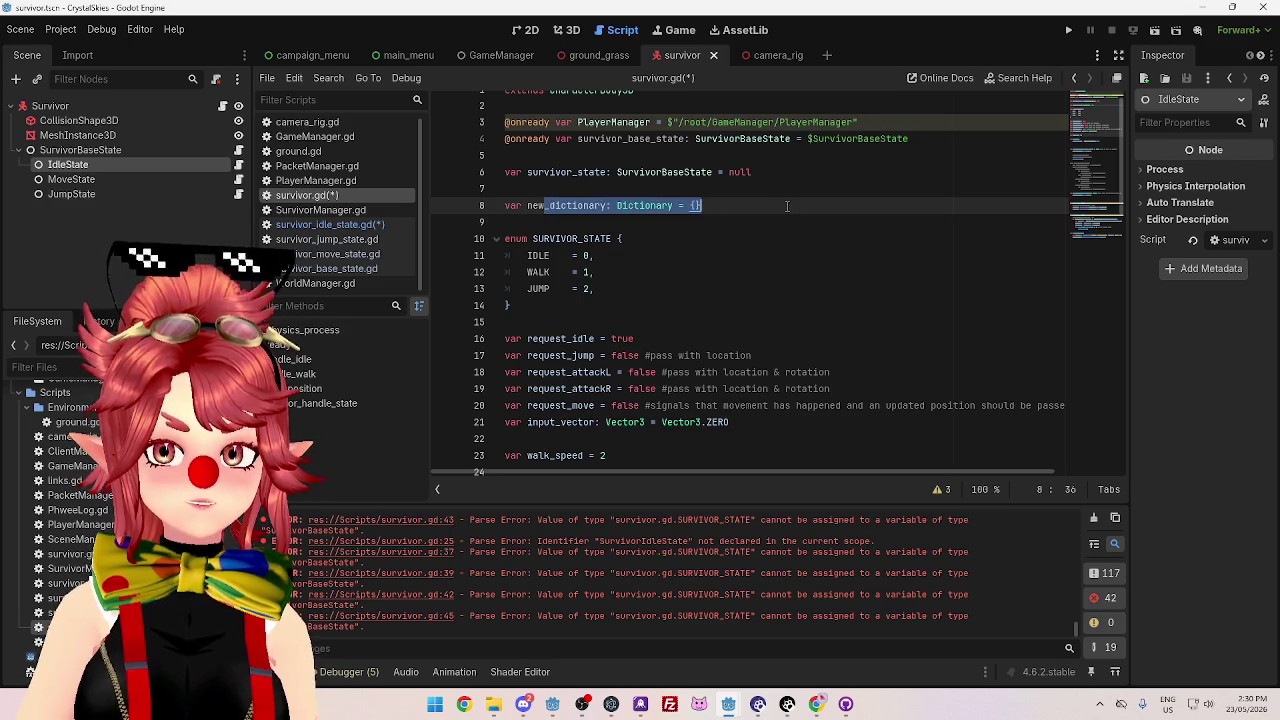
scroll(787, 206, "down", 1)
scroll(787, 206, "down", 1)
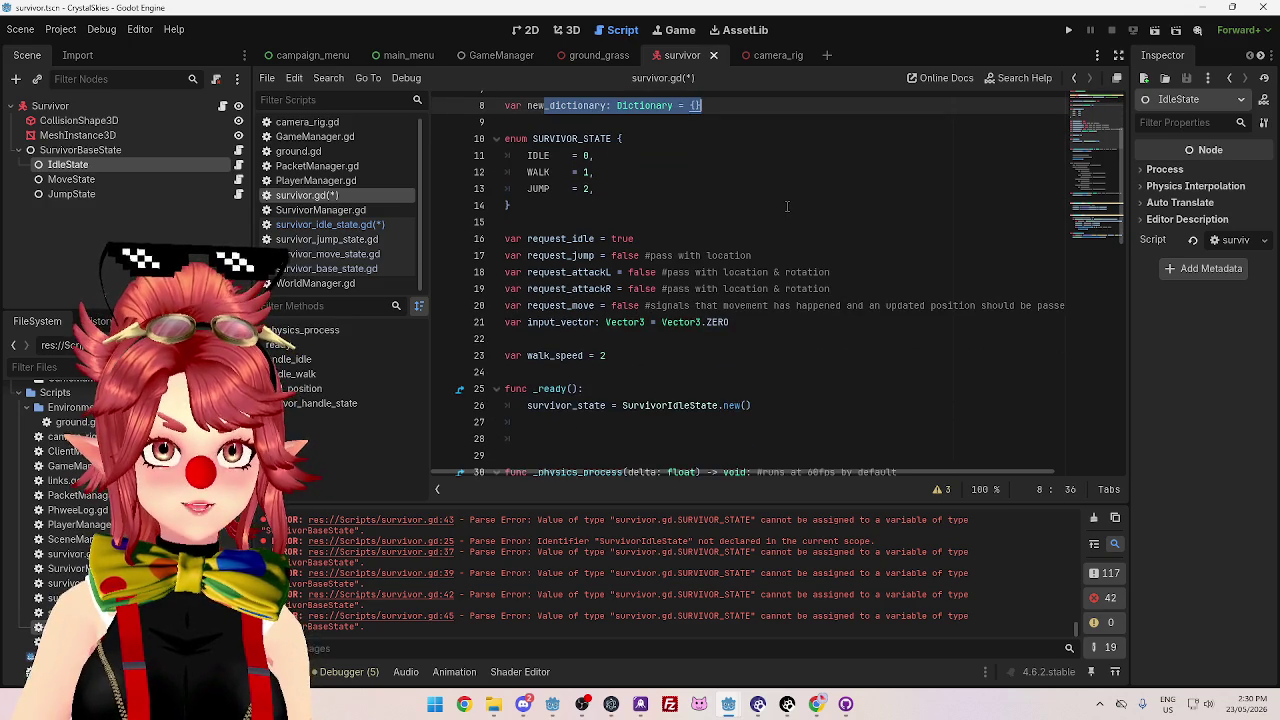
scroll(804, 230, "up", 1)
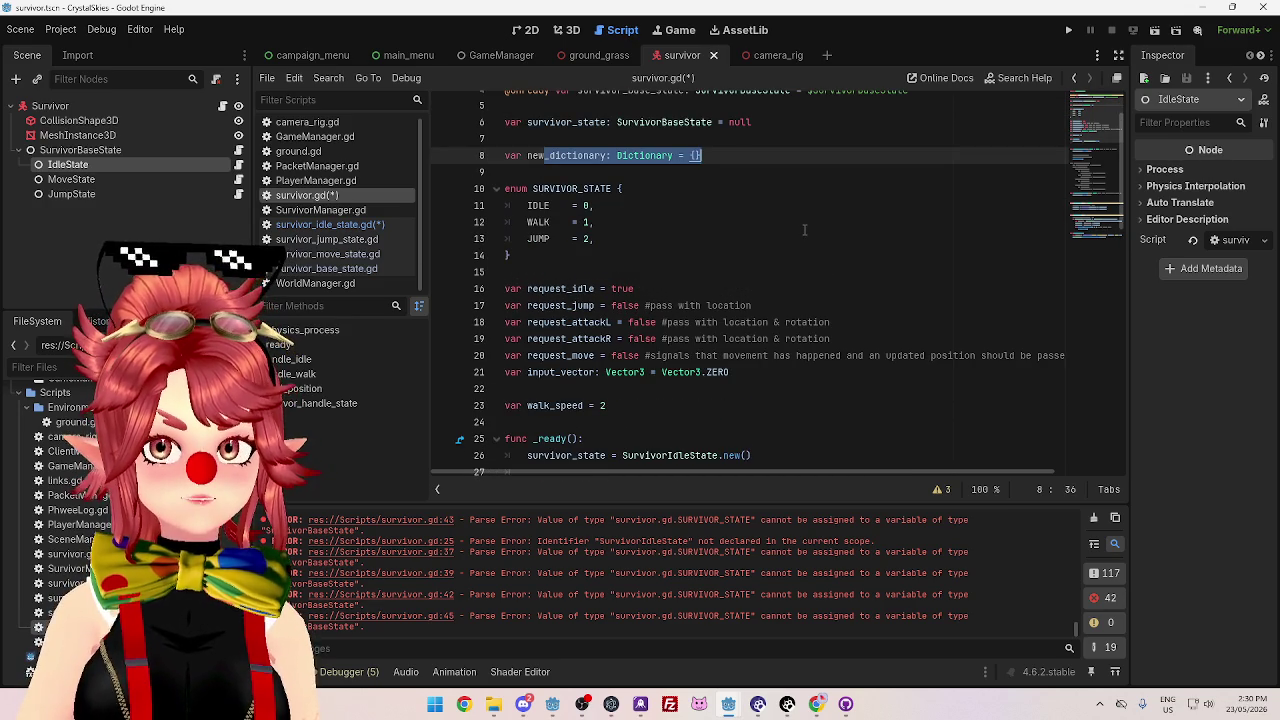
scroll(804, 230, "down", 1)
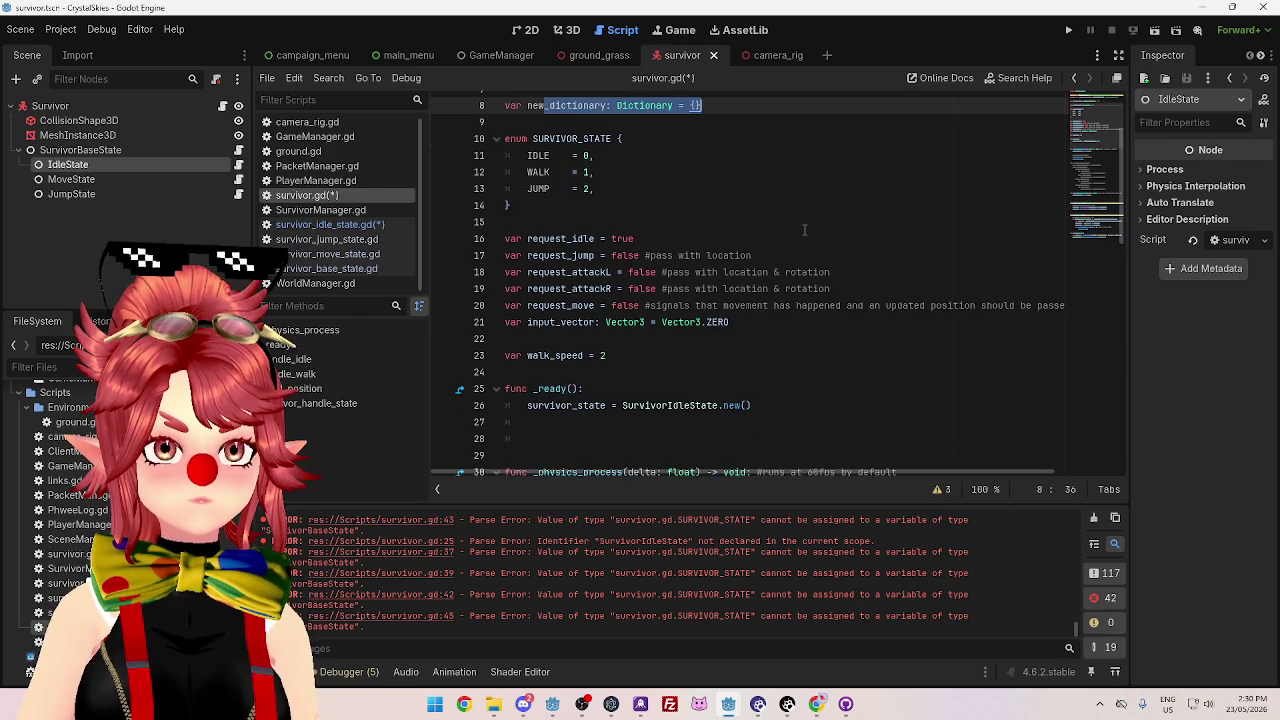
left_click(752, 421)
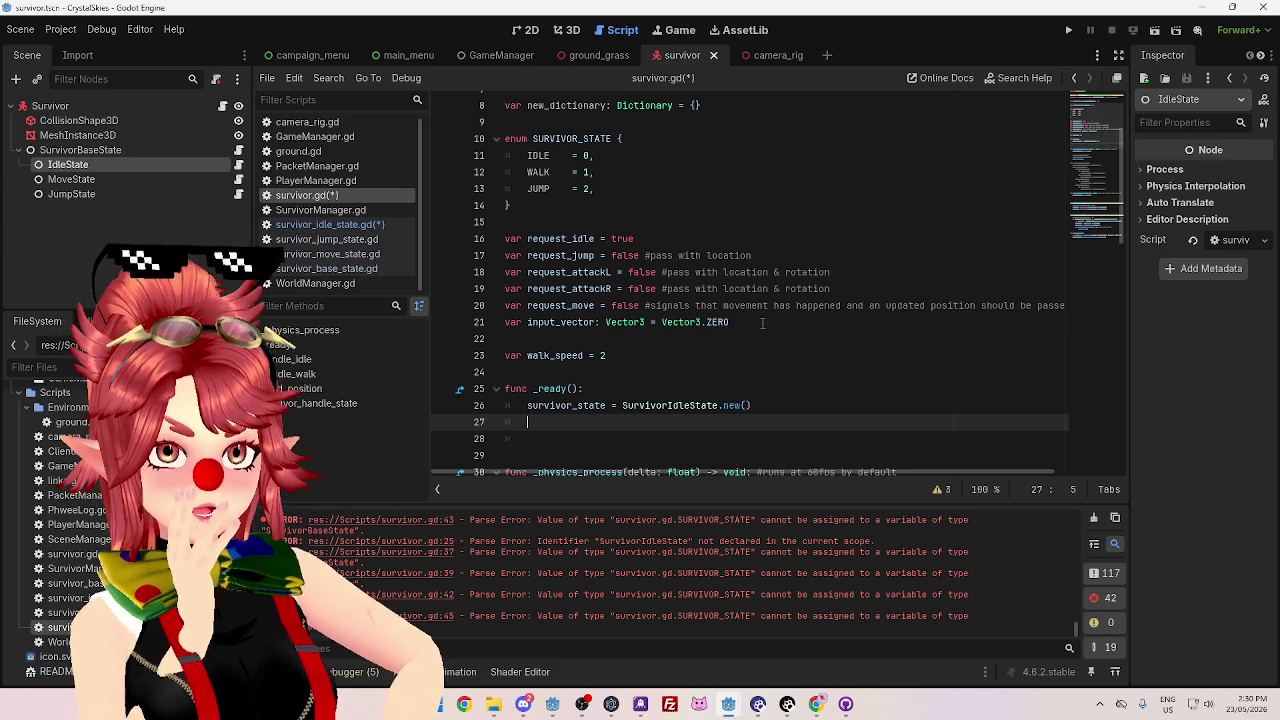
scroll(810, 227, "up", 2)
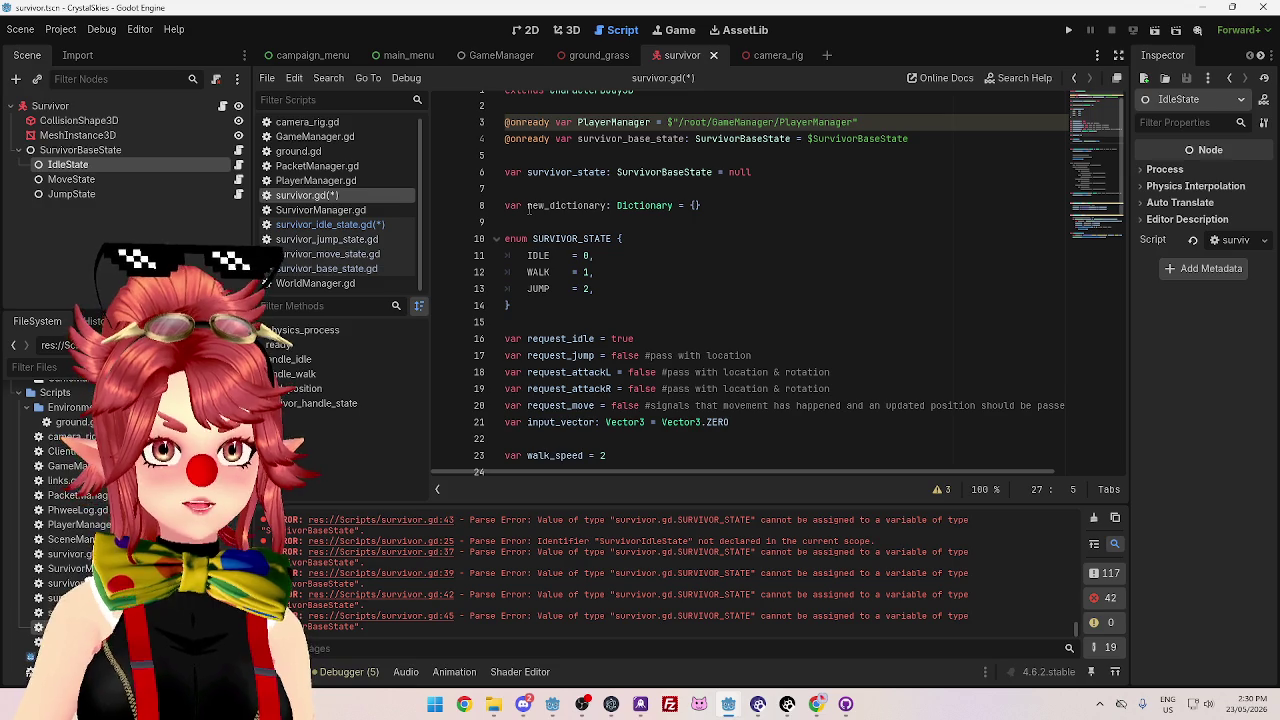
left_click_drag(528, 205, 608, 205)
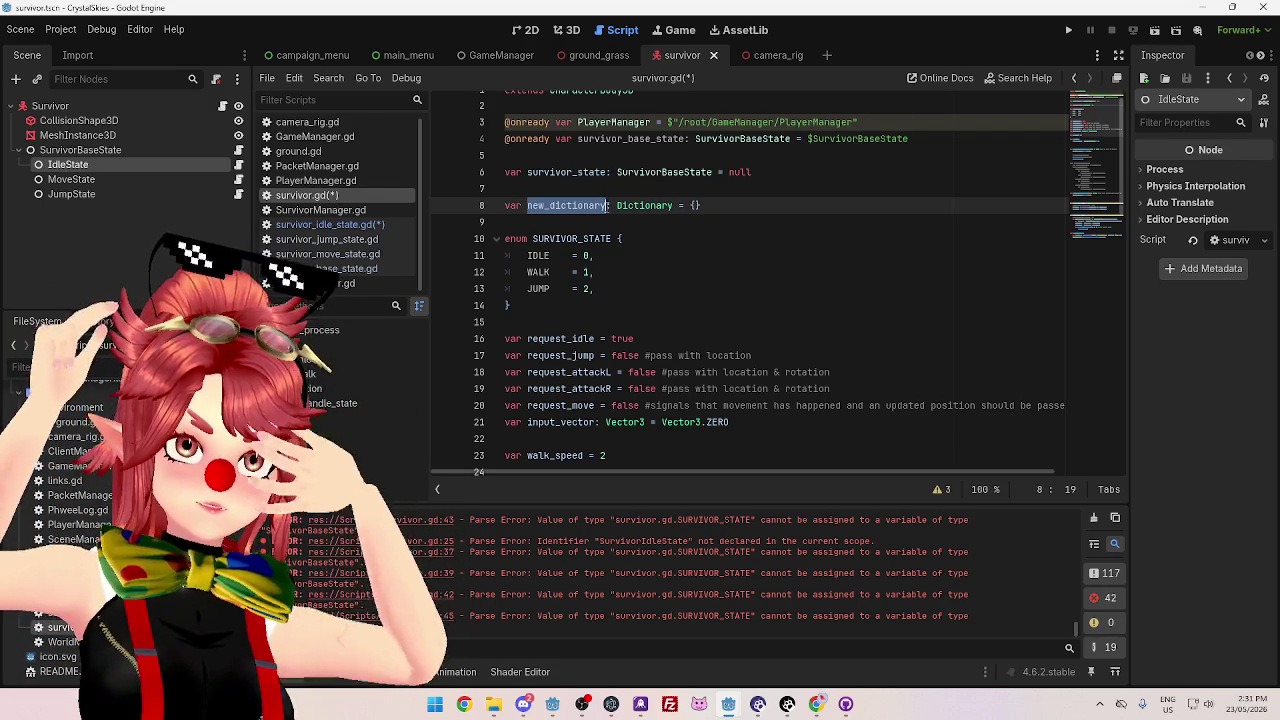
- Rename new_dictionary on line 8 to state_dictionary
key("Left")
key("Delete")
key("Delete")
key("Delete")
type("state")
key("Delete")
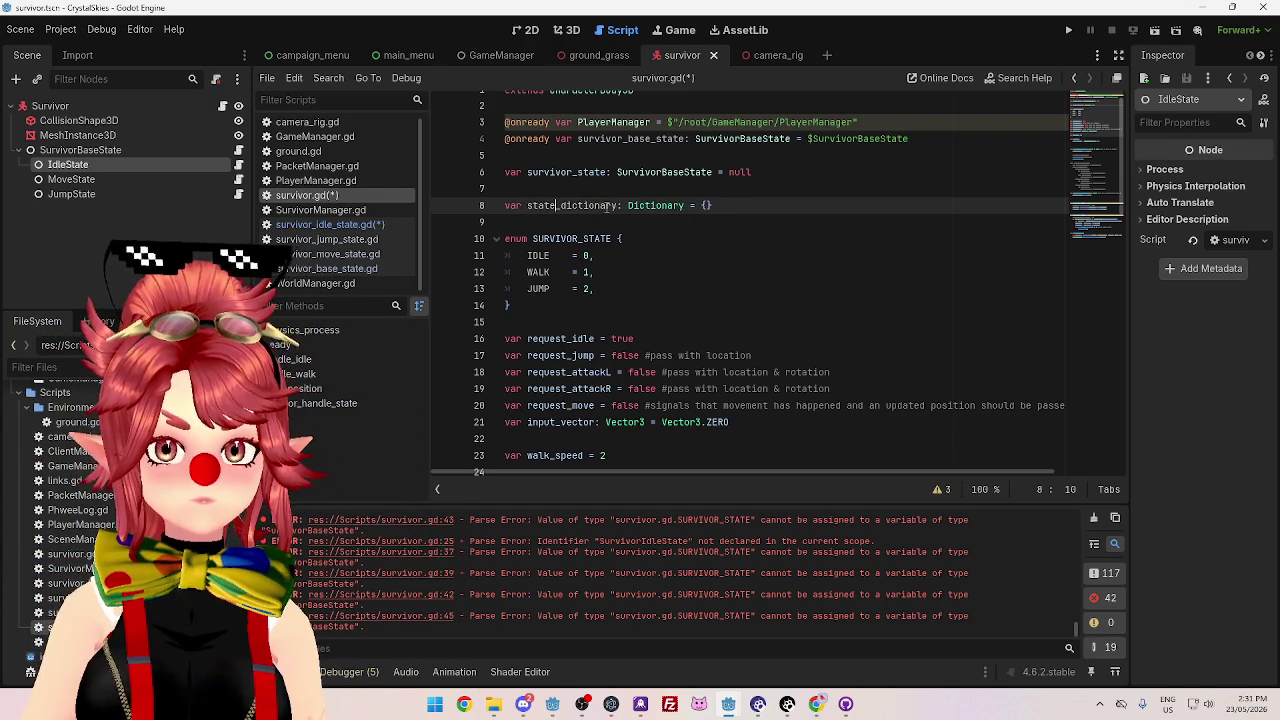
left_click(621, 228)
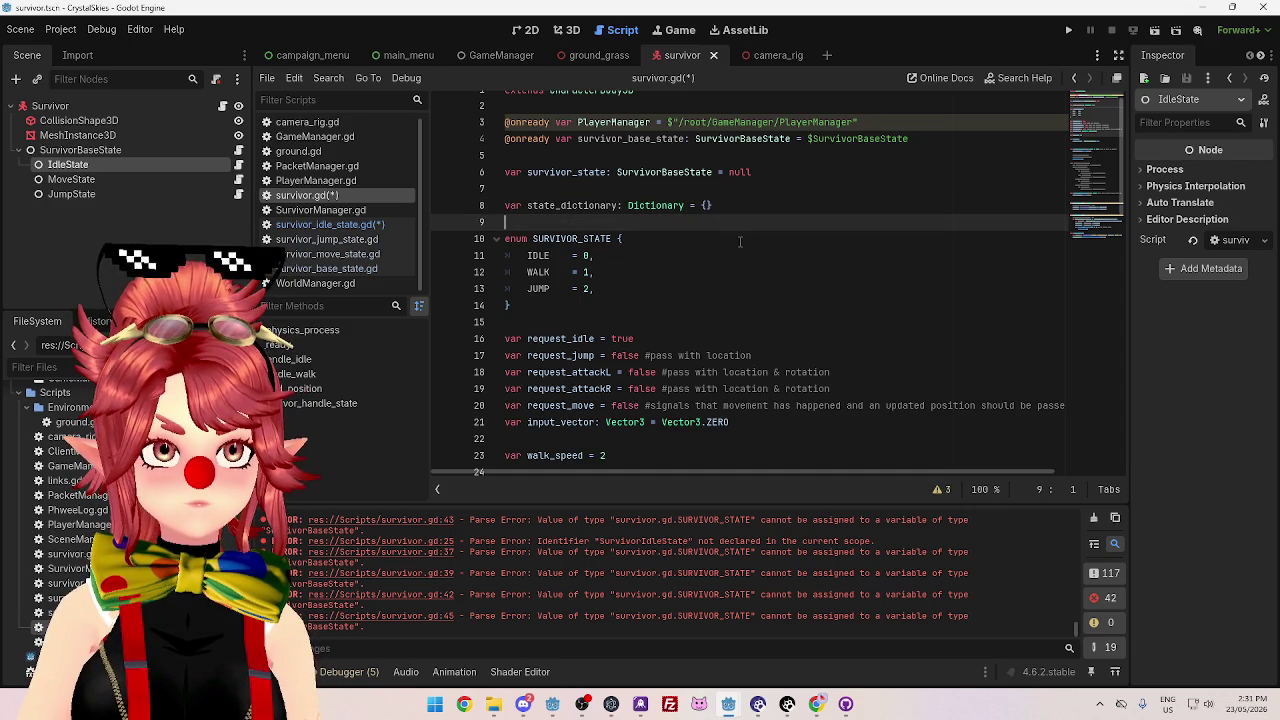
- Scroll through survivor.gd to review the script after the rename
scroll(740, 241, "down", 3)
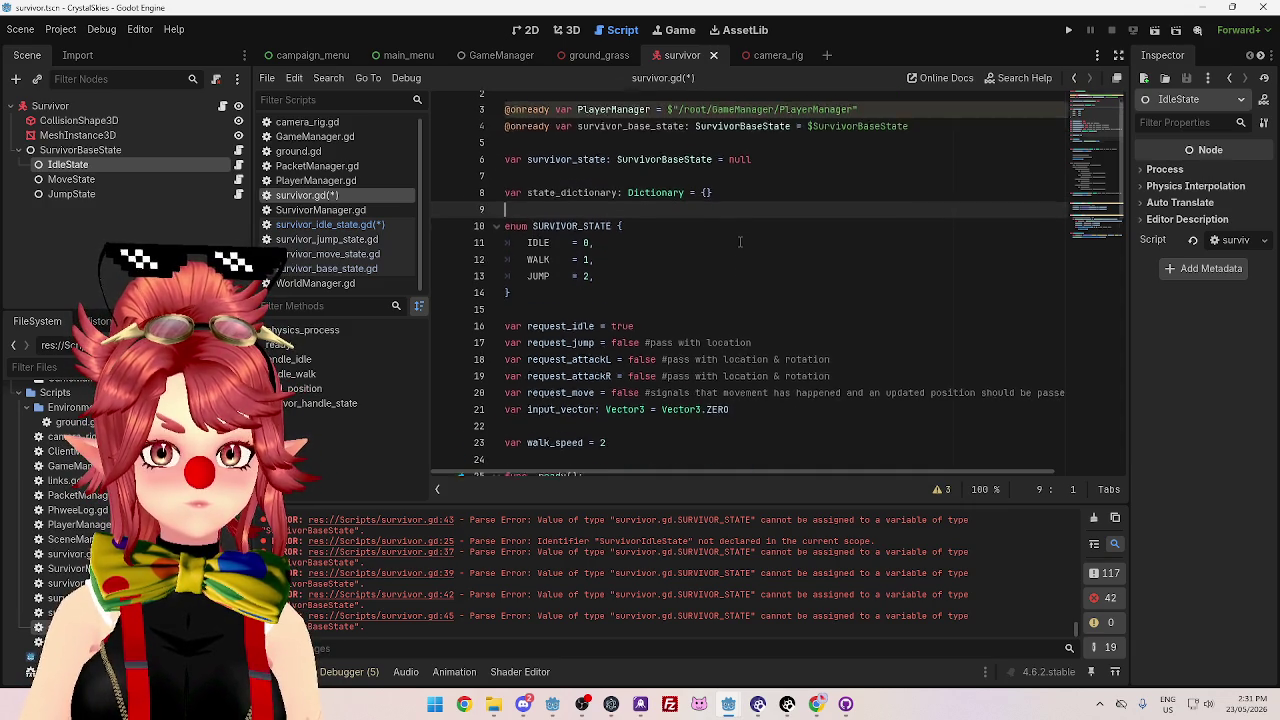
scroll(690, 264, "up", 3)
scroll(690, 264, "down", 1)
scroll(690, 264, "up", 1)
scroll(690, 264, "down", 1)
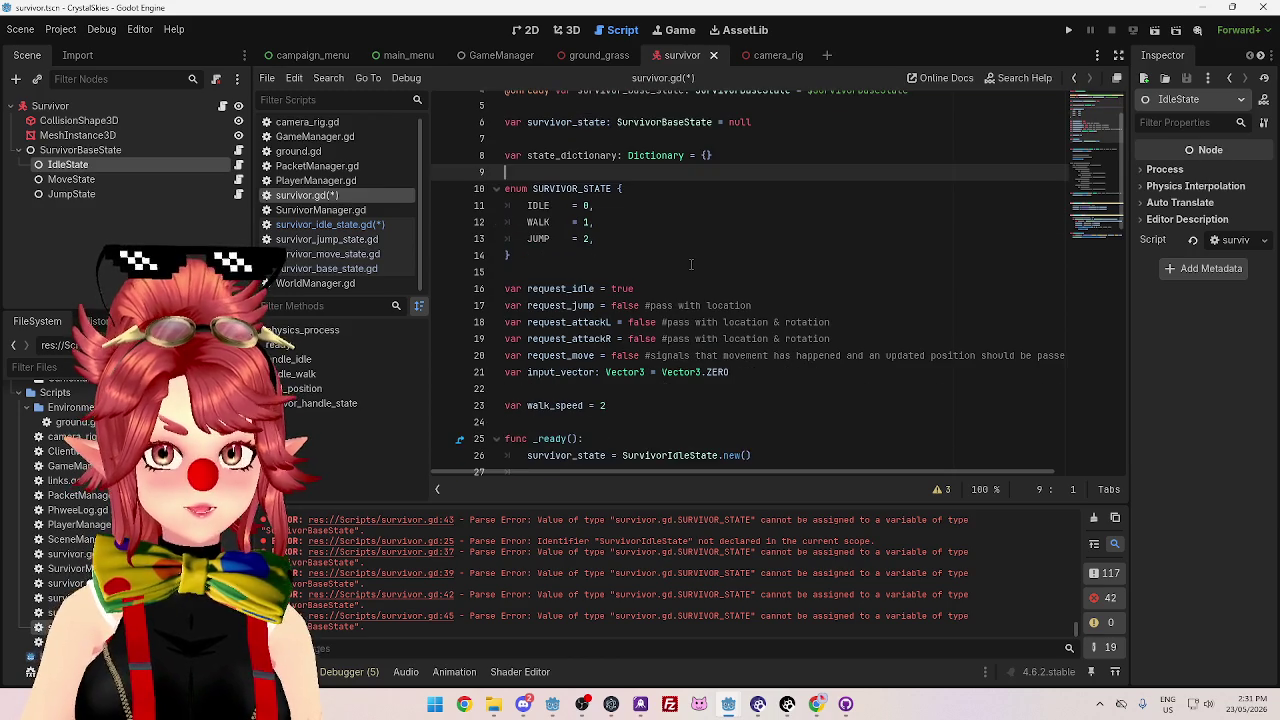
scroll(690, 264, "up", 1)
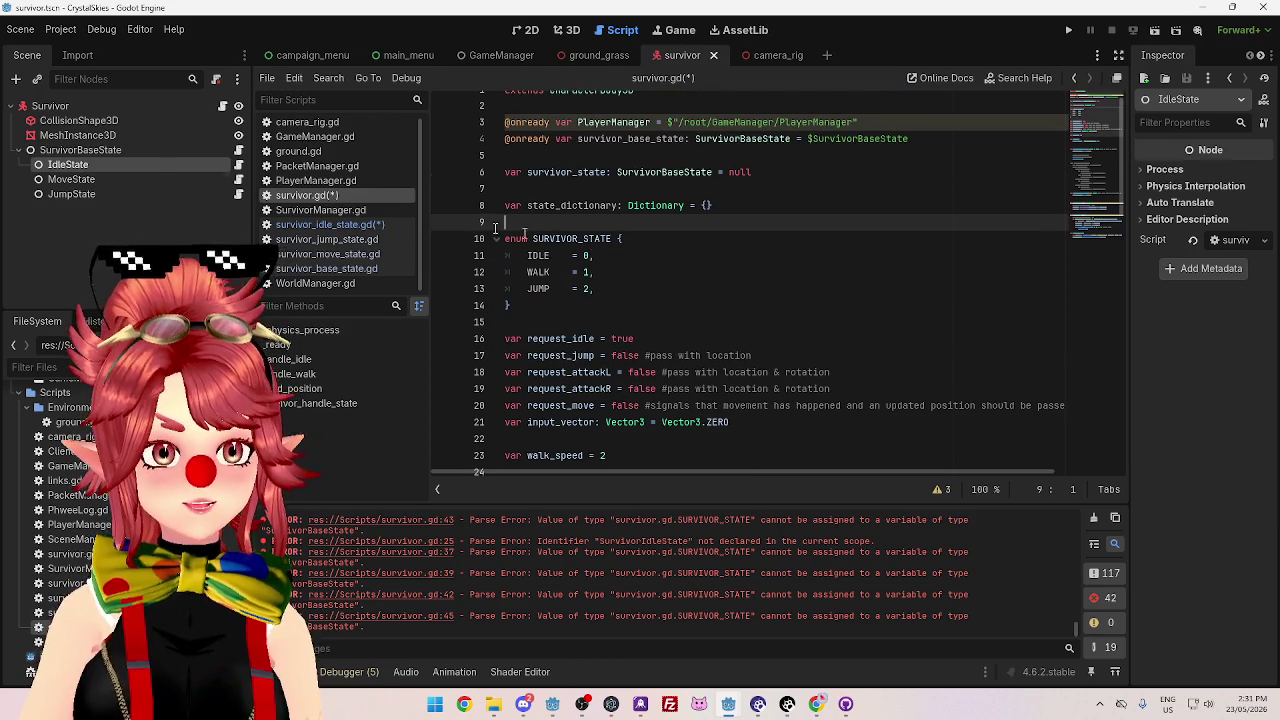
scroll(624, 261, "up", 1)
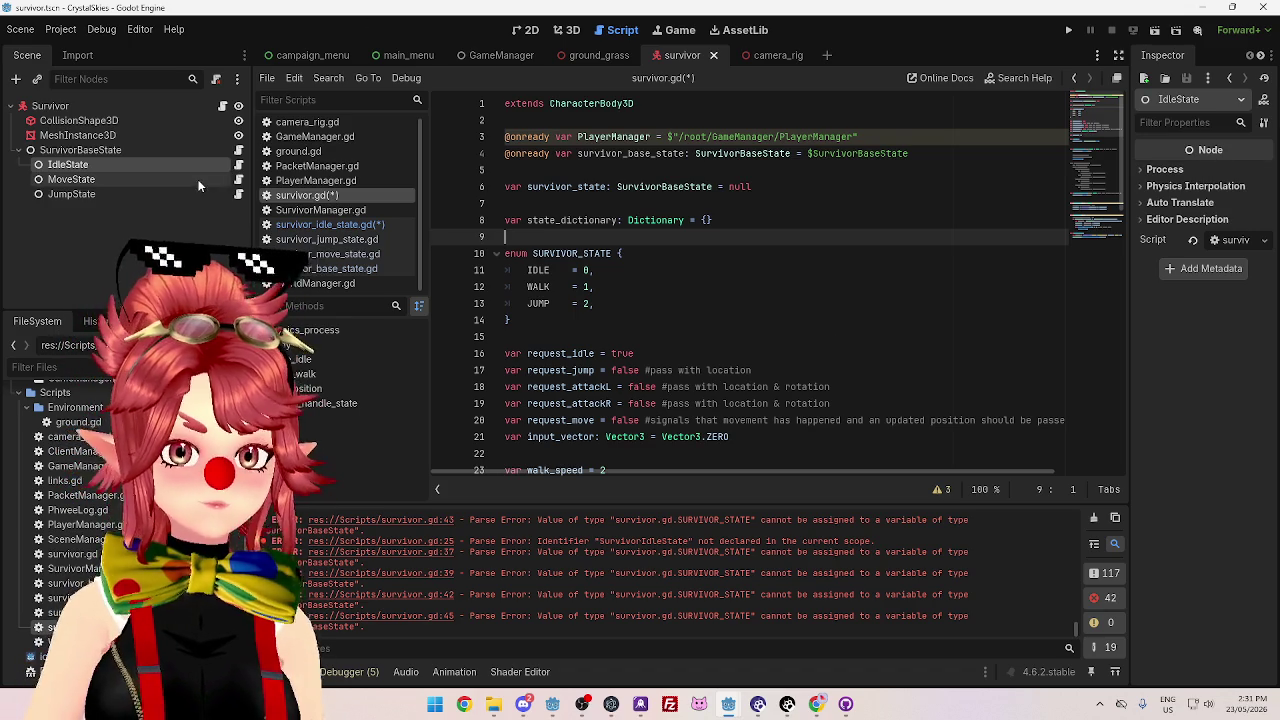
scroll(720, 290, "down", 1)
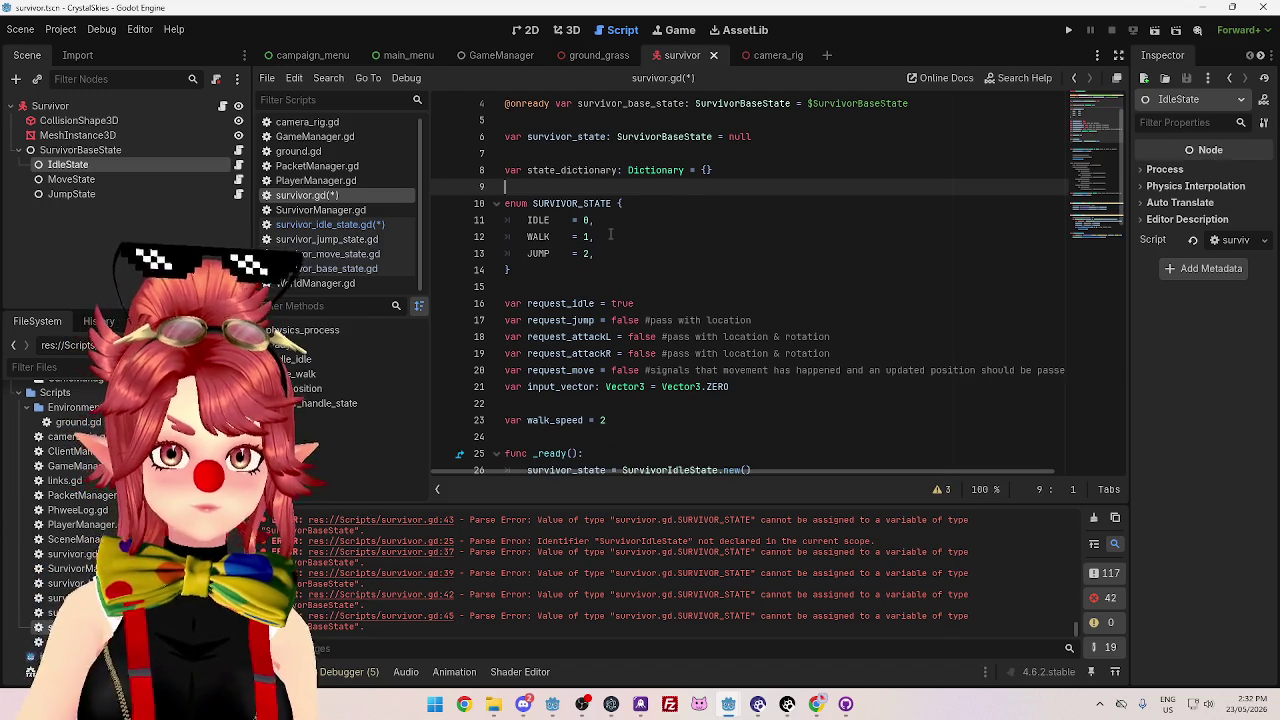
scroll(670, 222, "down", 1)
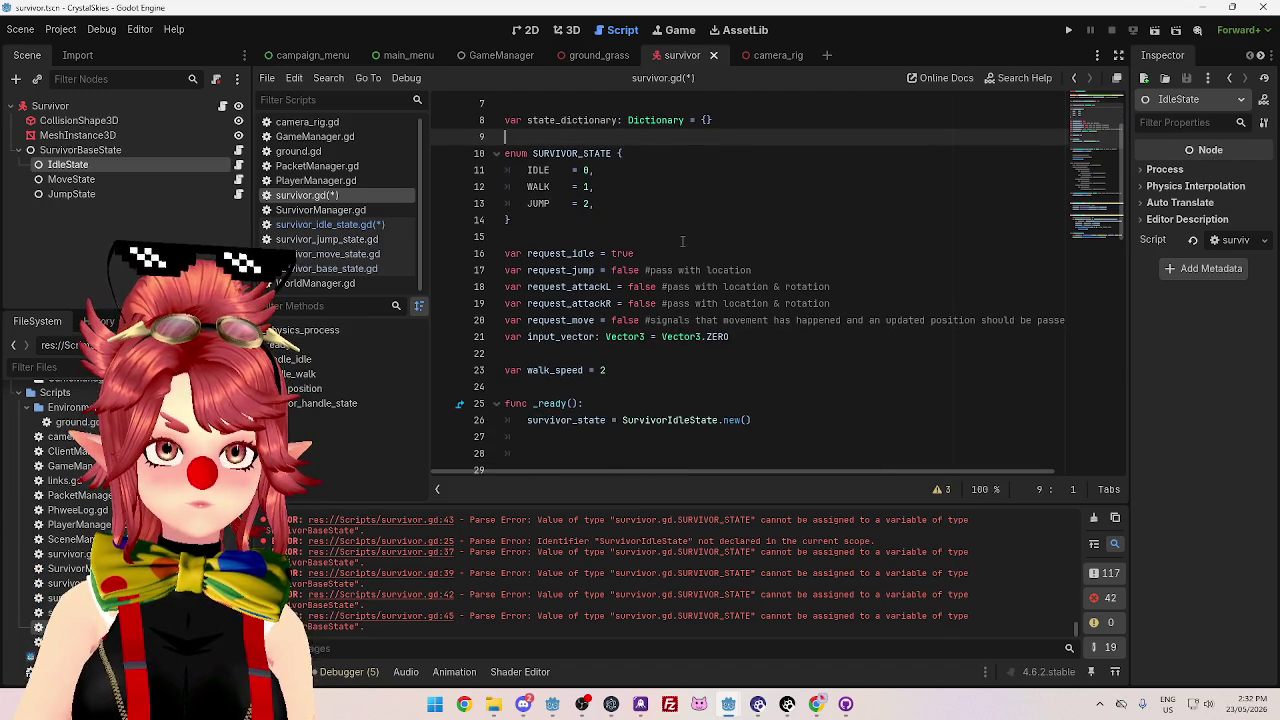
scroll(612, 190, "up", 2)
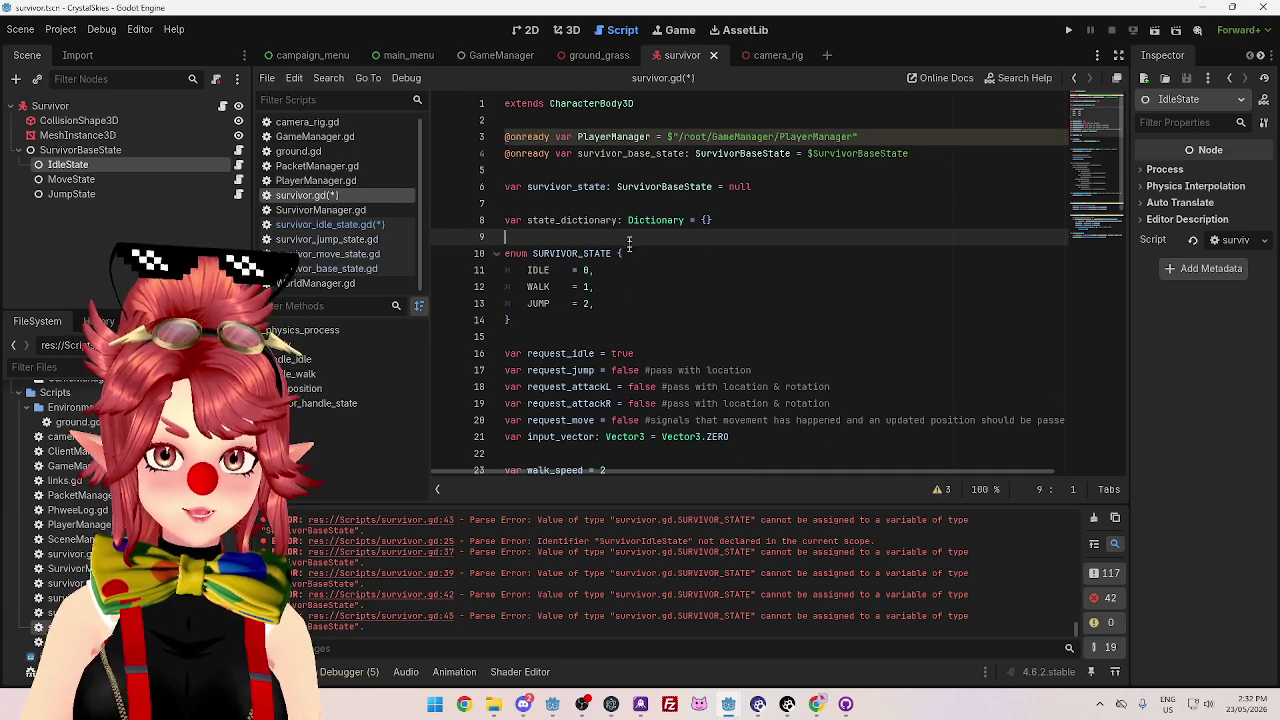
scroll(725, 268, "down", 3)
- On line 27 of _ready, type state_dictionary[SURVIVOR_STATE.IDLE] = using autocomplete
left_click(713, 386)
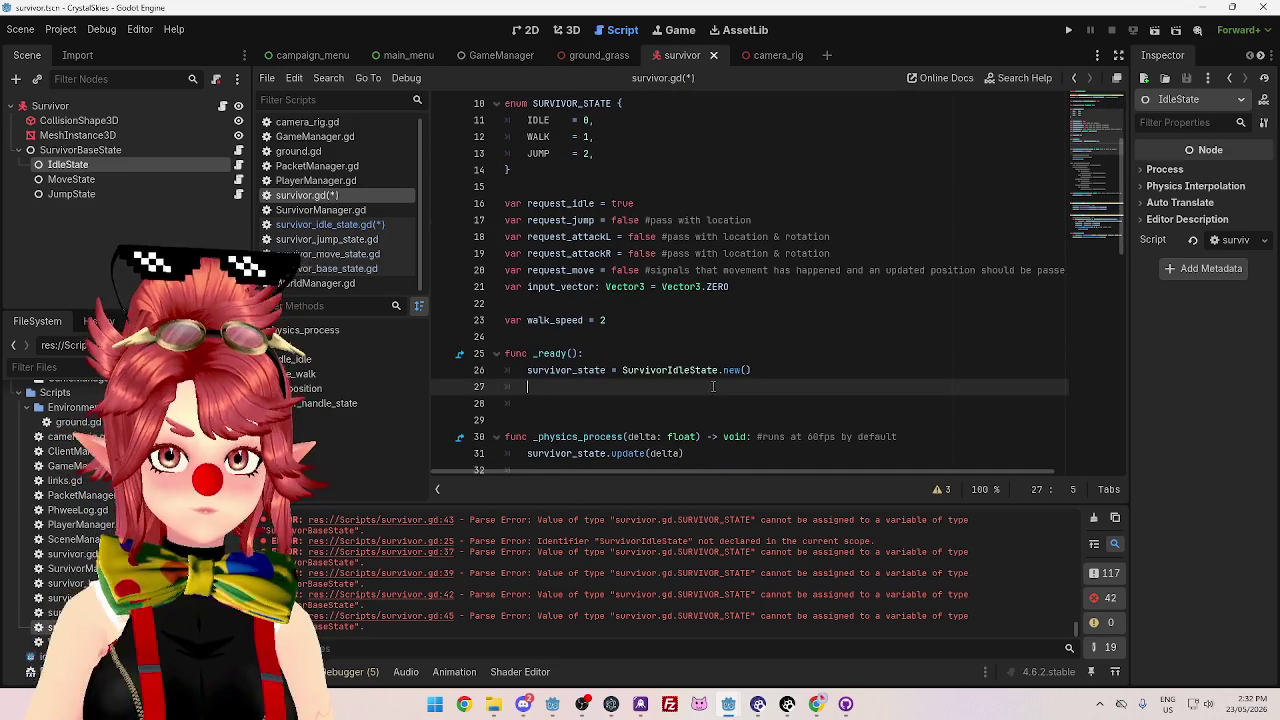
scroll(720, 382, "up", 1)
scroll(724, 380, "down", 1)
type("state_dictionary")
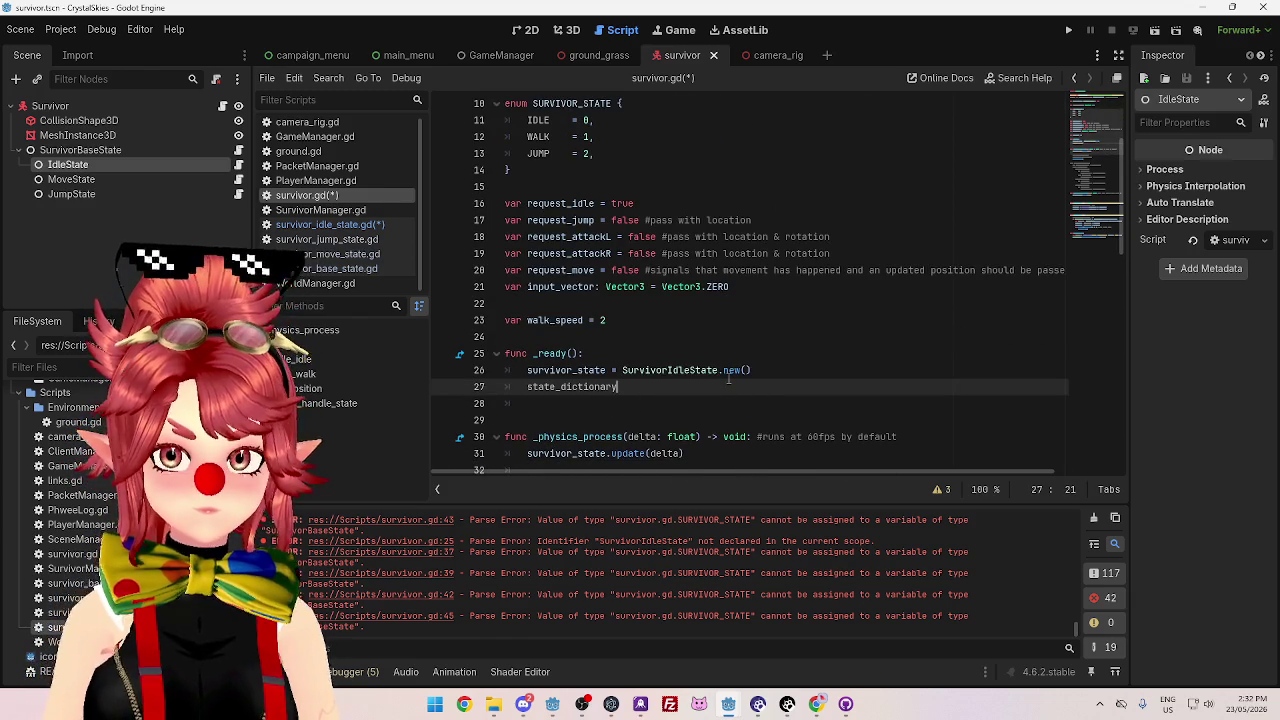
scroll(728, 378, "up", 3)
scroll(827, 358, "down", 3)
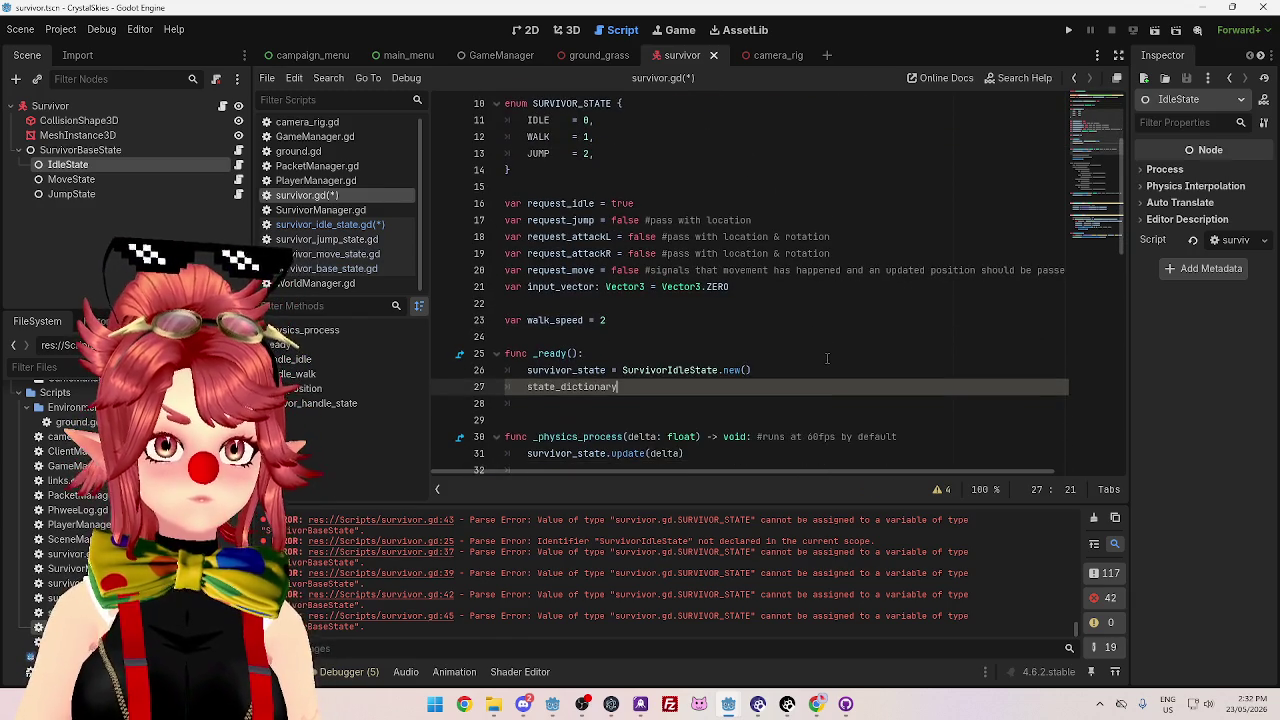
scroll(827, 340, "down", 1)
type("[")
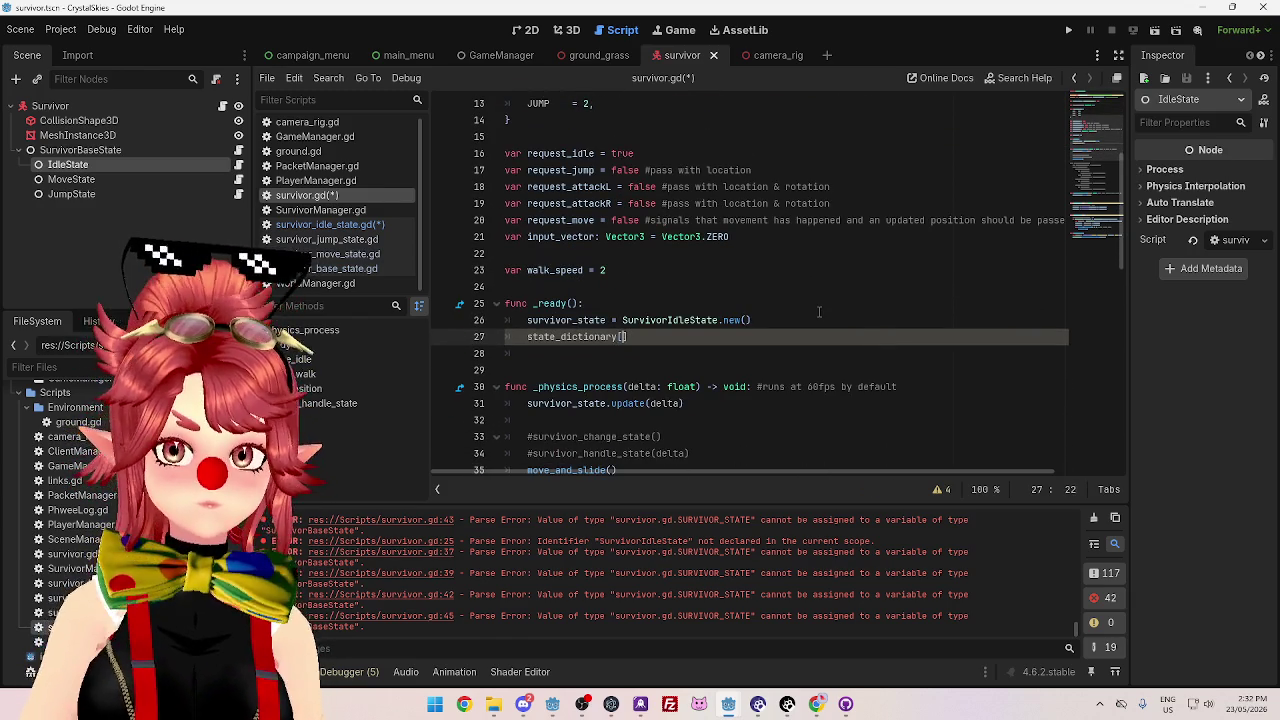
type("SURVI")
key("Return")
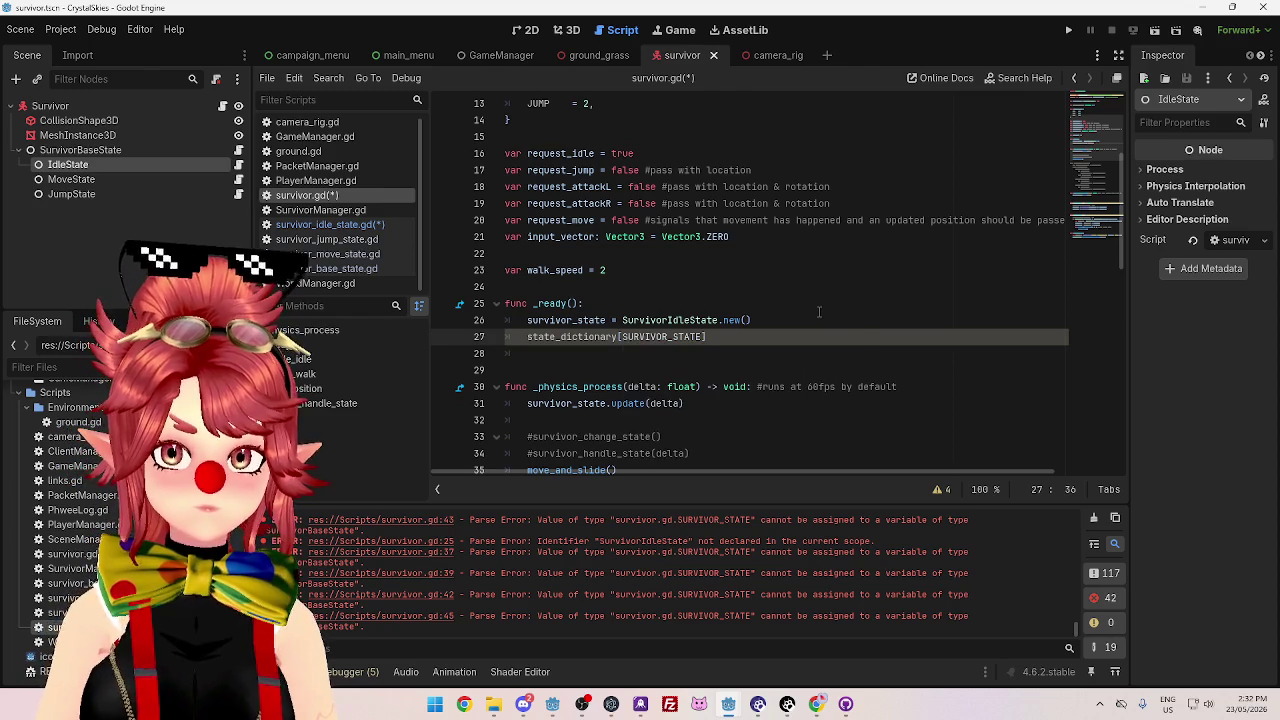
type(".ID")
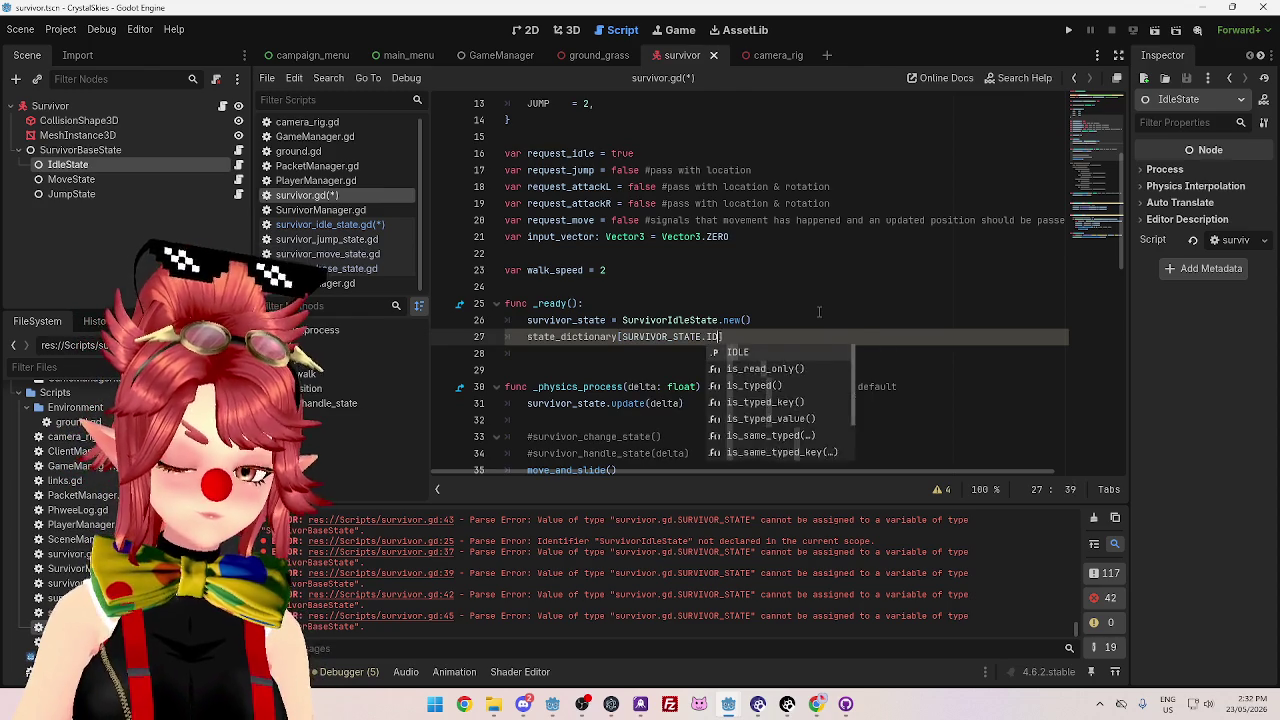
type("I")
key("Return")
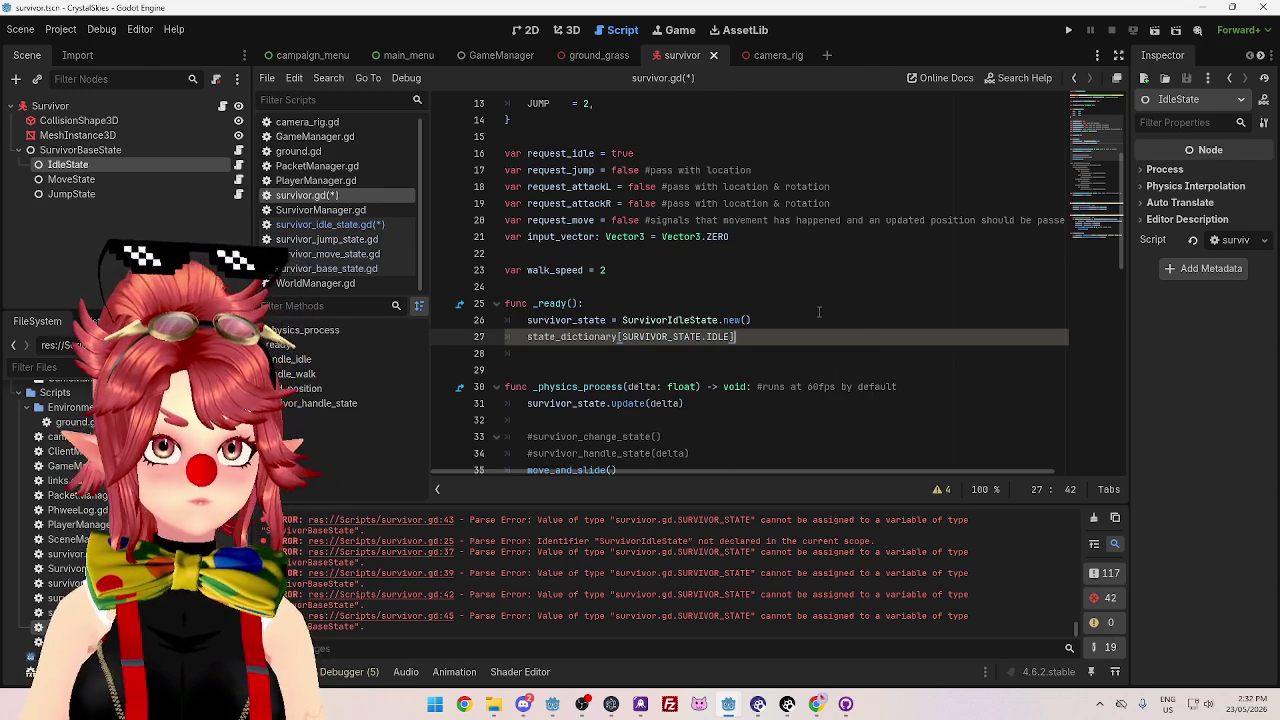
type(" =")
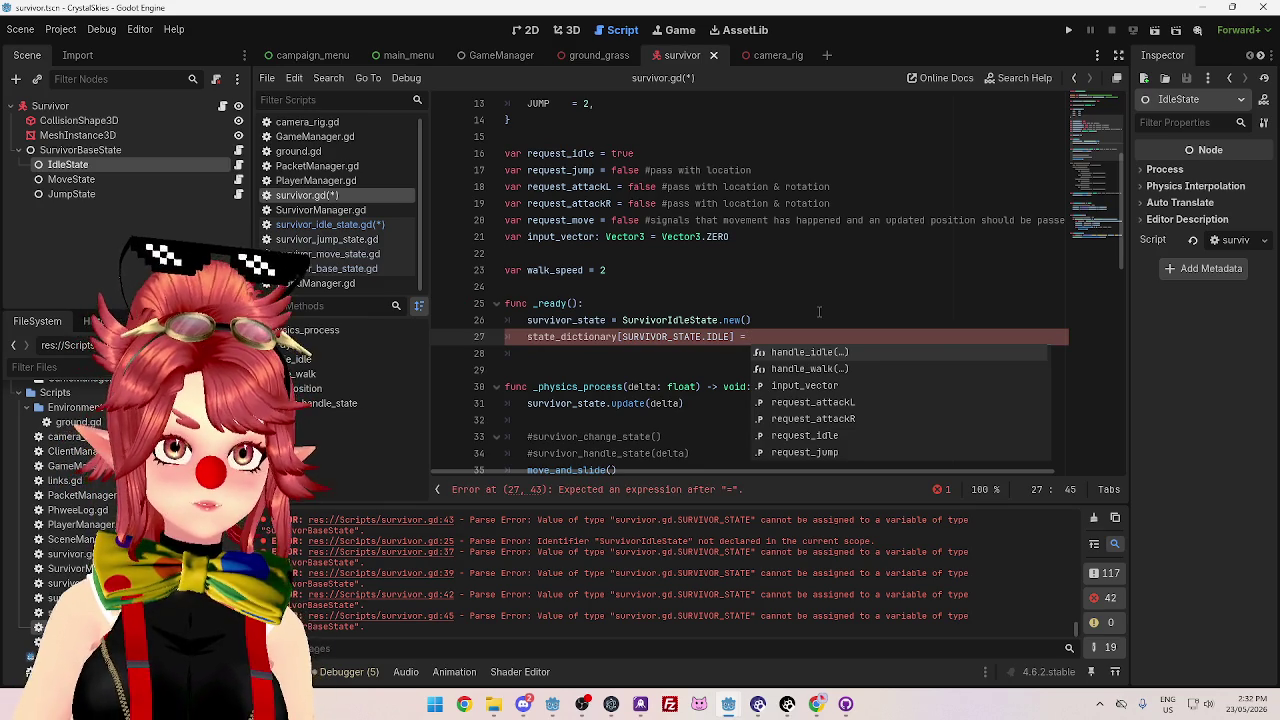
- Inspect line 26's survivor_state assignment and the survivor_state declaration on line 6
scroll(689, 326, "down", 1)
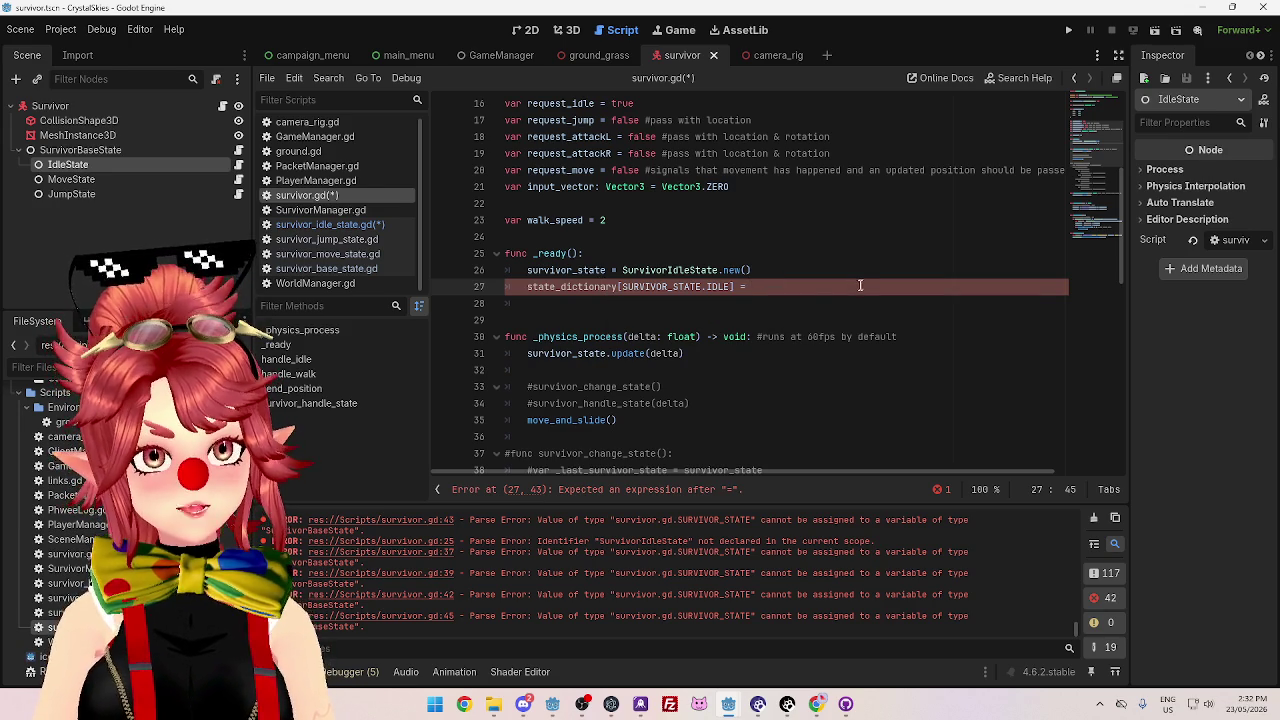
left_click(774, 270)
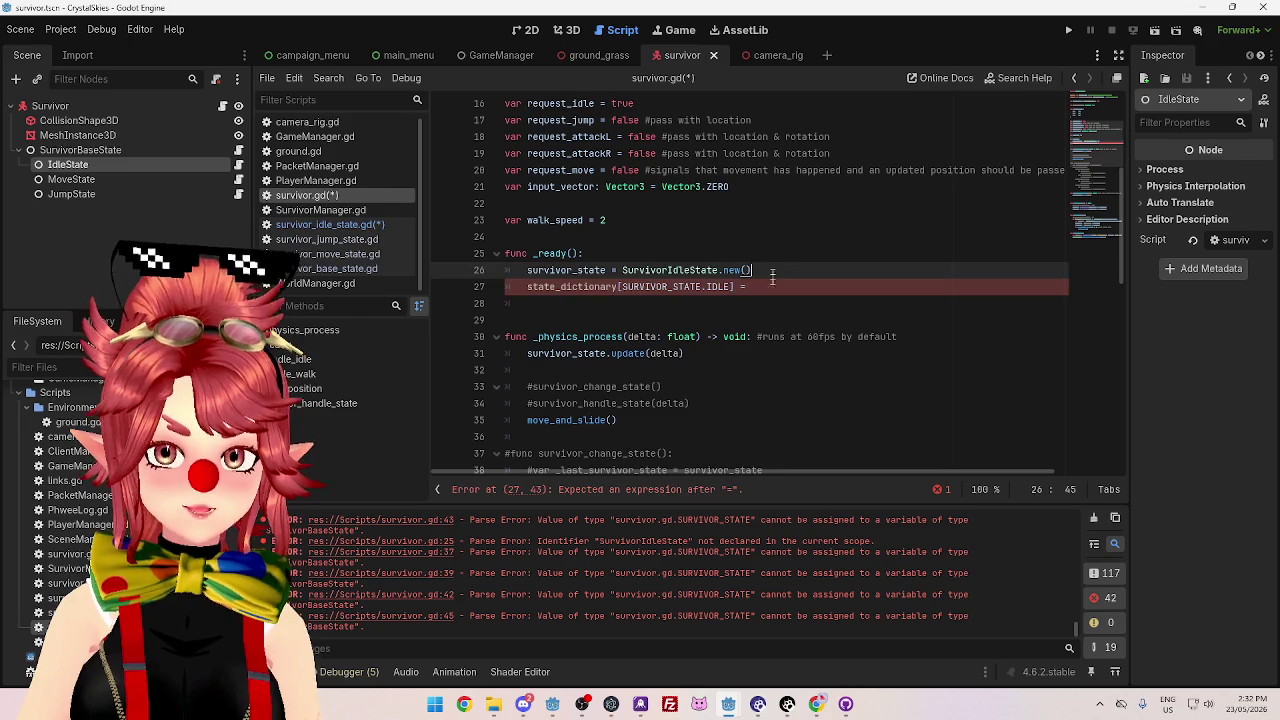
key("Down")
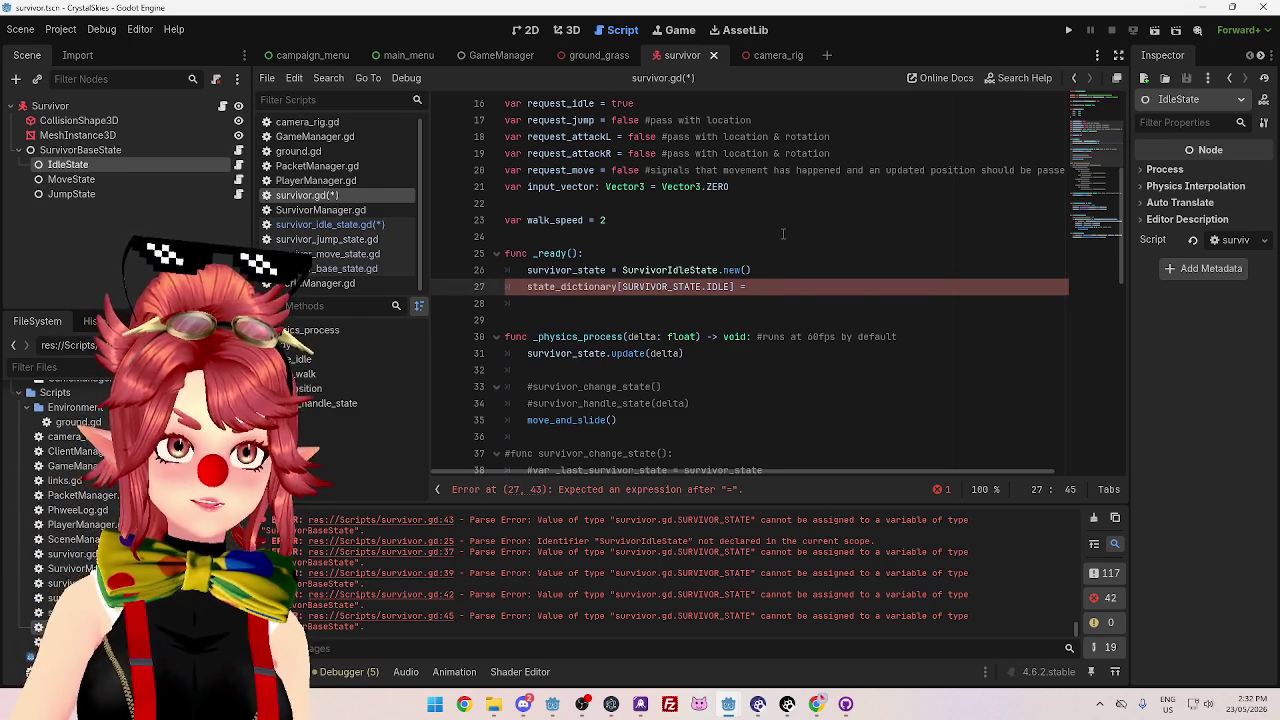
left_click_drag(528, 287, 776, 292)
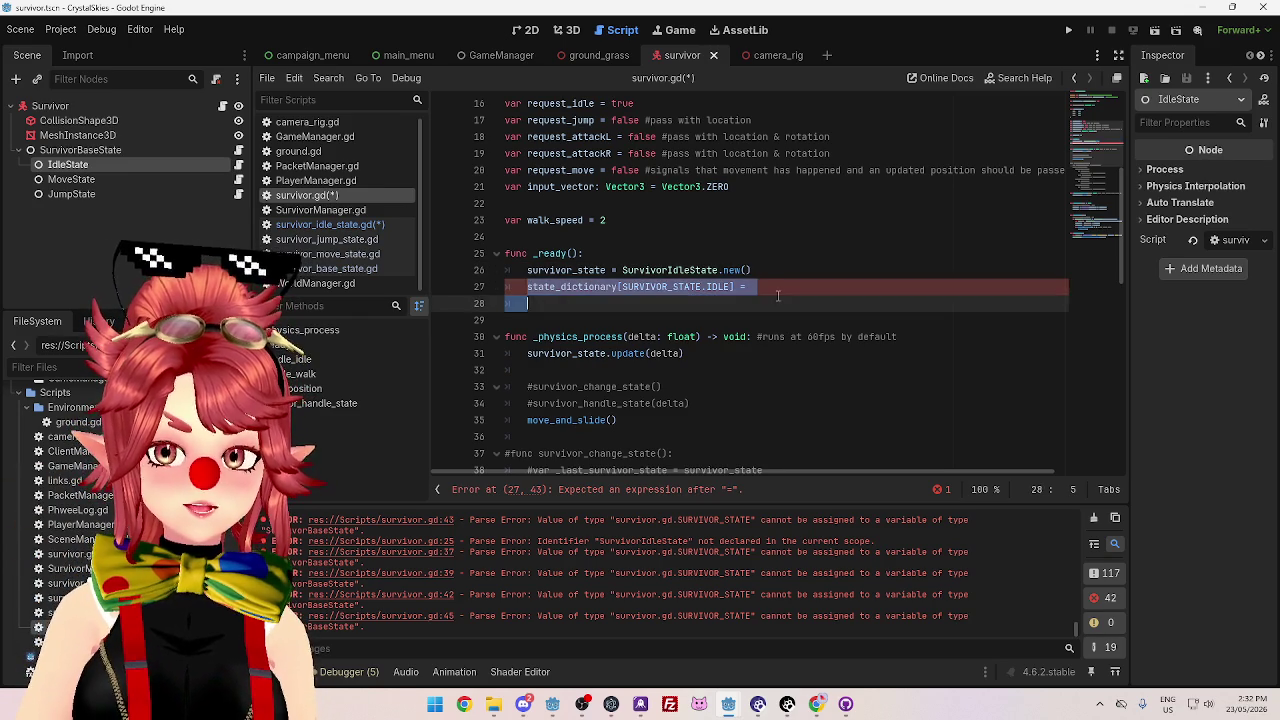
left_click_drag(645, 270, 773, 272)
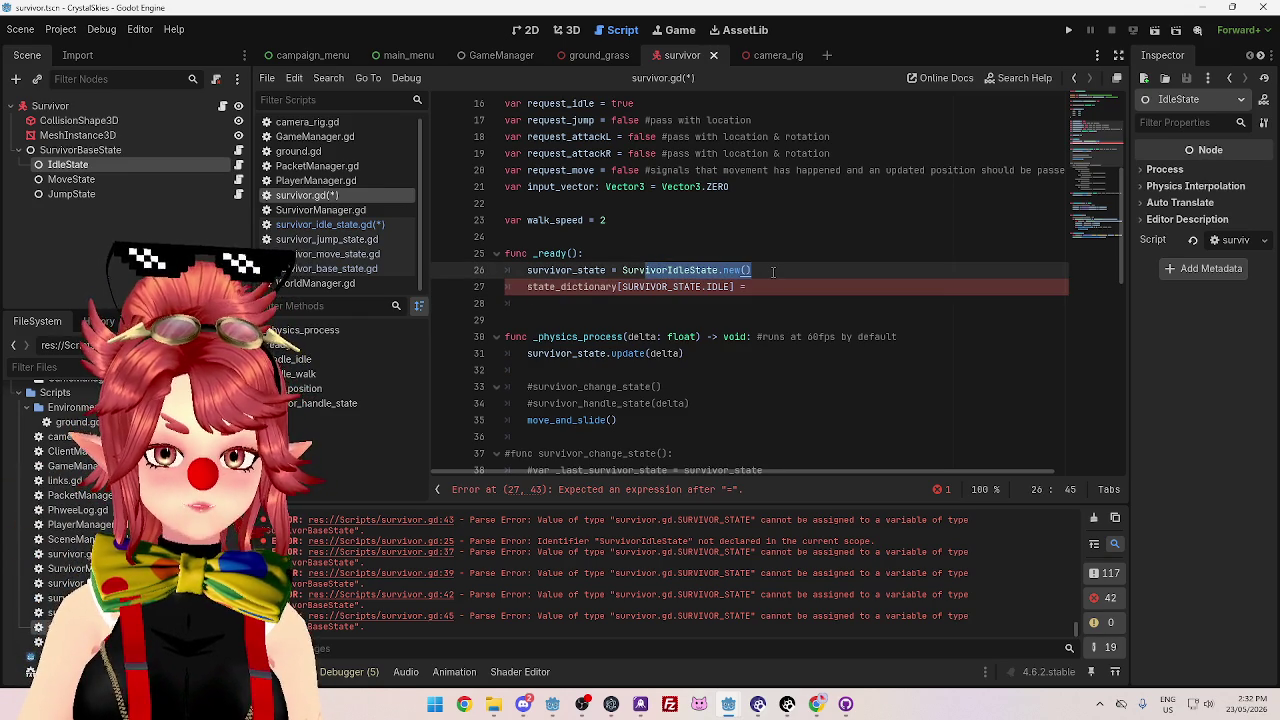
left_click(774, 290)
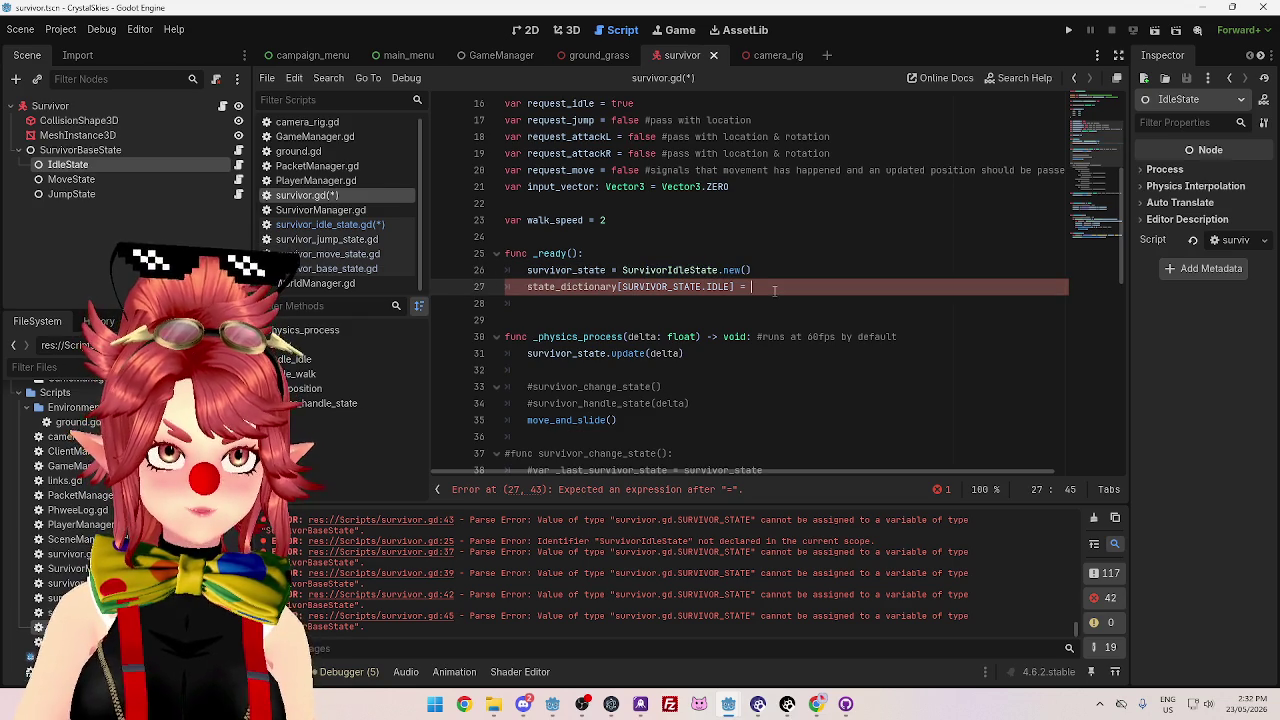
left_click_drag(756, 270, 626, 270)
left_click_drag(527, 270, 607, 270)
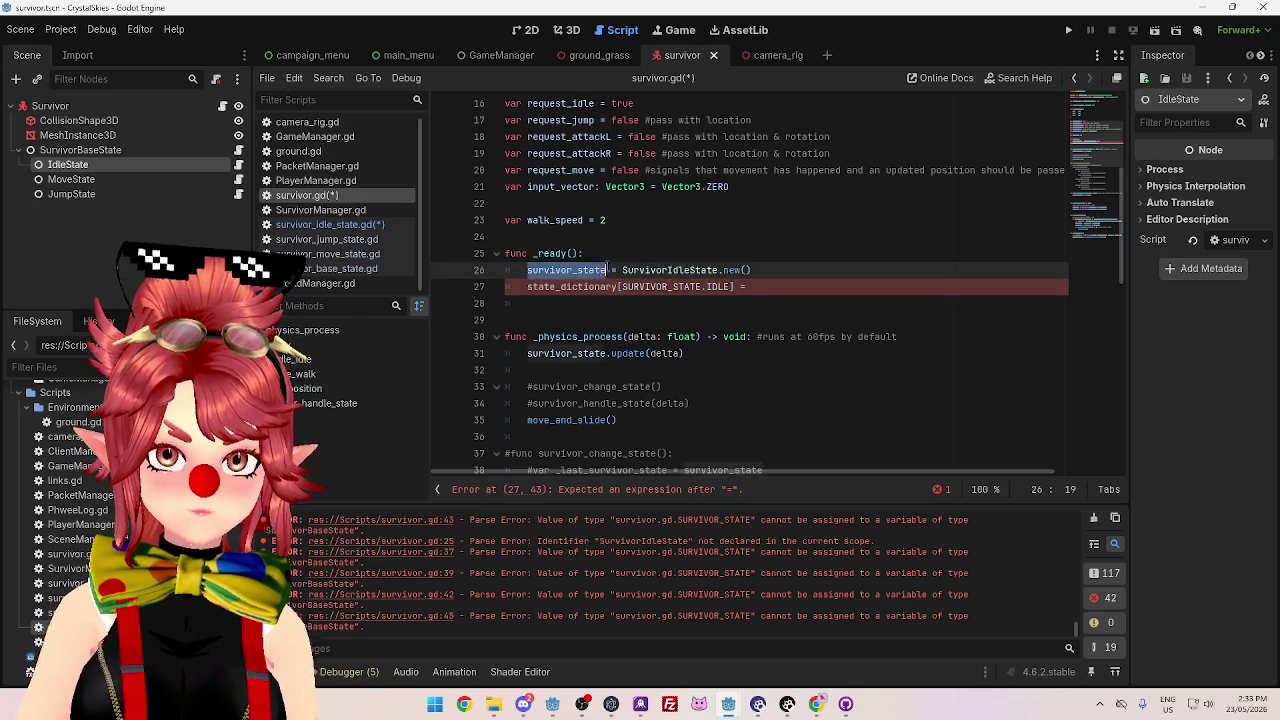
left_click(791, 288)
mouse_move(527, 270)
left_mouse_down()
mouse_move(619, 270)
mouse_move(607, 270)
left_mouse_up()
scroll(796, 370, "up", 2)
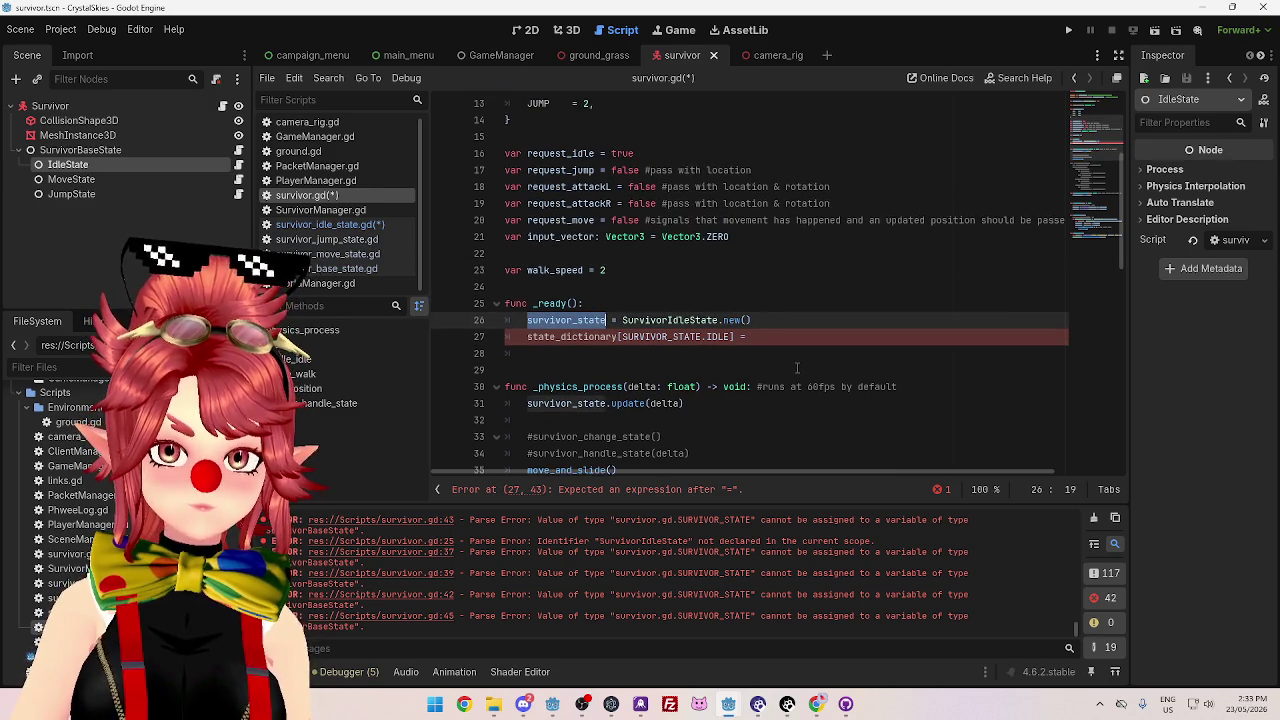
scroll(796, 373, "up", 2)
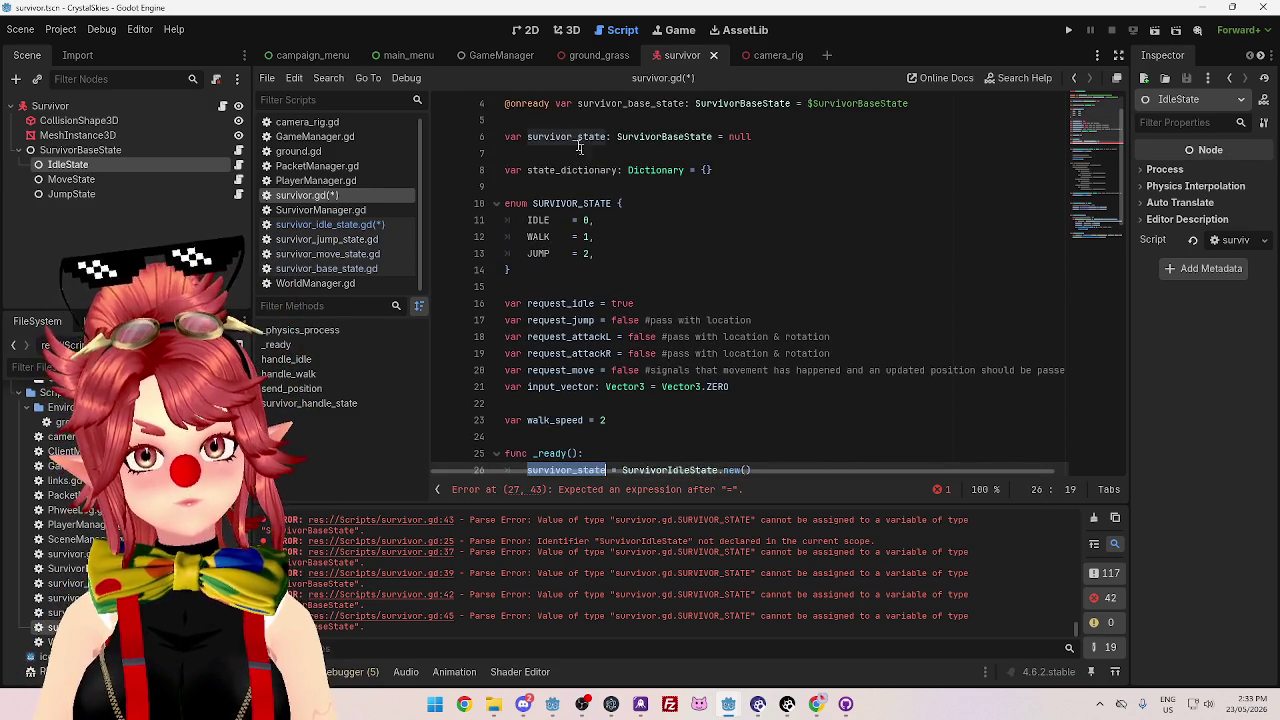
left_click_drag(530, 137, 598, 137)
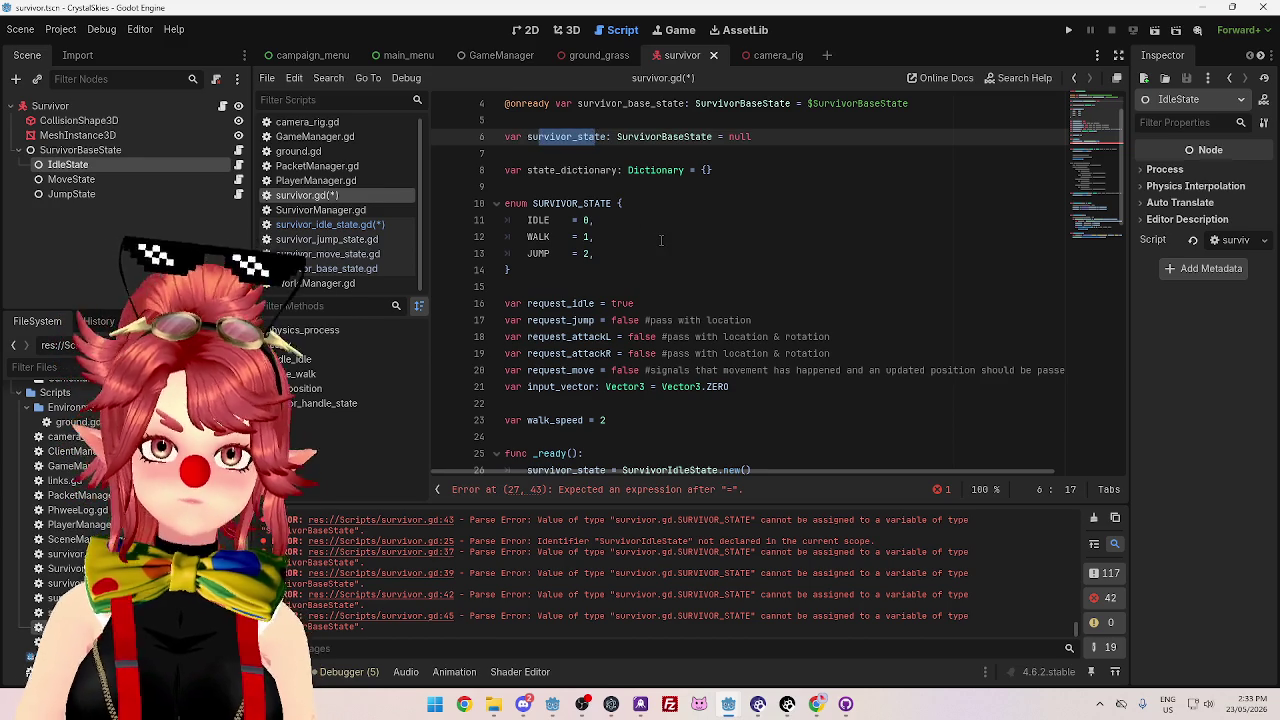
scroll(660, 245, "down", 2)
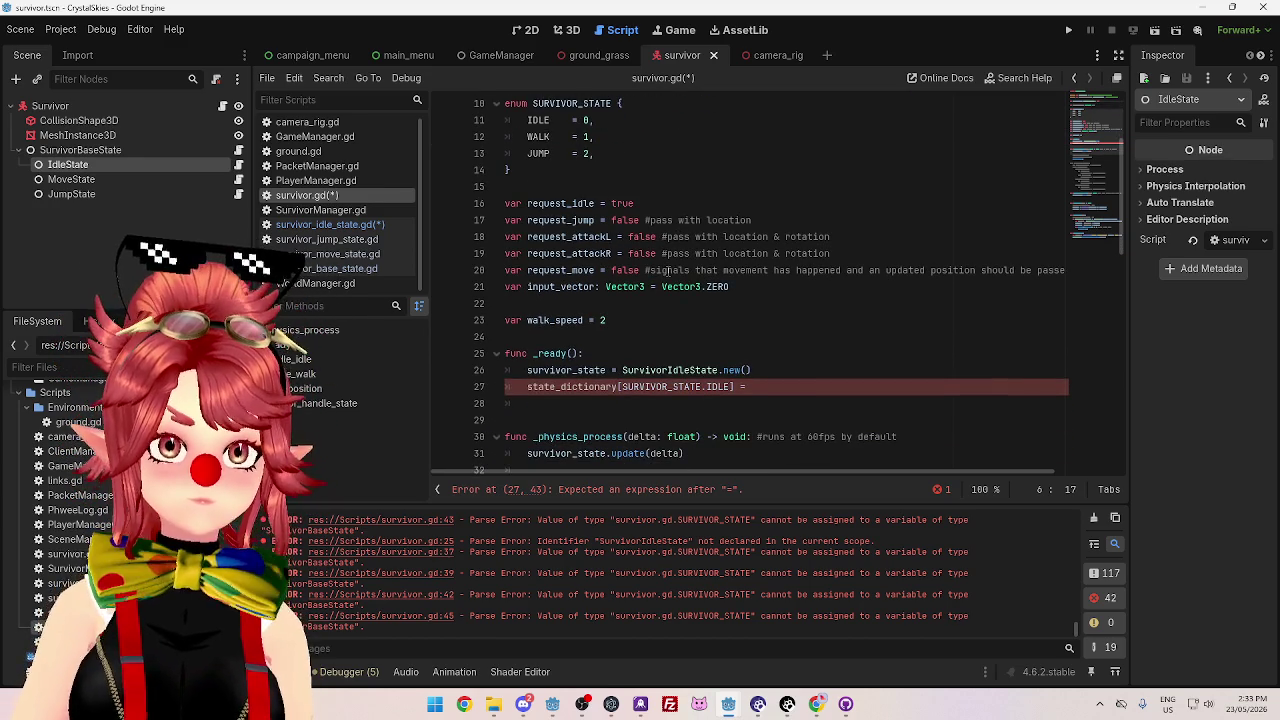
- Copy SurvivorIdleState.new() from line 26 and paste it after the = on line 27
left_click_drag(751, 370, 622, 370)
key("ctrl+c")
left_click(898, 386)
key("ctrl+v")
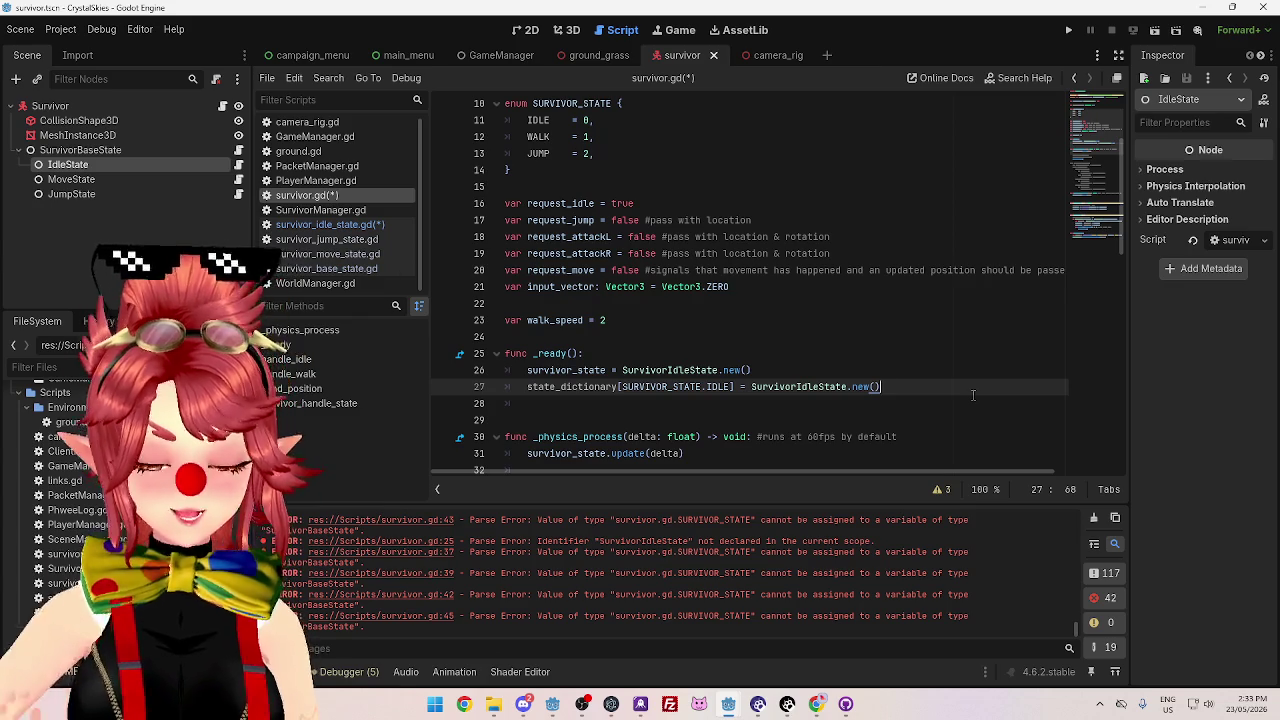
scroll(972, 395, "down", 1)
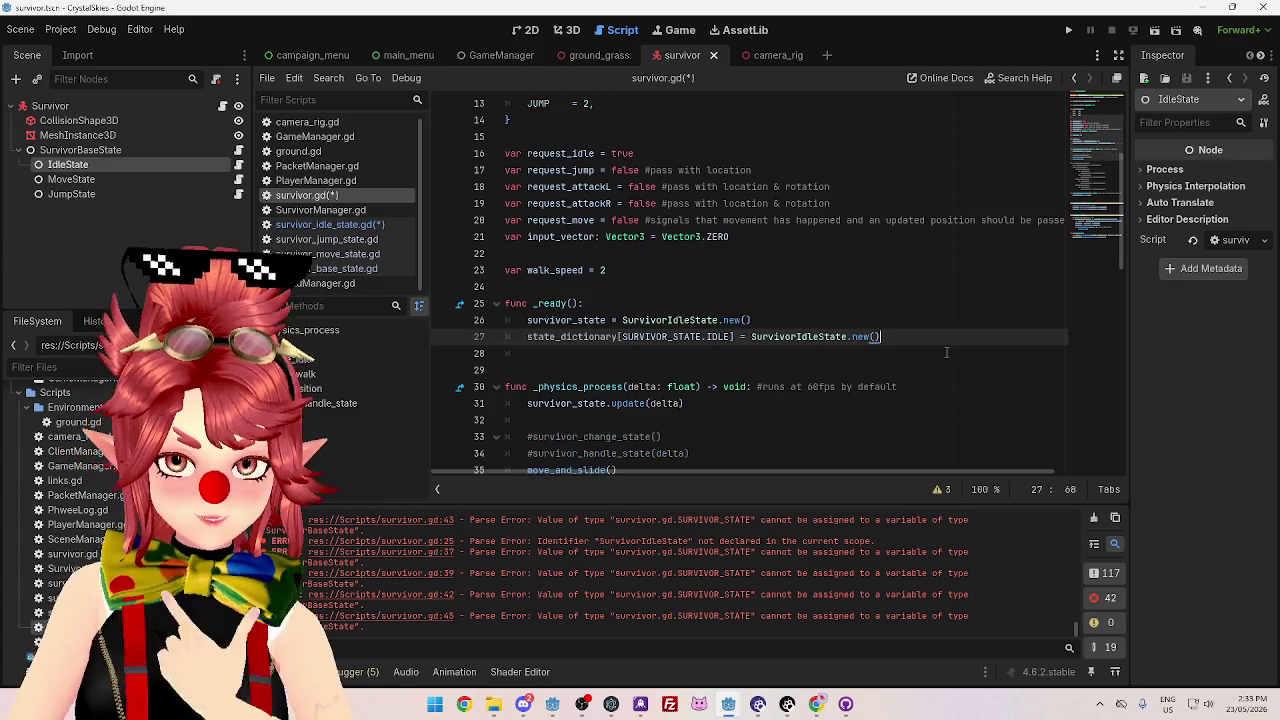
left_click(928, 346)
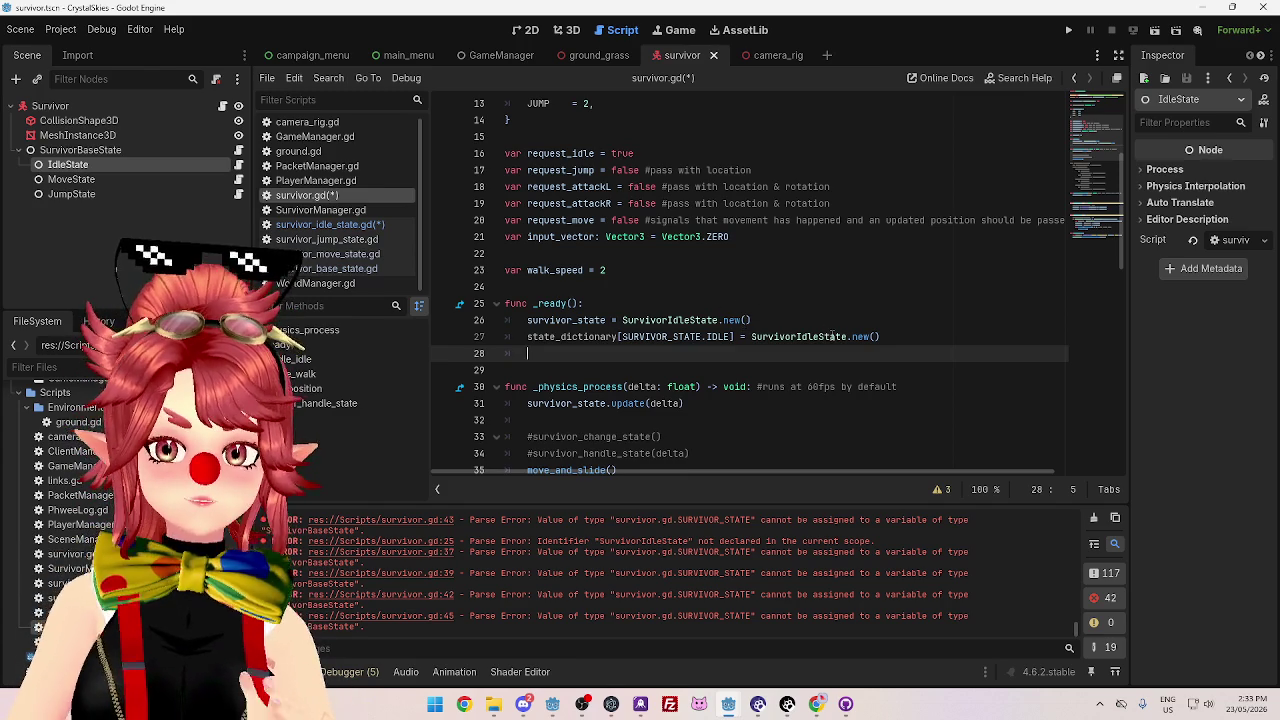
mouse_move(832, 337)
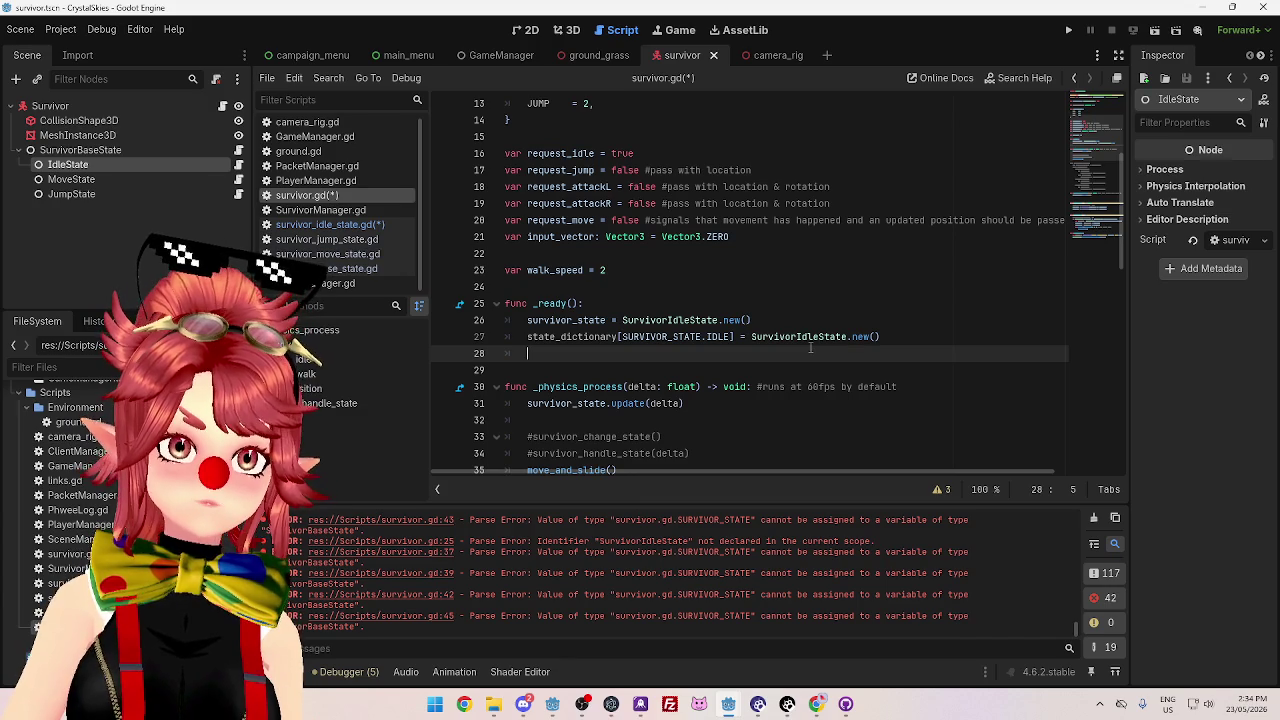
left_click_drag(652, 321, 716, 321)
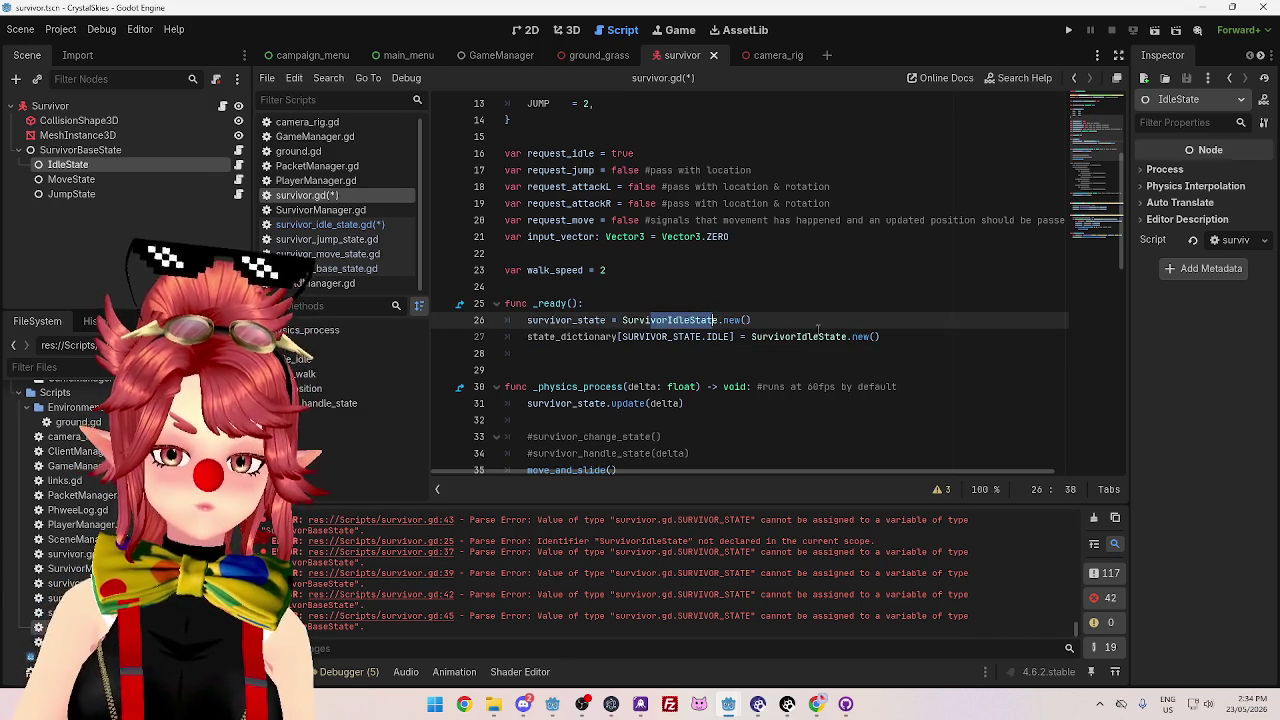
left_click(818, 336)
left_click(819, 362)
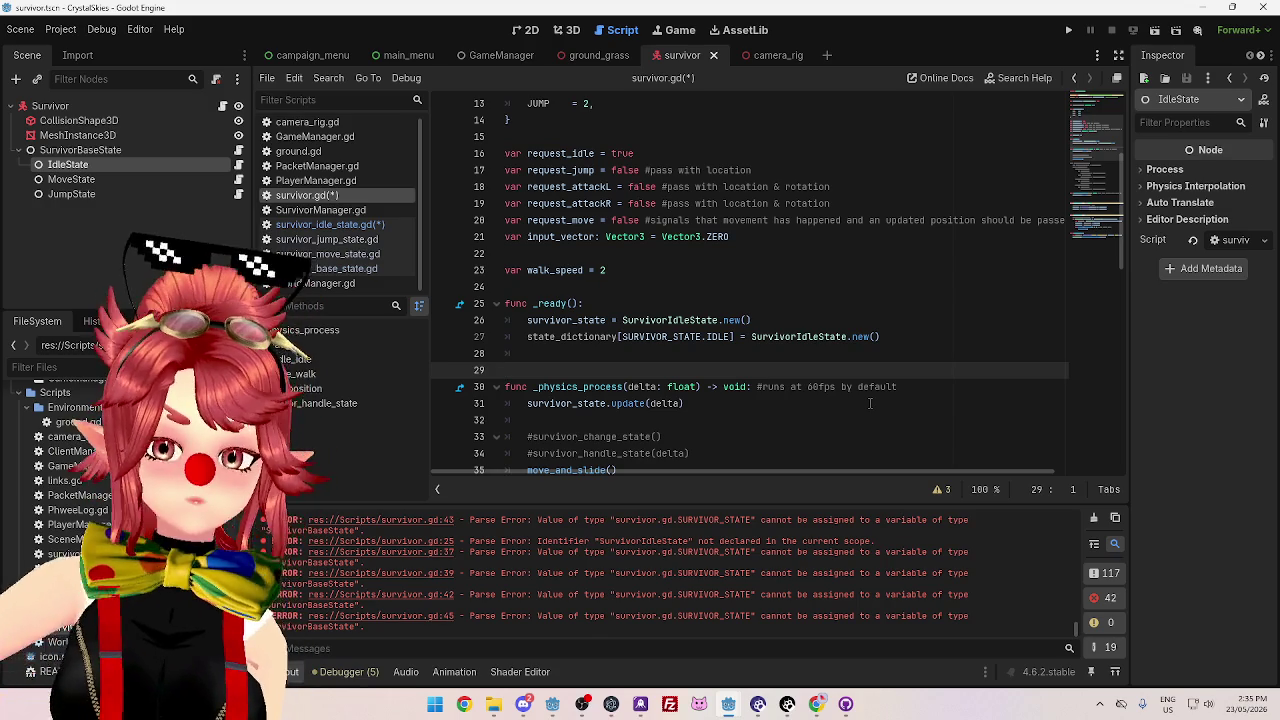
left_click_drag(640, 320, 897, 341)
left_click(897, 341)
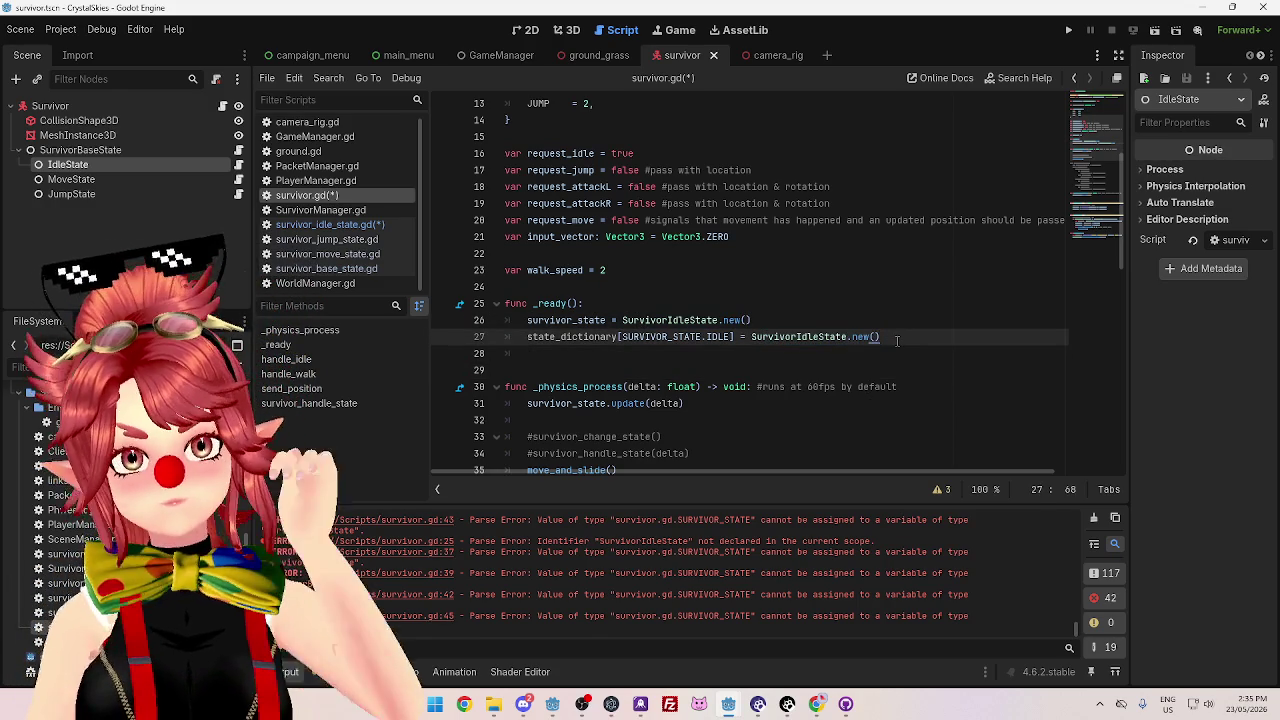
- Duplicate the IDLE assignment as line 28 storing SurvivorMoveState.new() under SURVIVOR_STATE.MOVE
key("shift+Home")
key("ctrl+c")
left_click(918, 336)
key("Return")
key("ctrl+v")
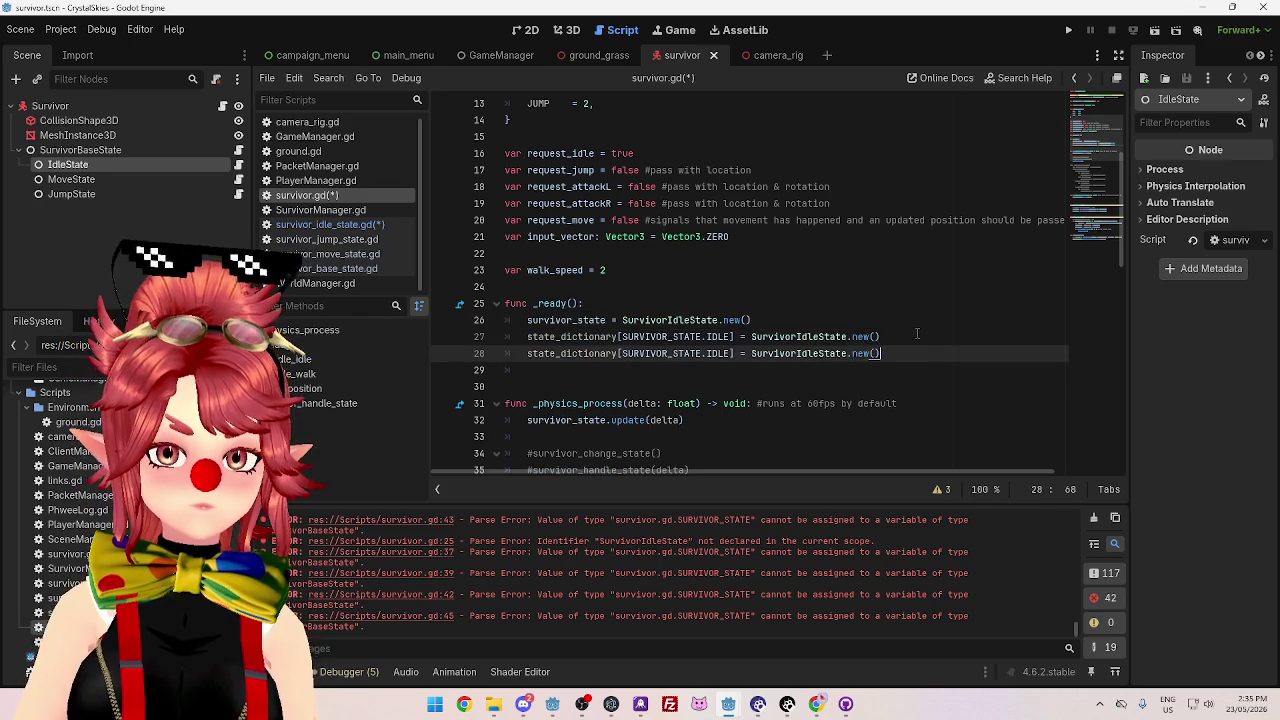
left_click_drag(707, 353, 732, 353)
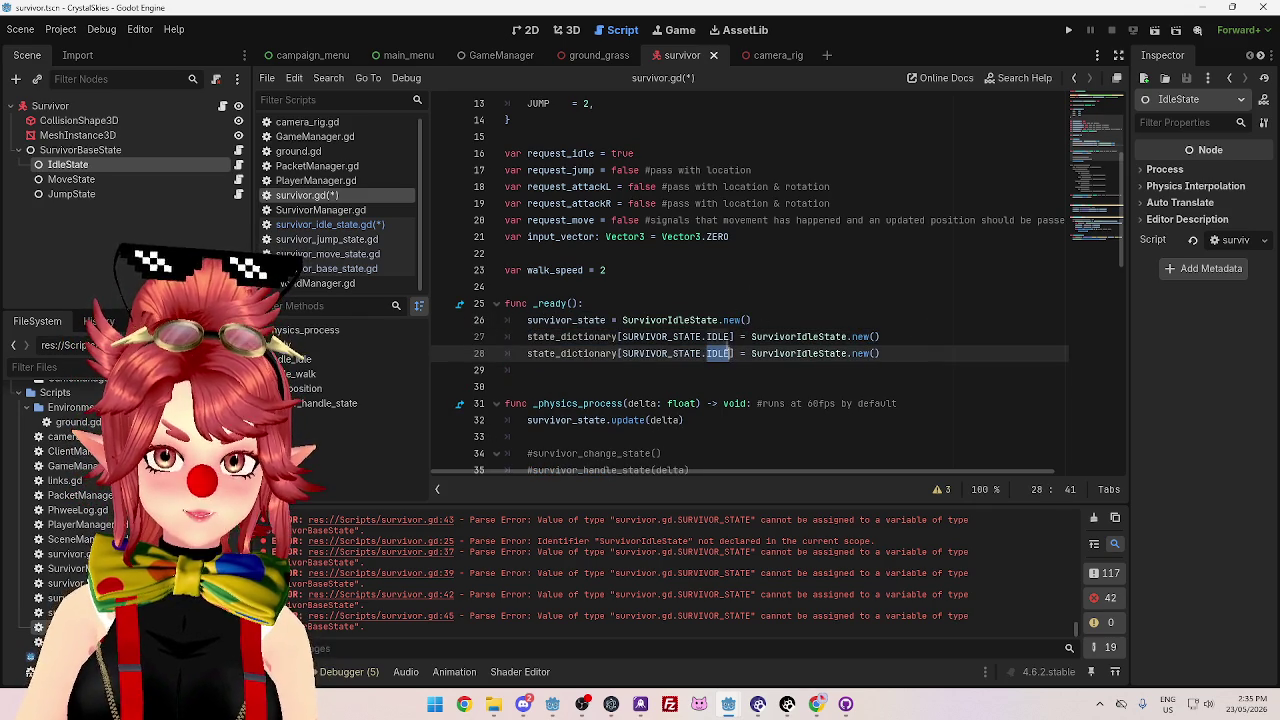
type("WALK")
left_click_drag(798, 354, 820, 354)
type("Move")
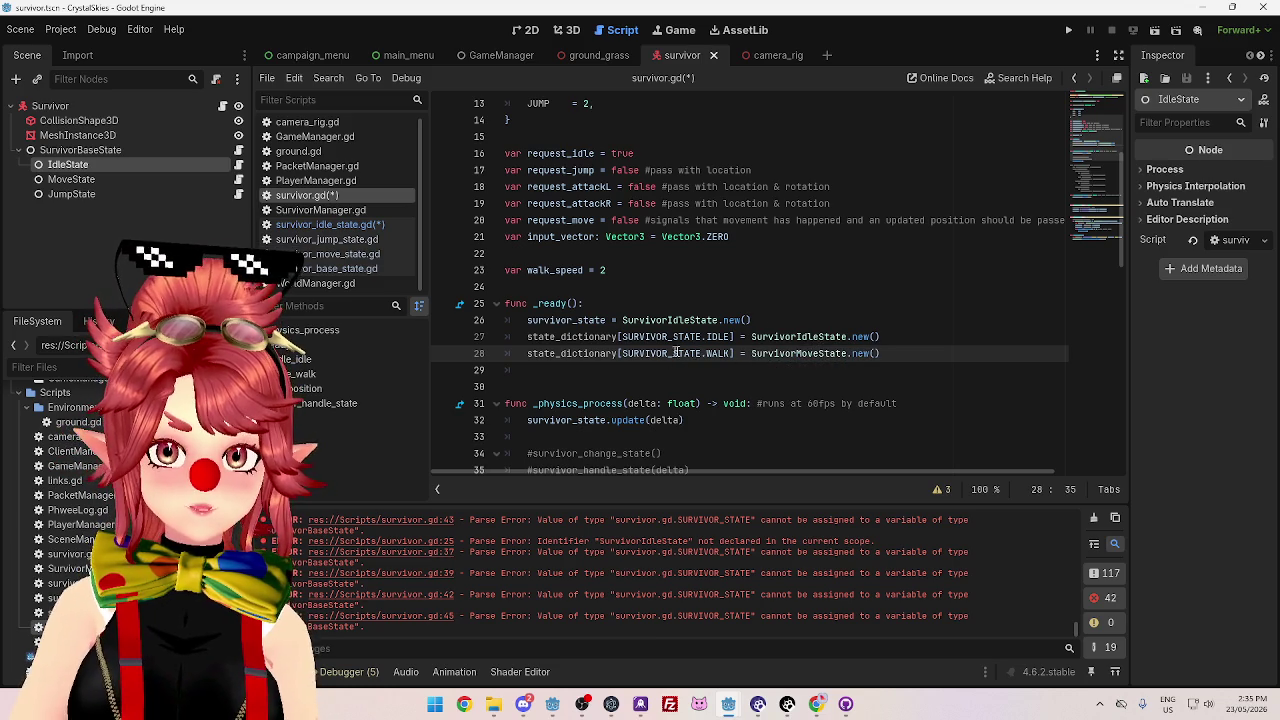
left_click_drag(706, 353, 733, 354)
type("MOVE")
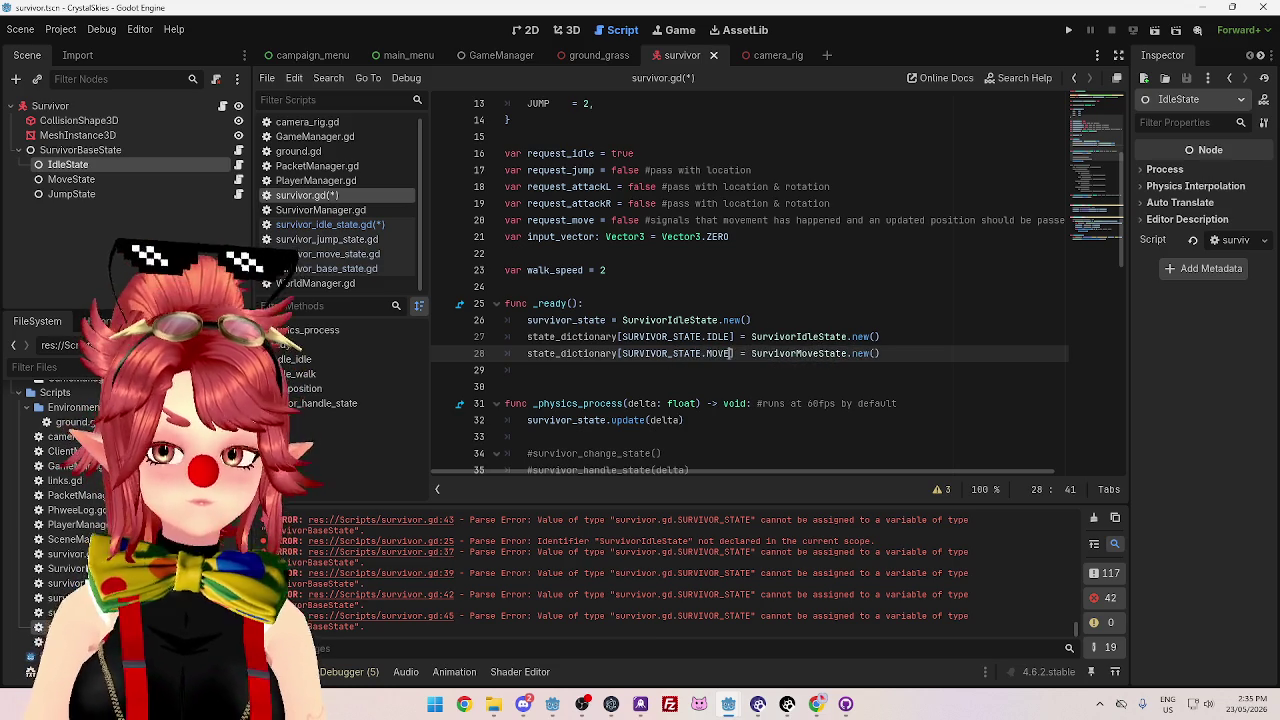
- Rename the SURVIVOR_STATE enum entry WALK to MOVE
scroll(696, 302, "up", 4)
left_click_drag(527, 287, 551, 287)
type("MOVE = 1,")
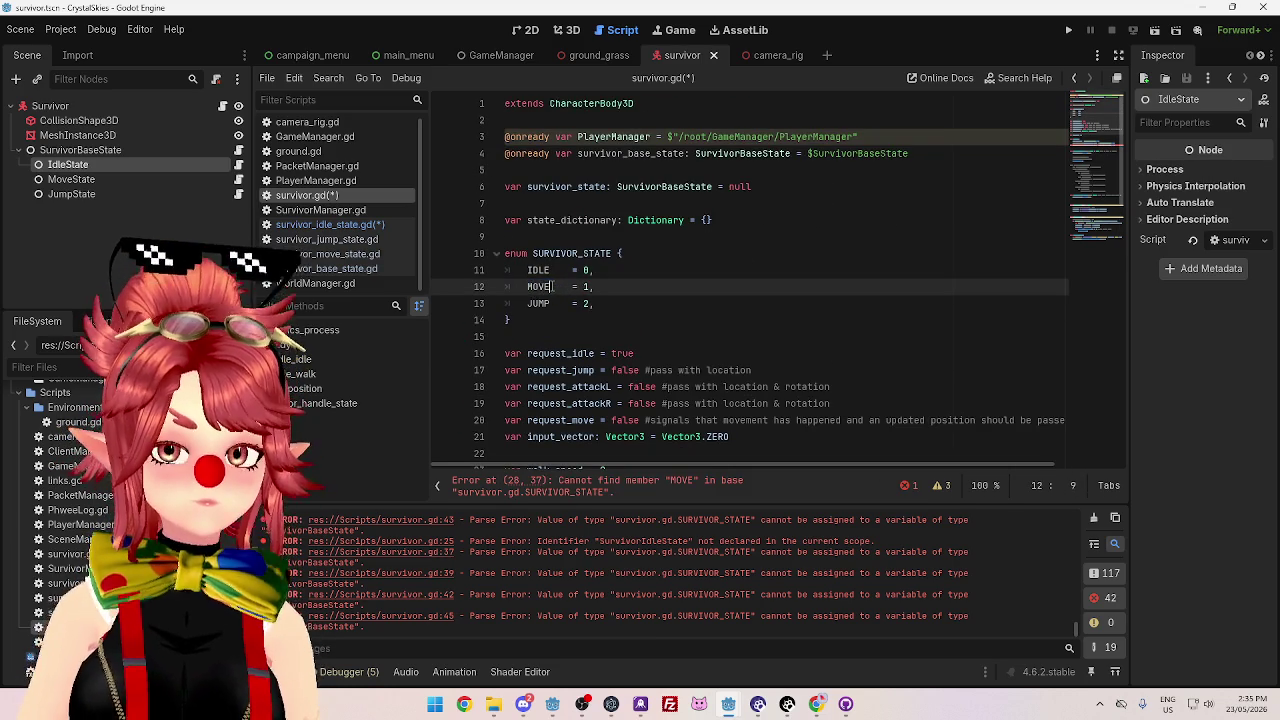
left_click(908, 276)
scroll(908, 276, "down", 2)
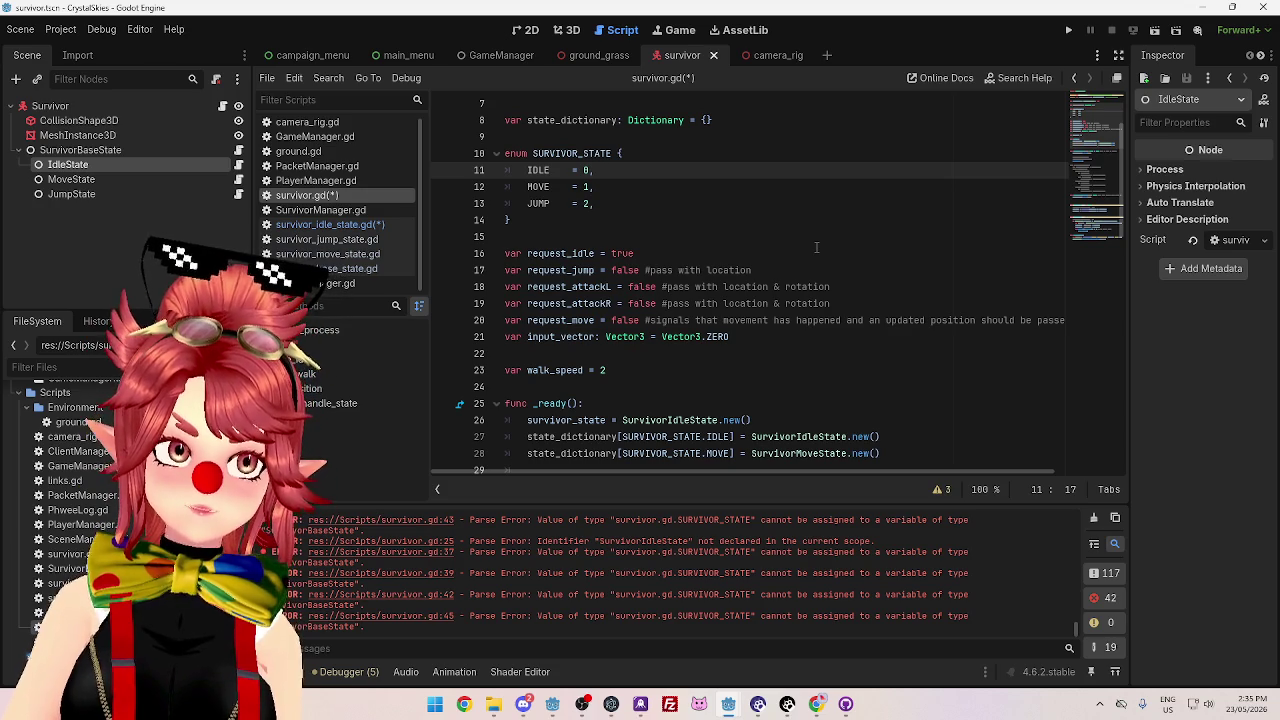
scroll(816, 247, "down", 3)
left_click_drag(880, 303, 527, 304)
- Duplicate the MOVE dictionary entry in _ready() and change its key to SURVIVOR_STATE.JUMP
key("ctrl+c")
left_click(912, 303)
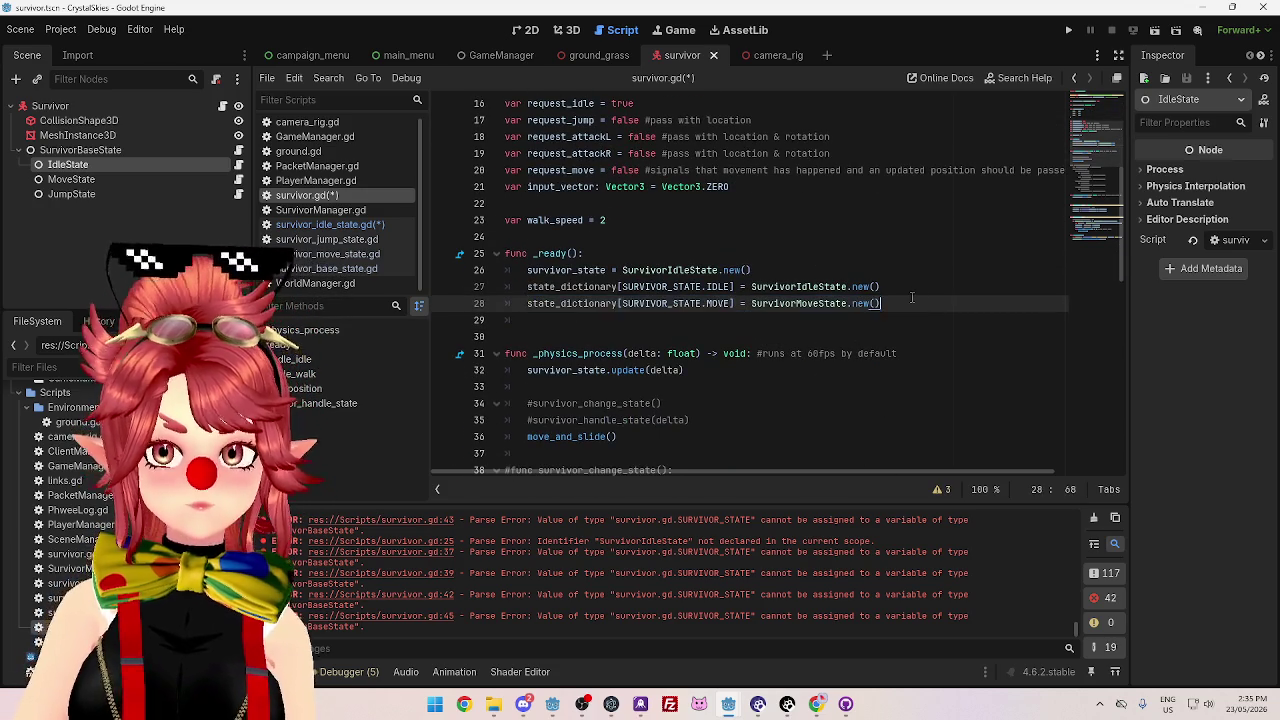
key("Return")
key("ctrl+v")
double_click(716, 320)
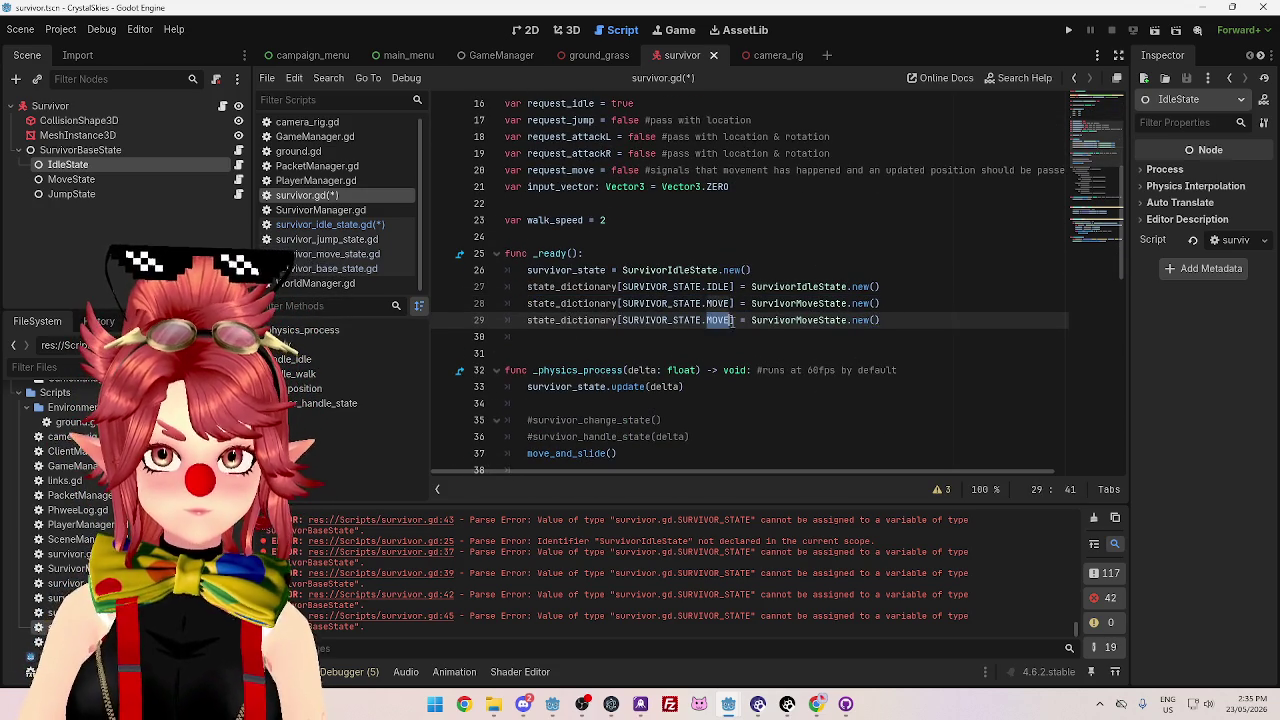
scroll(714, 354, "up", 1)
scroll(714, 354, "up", 3)
scroll(714, 354, "down", 2)
type("JUM")
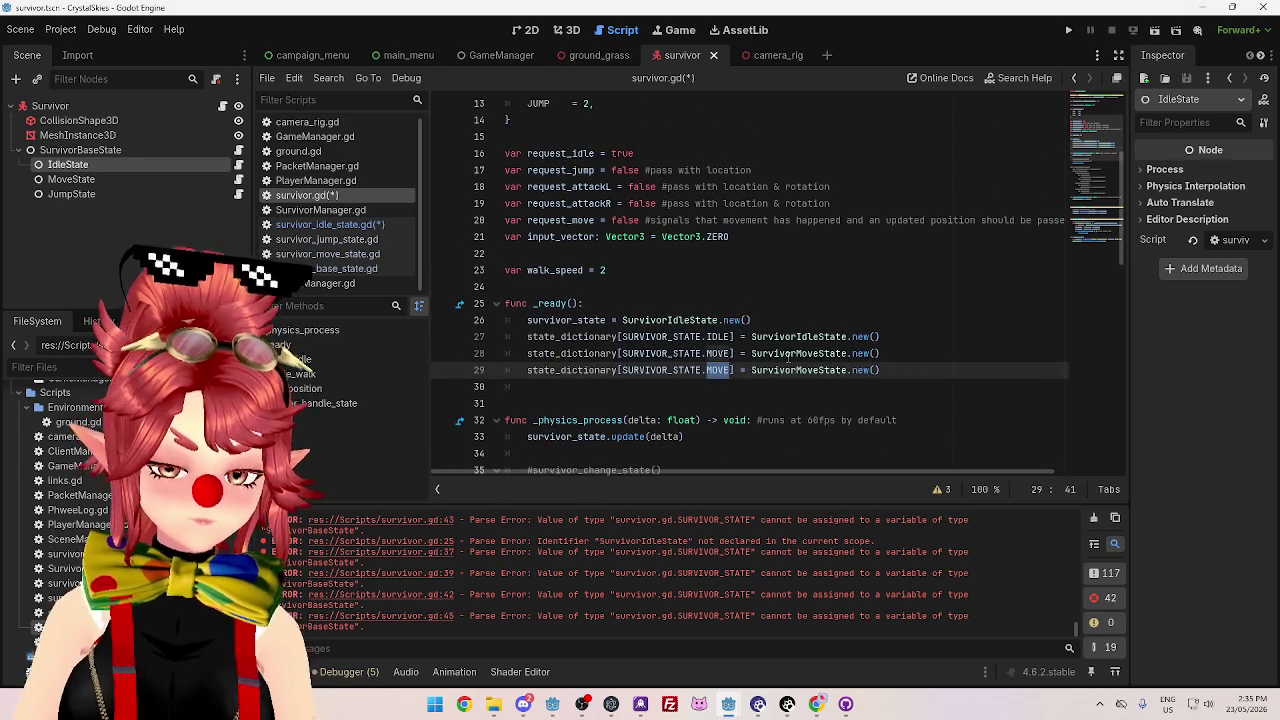
type("P")
- Move the survivor_state line below the dictionary entries, try swapping in the IDLE lookup, then undo
left_click(927, 411)
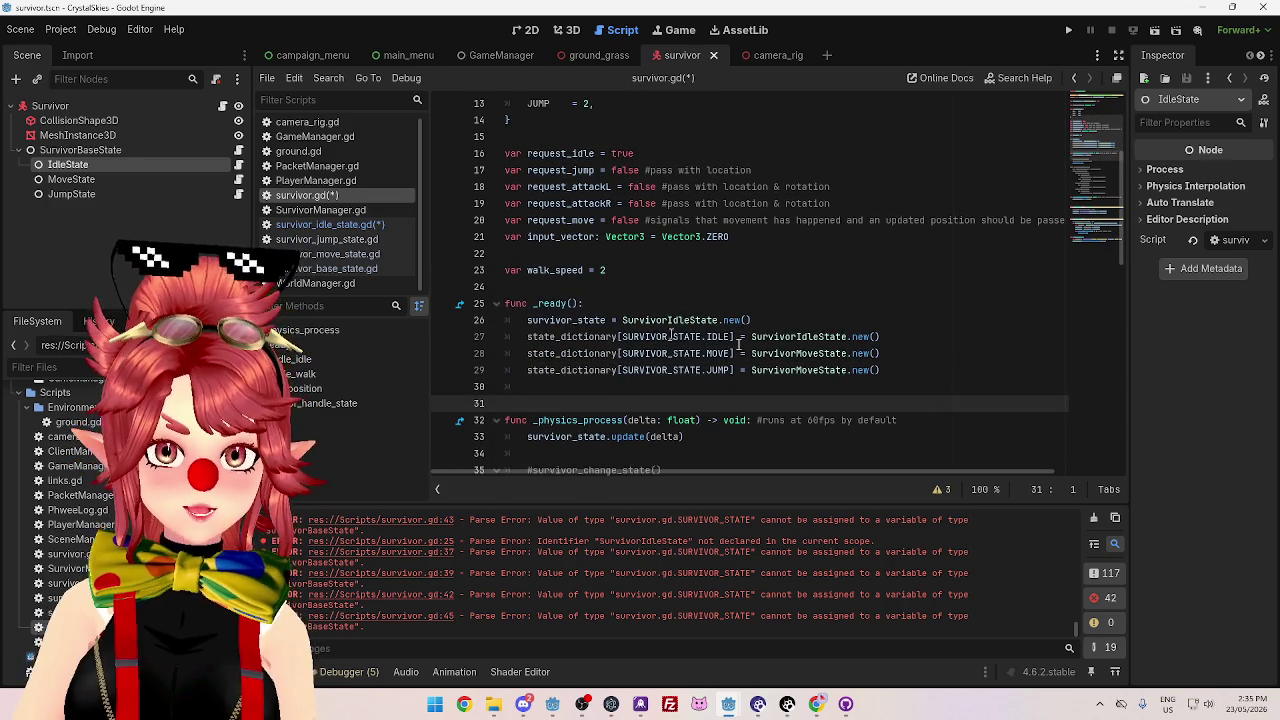
mouse_move(750, 322)
left_mouse_down()
mouse_move(640, 338)
mouse_move(524, 320)
left_mouse_up()
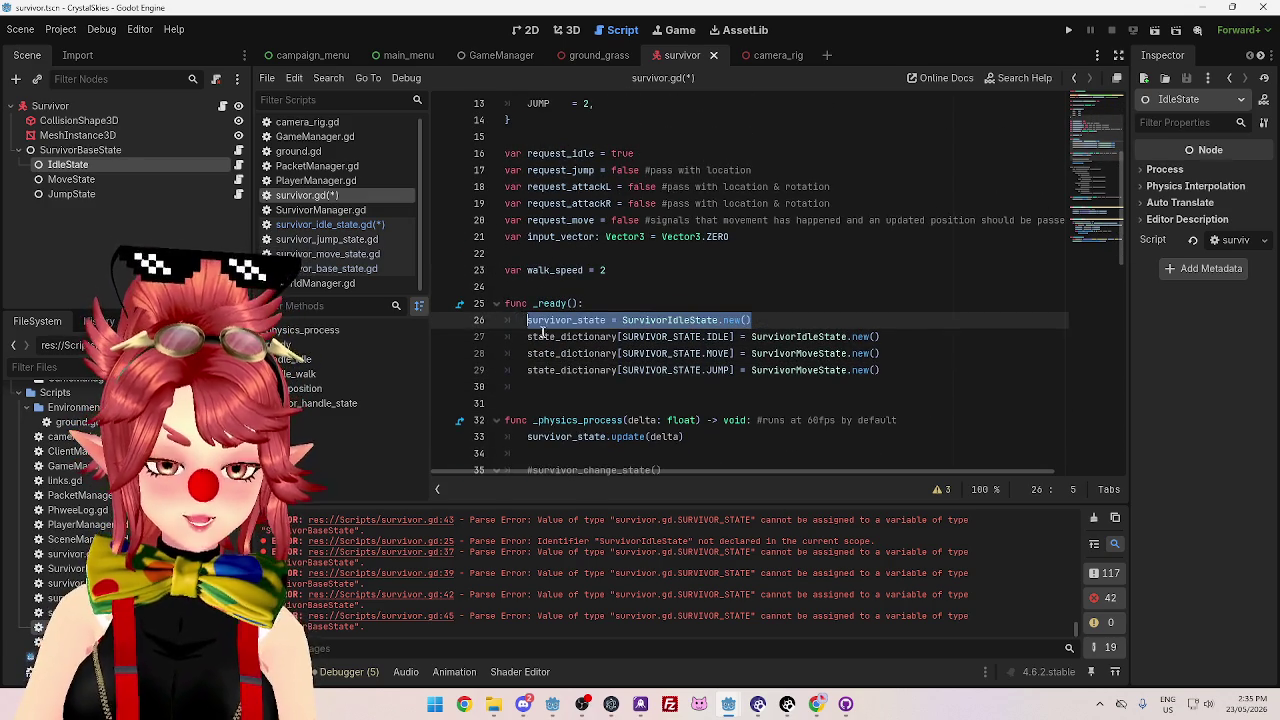
key("alt+Down")
key("alt+Down")
key("alt+Down")
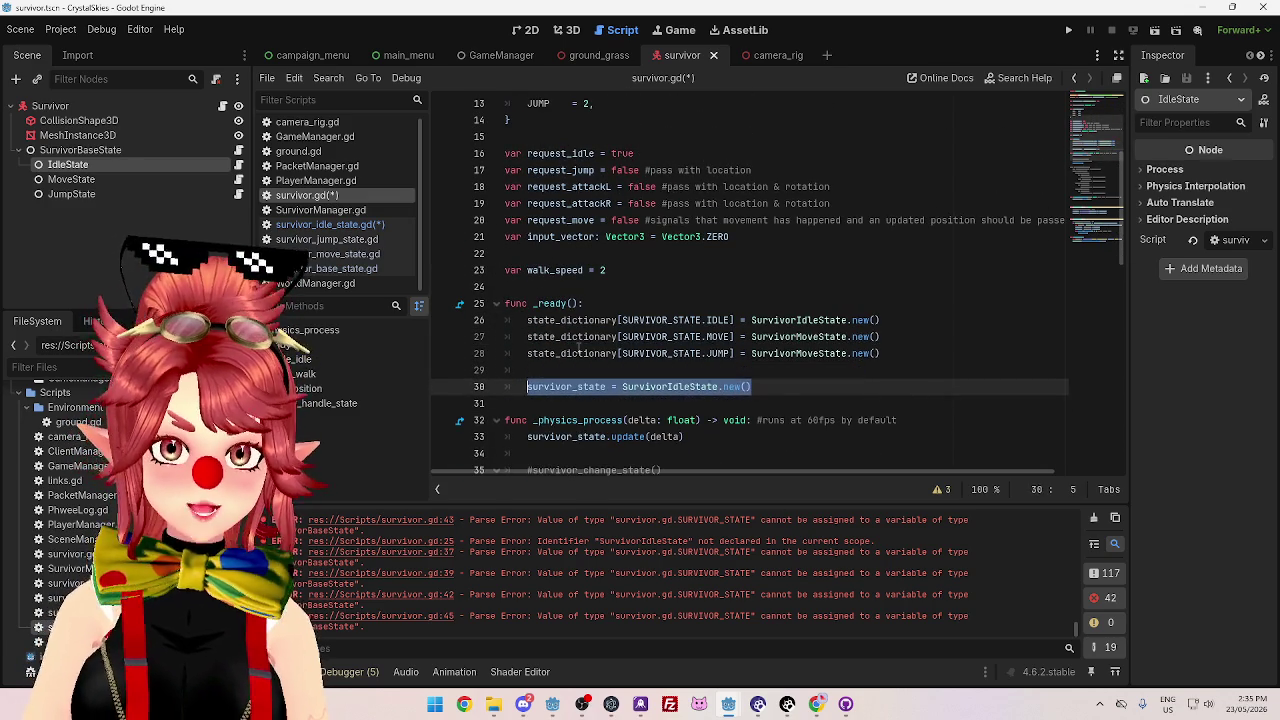
left_click(576, 386)
left_click_drag(527, 337, 708, 322)
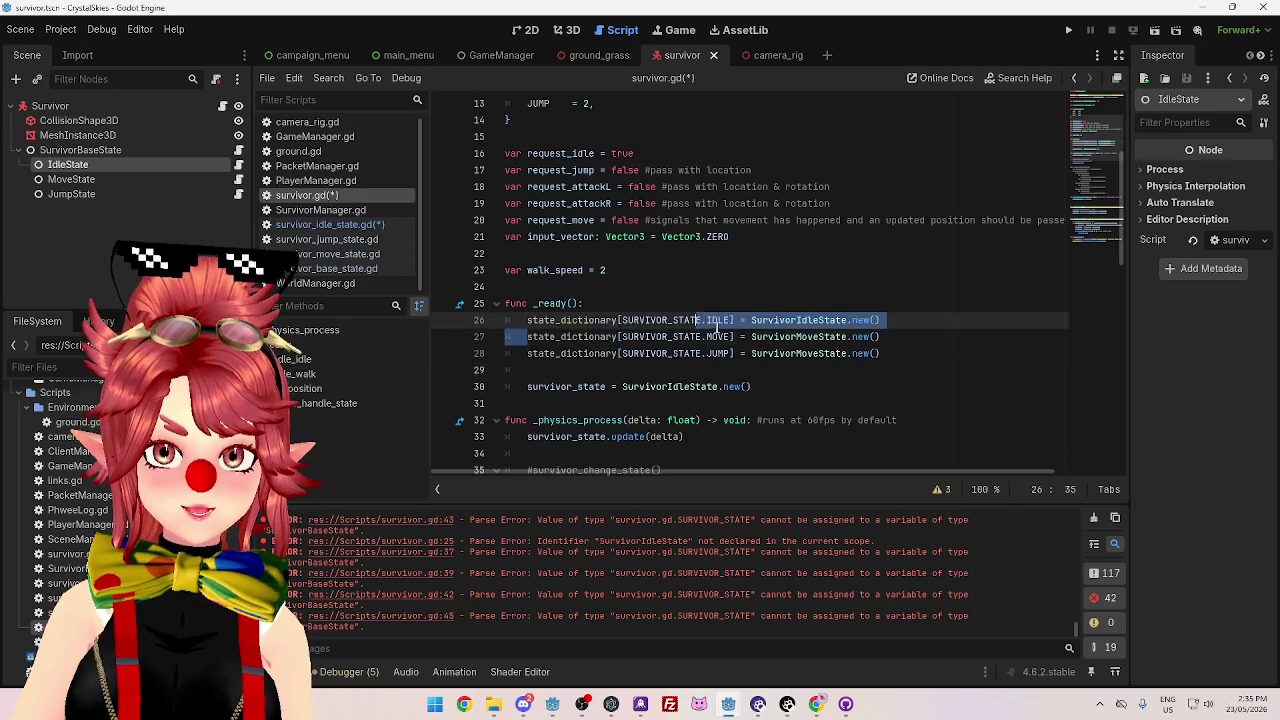
left_click_drag(527, 320, 722, 318)
key("ctrl+c")
left_click_drag(624, 386, 754, 386)
key("ctrl+v")
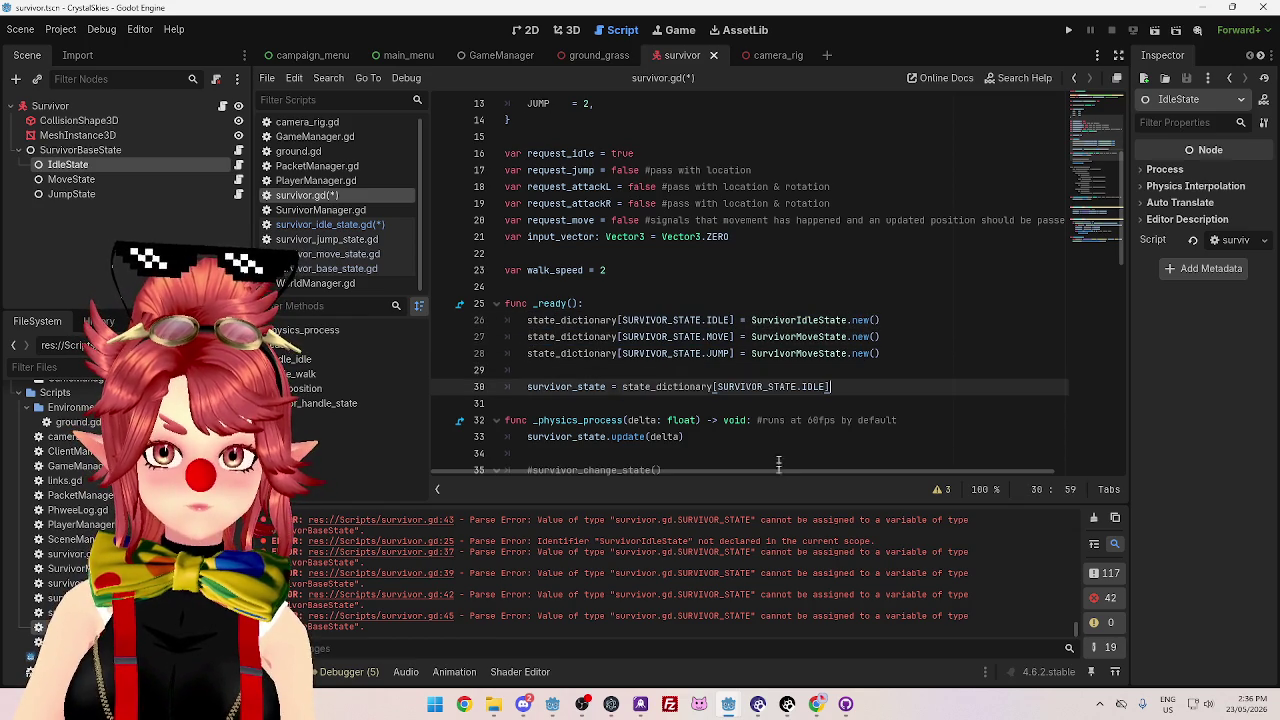
mouse_move(741, 388)
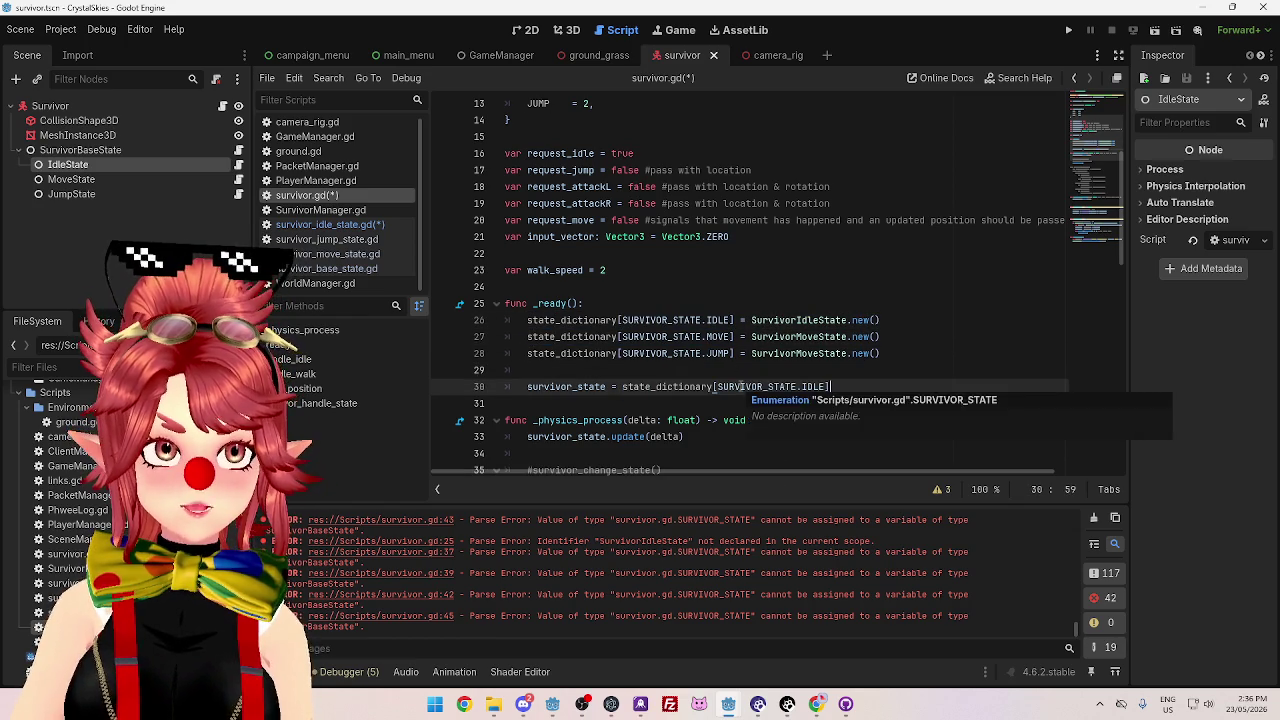
key("ctrl+z")
- Move the survivor_state line back to the top of _ready() and paste a copy below the dictionary entries
key("shift+Home")
key("alt+Up")
key("alt+Up")
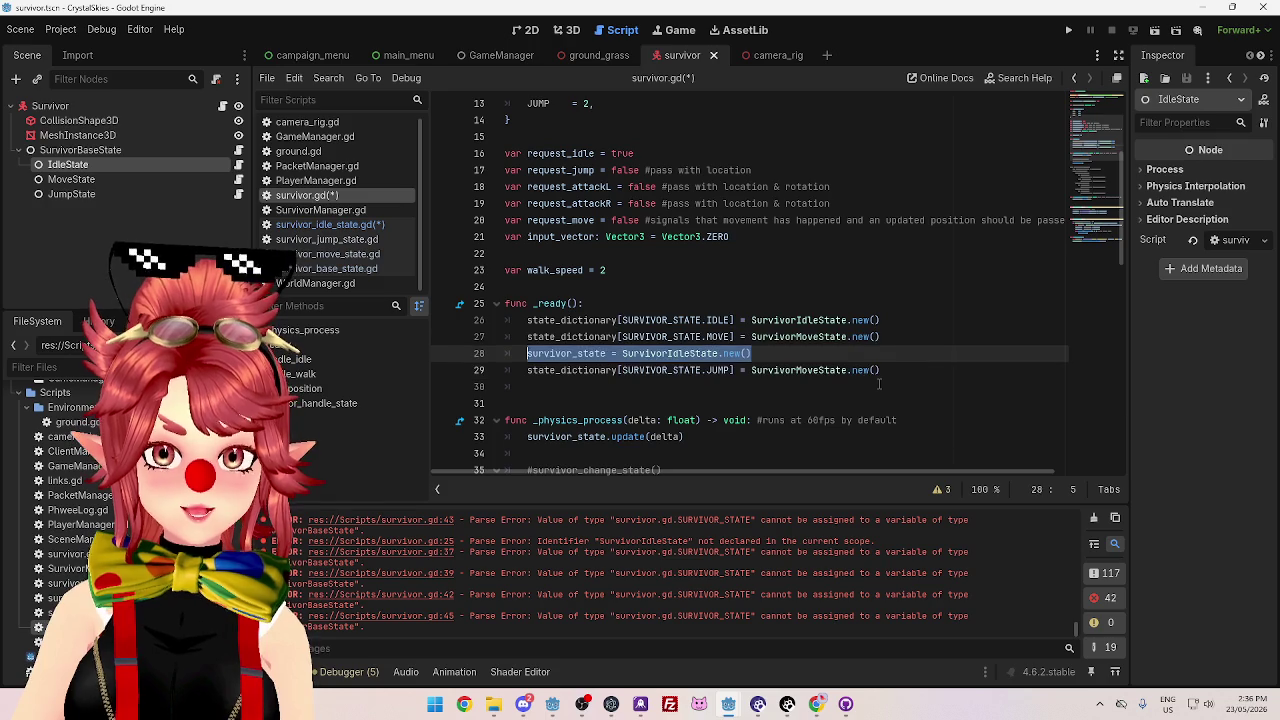
key("alt+Up")
key("alt+Up")
key("ctrl+c")
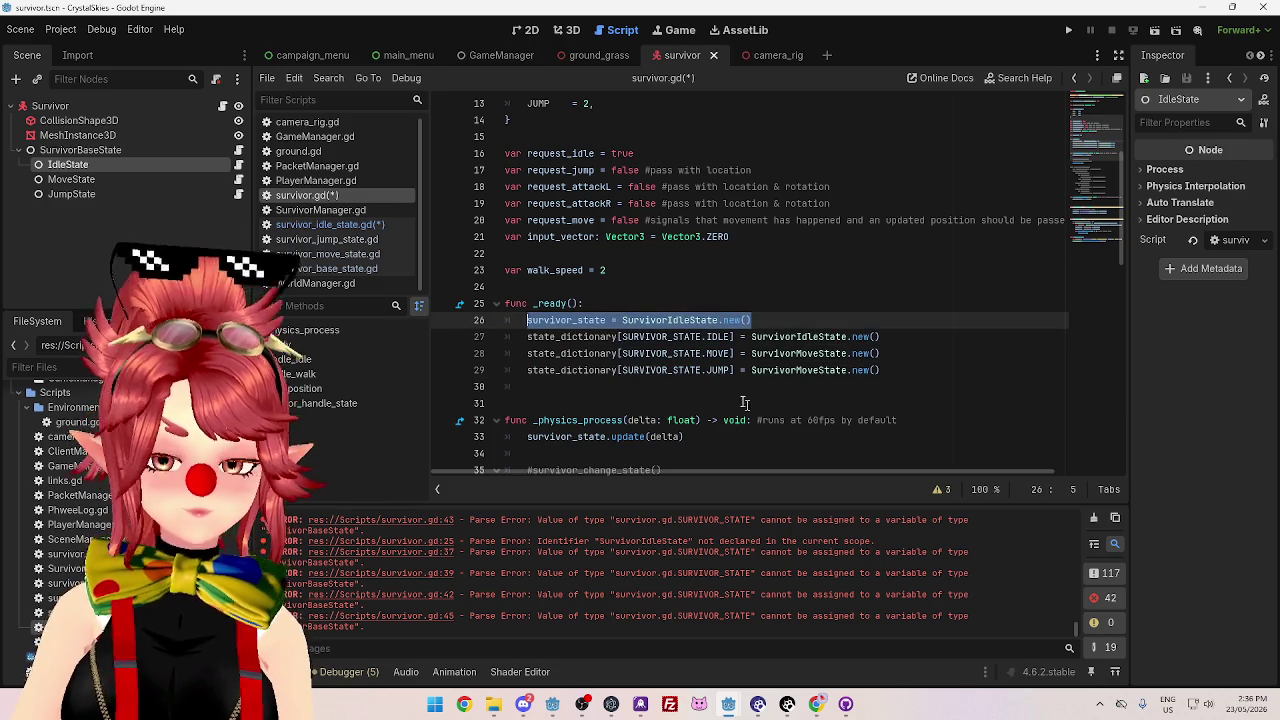
left_click(750, 390)
key("ctrl+v")
- Change the copy to survivor_state = state_dictionary[SURVIVOR_STATE.IDLE], replacing SurvivorIdleState.new()
left_click_drag(527, 337, 740, 337)
mouse_move(752, 387)
left_mouse_down()
mouse_move(600, 387)
mouse_move(622, 387)
left_mouse_up()
key("ctrl+v")
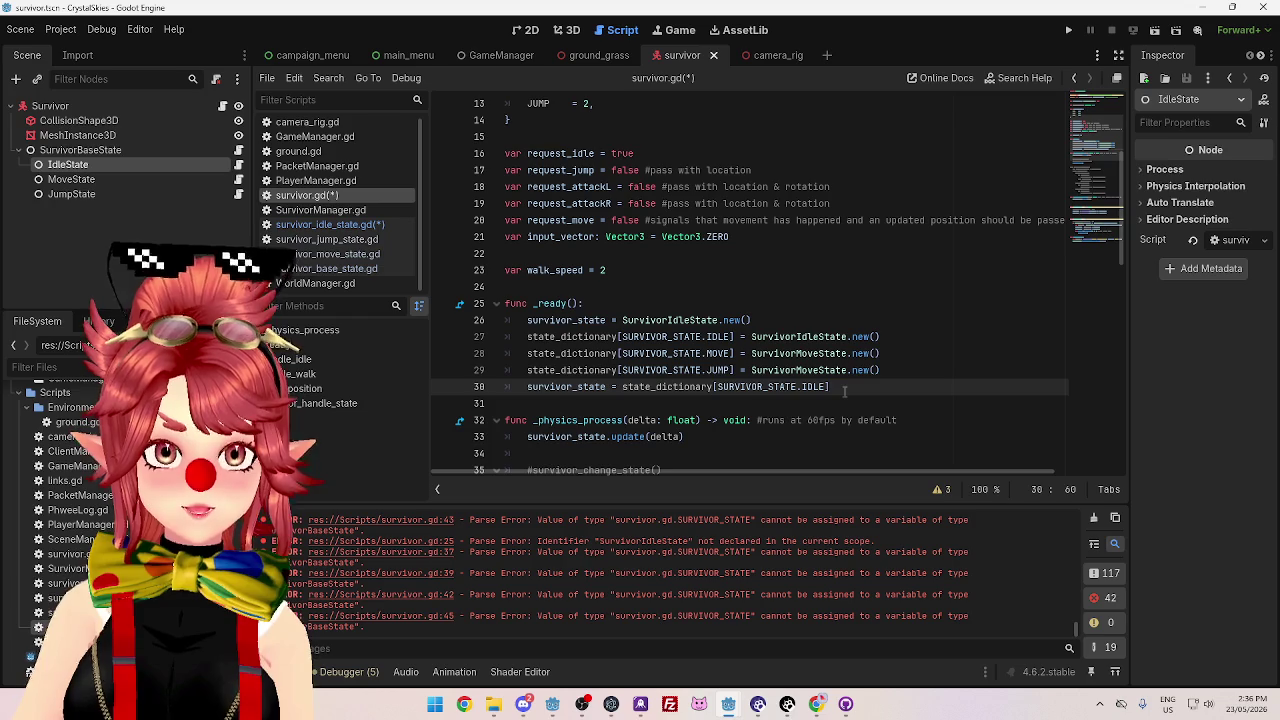
key("BackSpace")
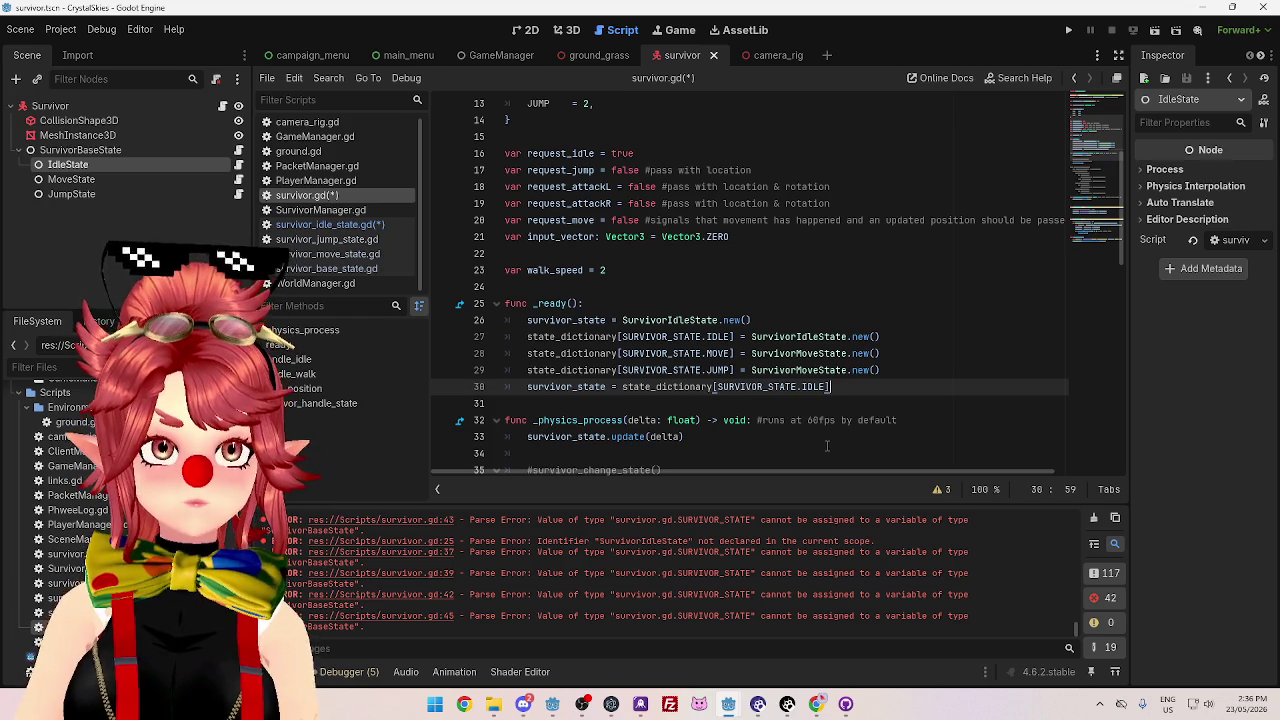
left_click(771, 320)
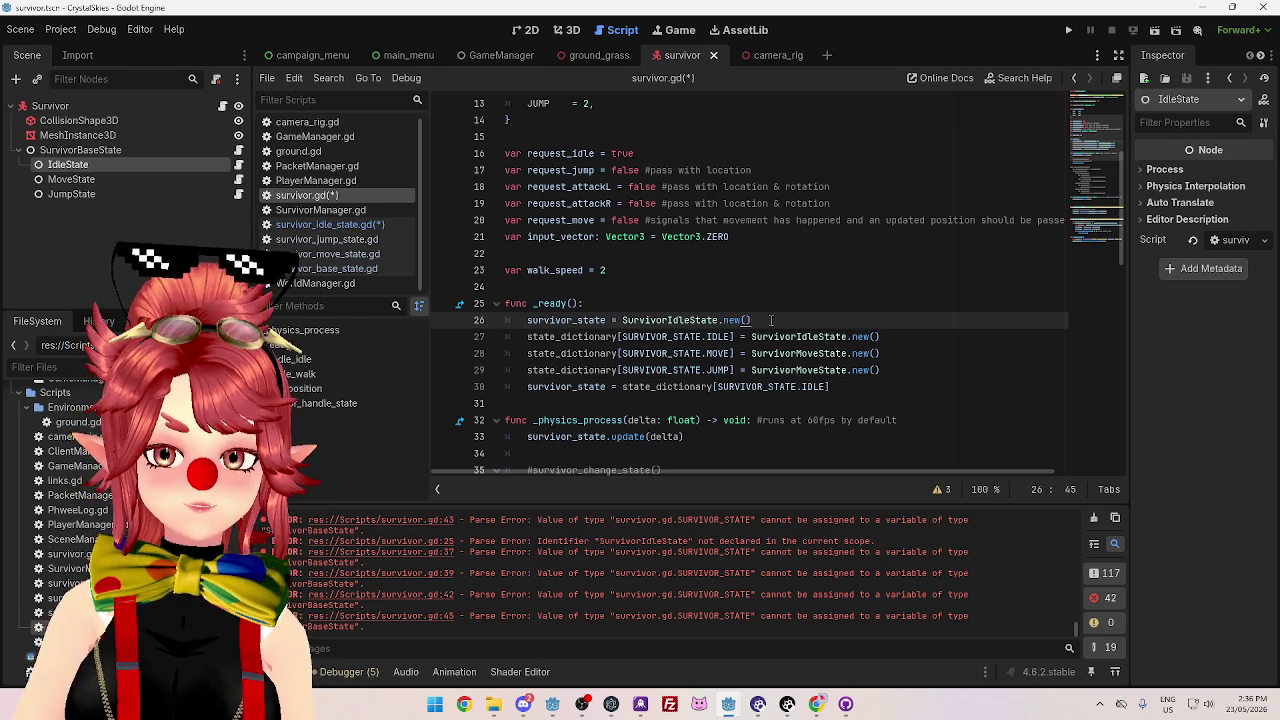
left_click_drag(771, 320, 527, 320)
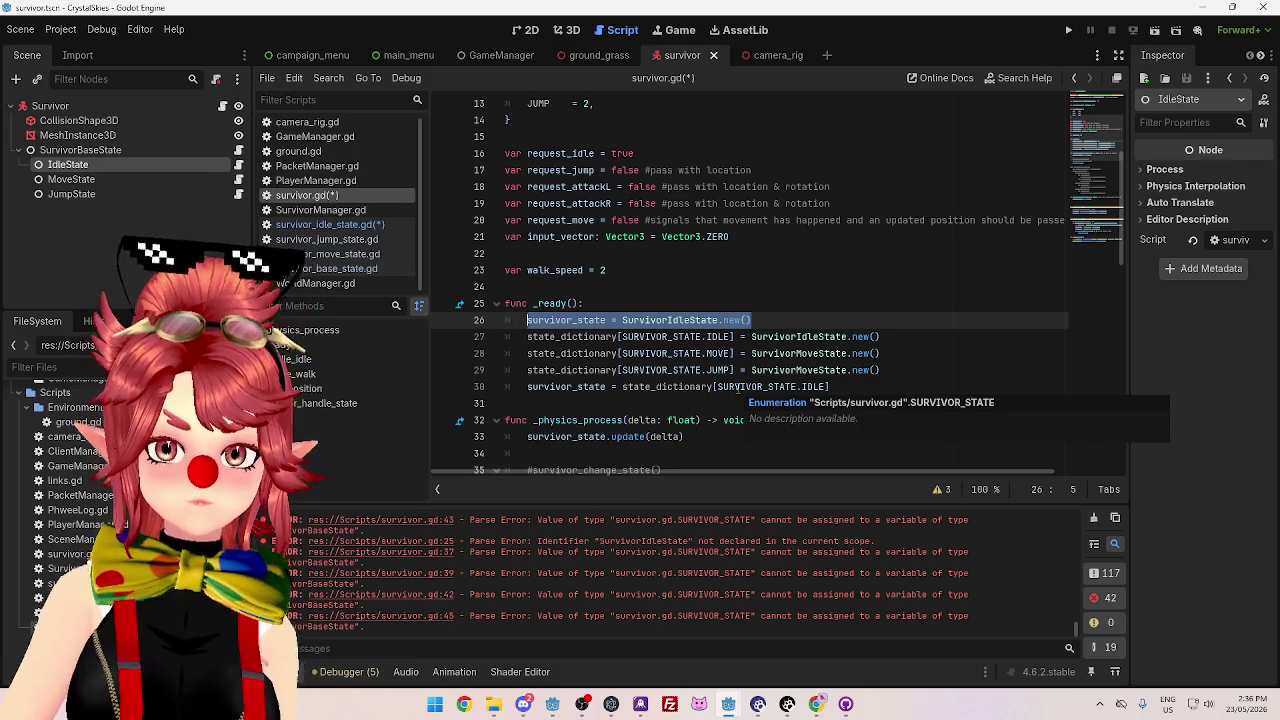
- Delete the original 'survivor_state = SurvivorIdleState.new()' line from _ready()
mouse_move(752, 320)
left_mouse_down()
mouse_move(620, 337)
mouse_move(524, 320)
left_mouse_up()
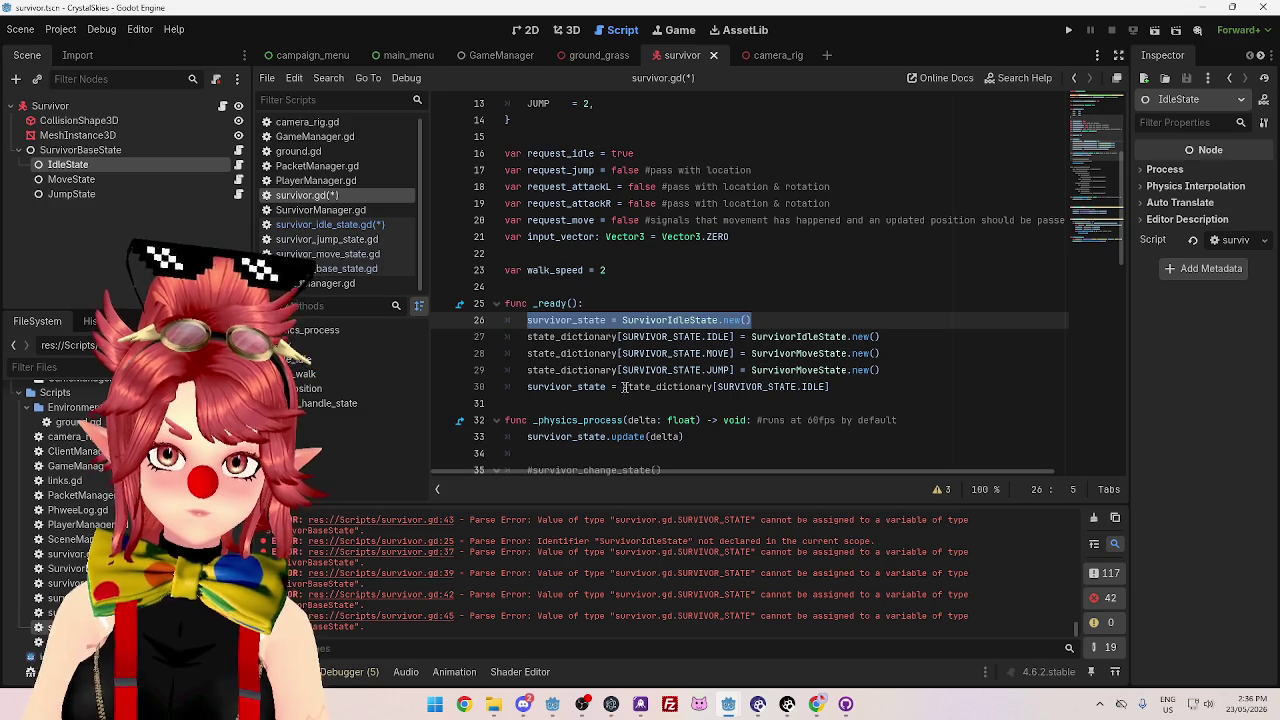
key("Delete")
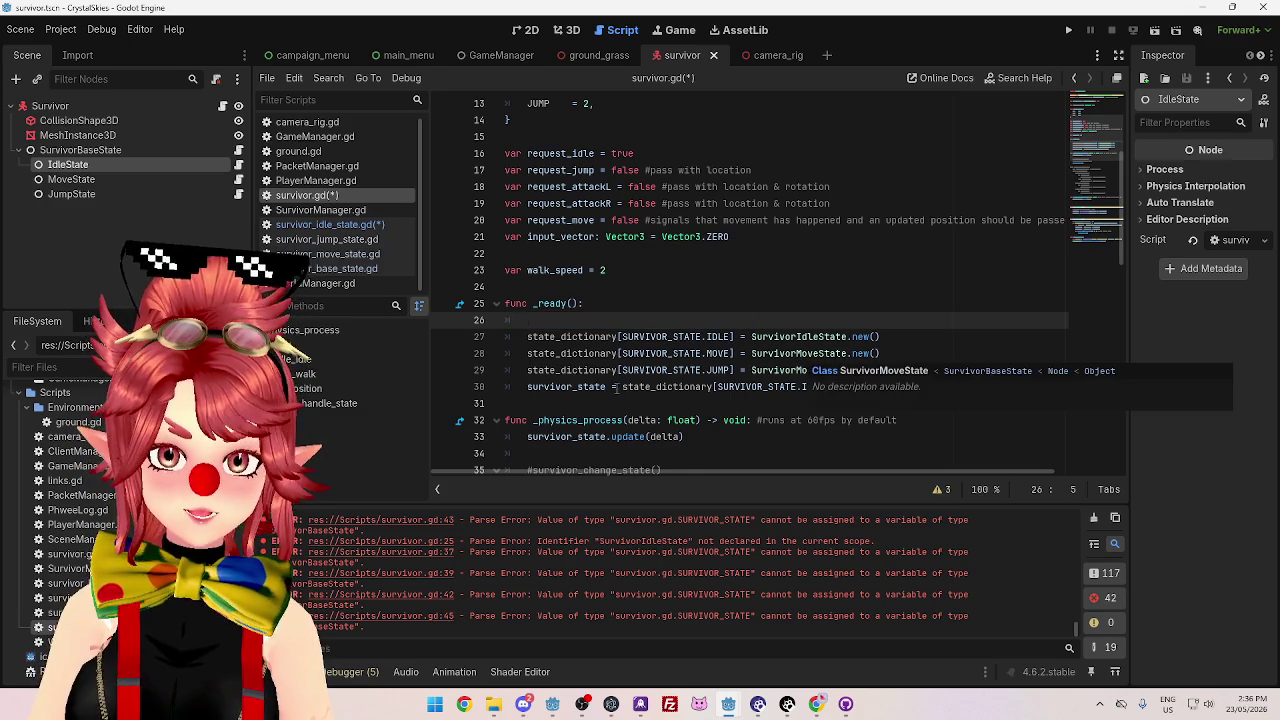
key("Delete")
key("BackSpace")
- Insert a blank line after the JUMP dictionary entry
left_click(931, 353)
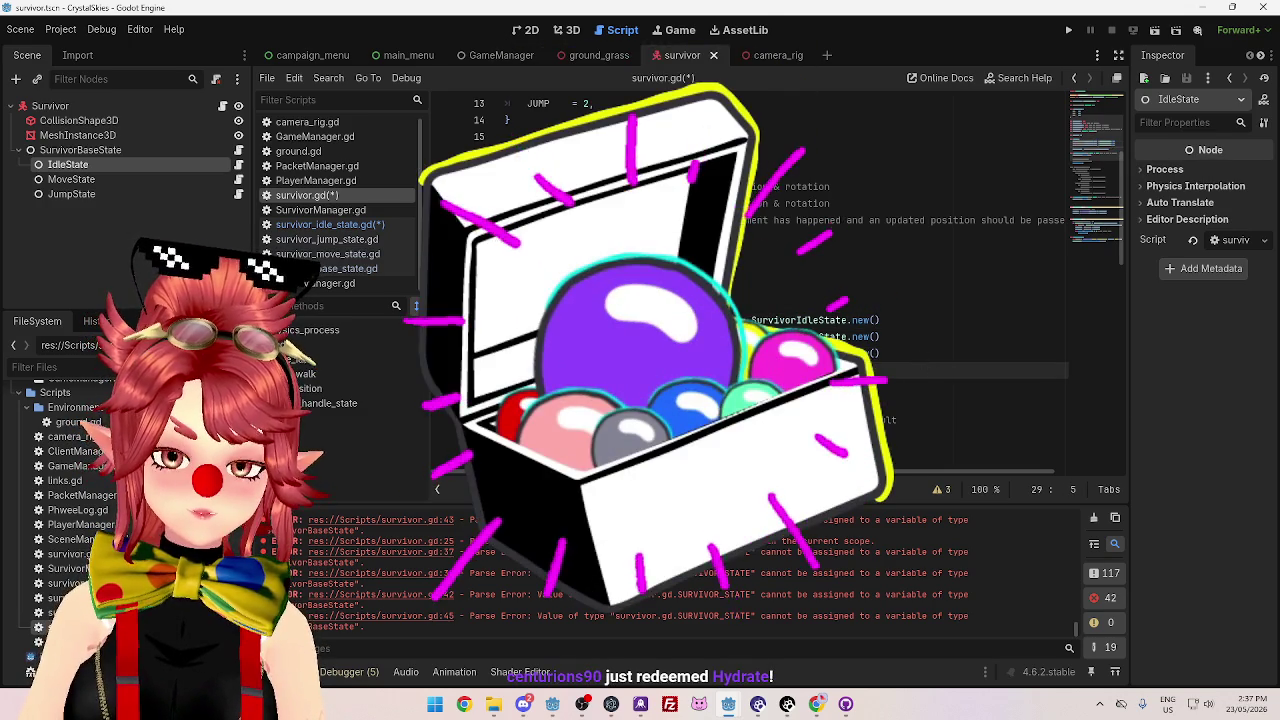
key("Return")
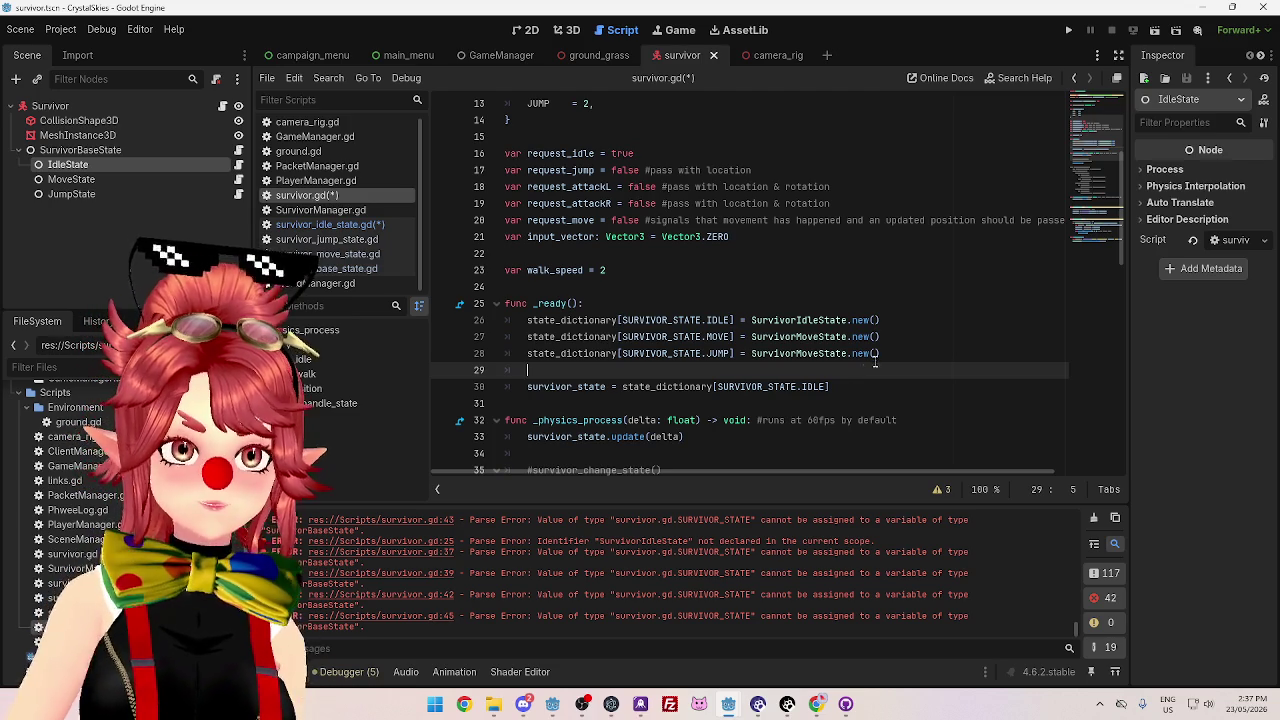
left_click(875, 385)
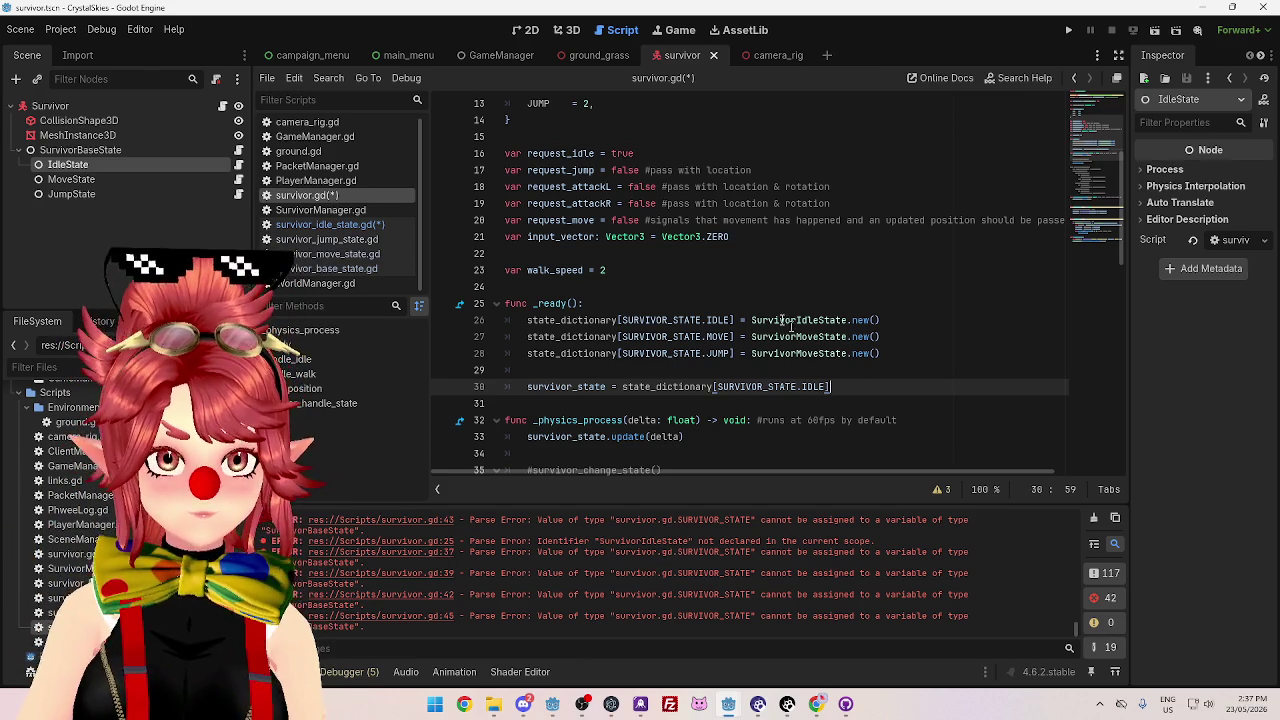
scroll(640, 333, "down", 6)
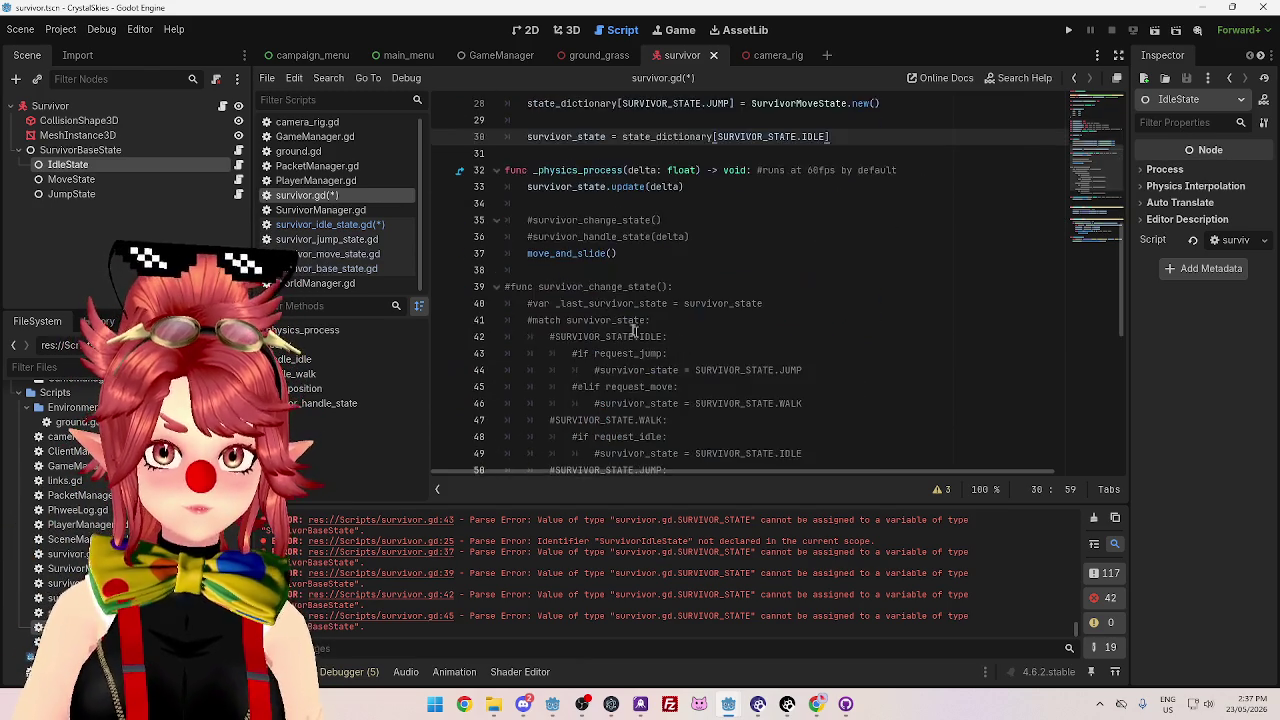
left_click(345, 255)
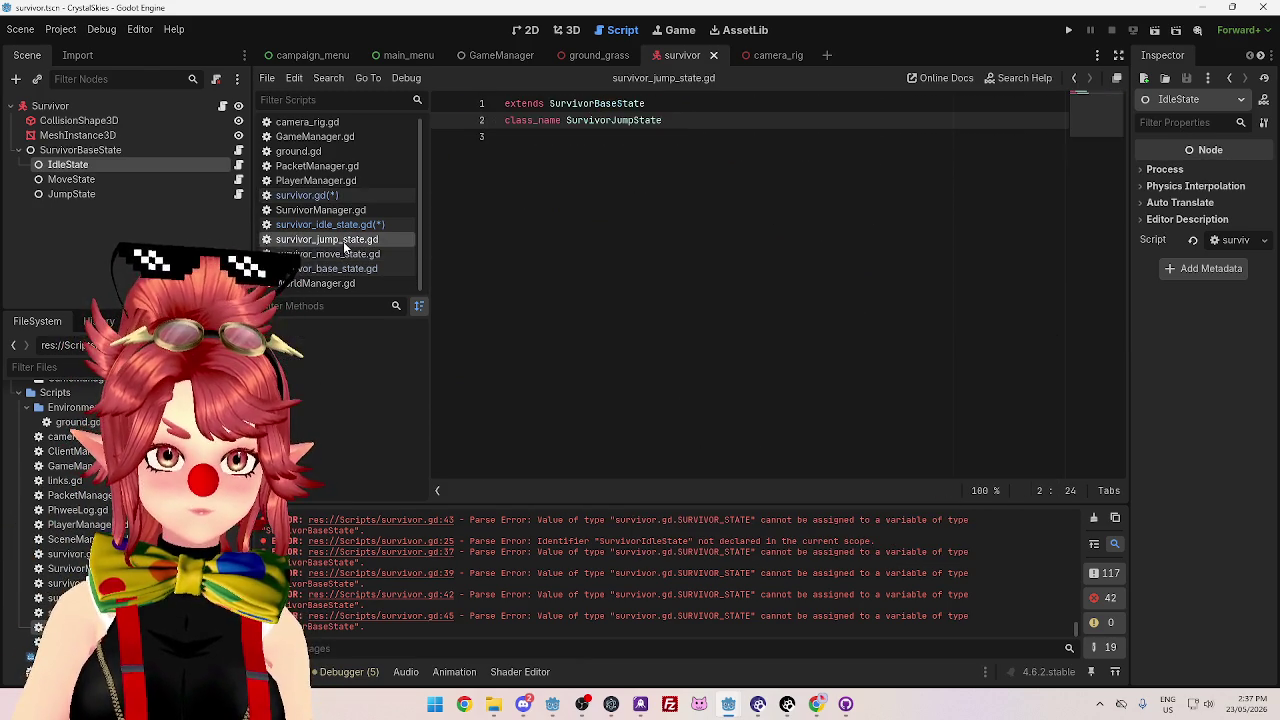
left_click(335, 224)
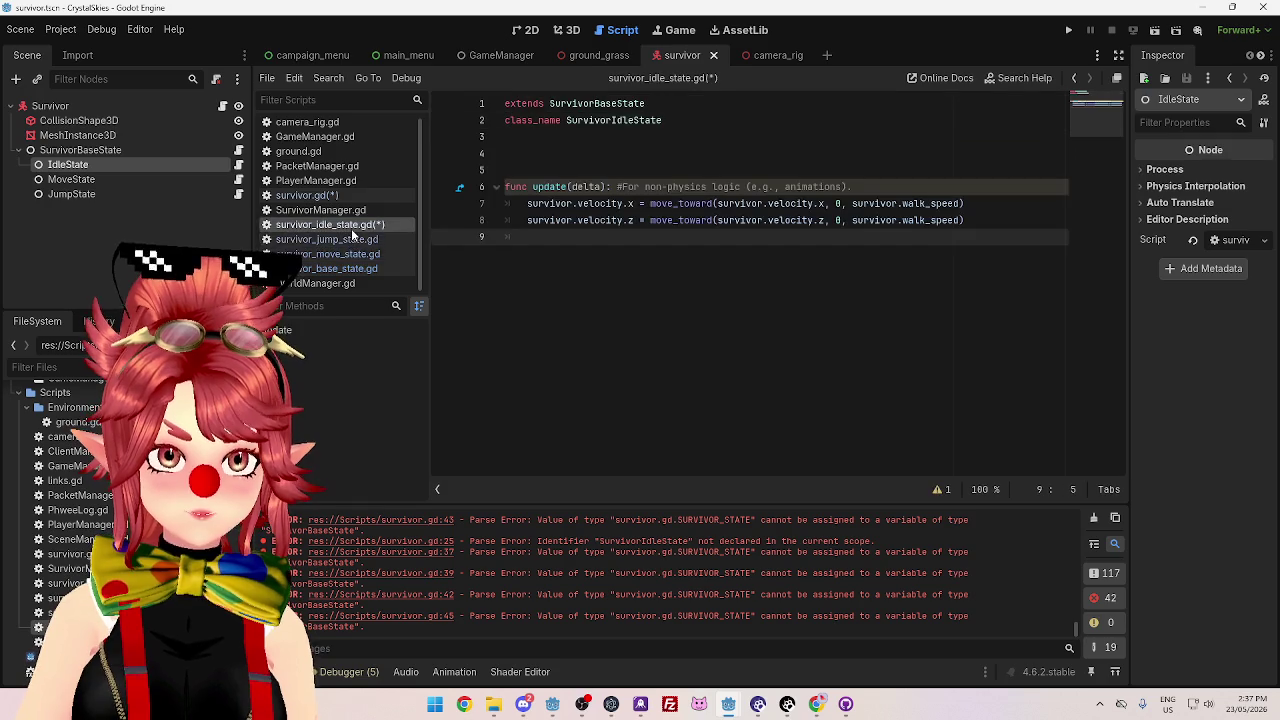
left_click(336, 195)
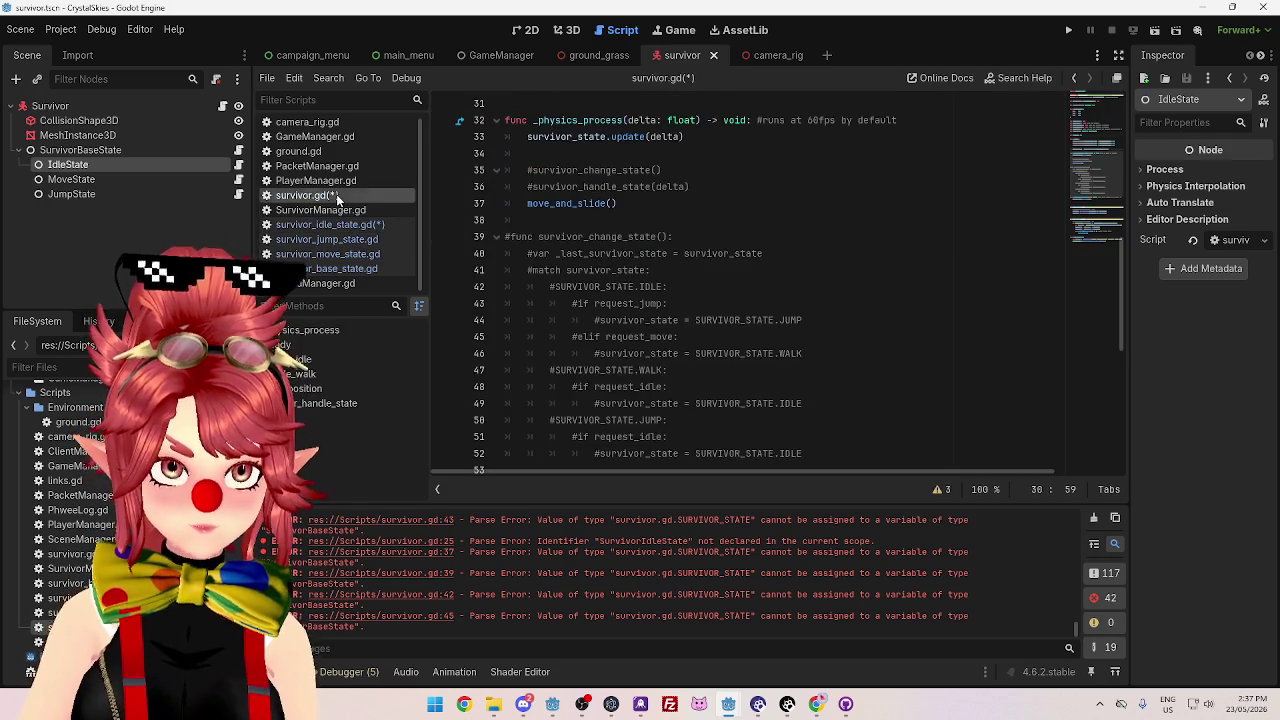
left_click(640, 303)
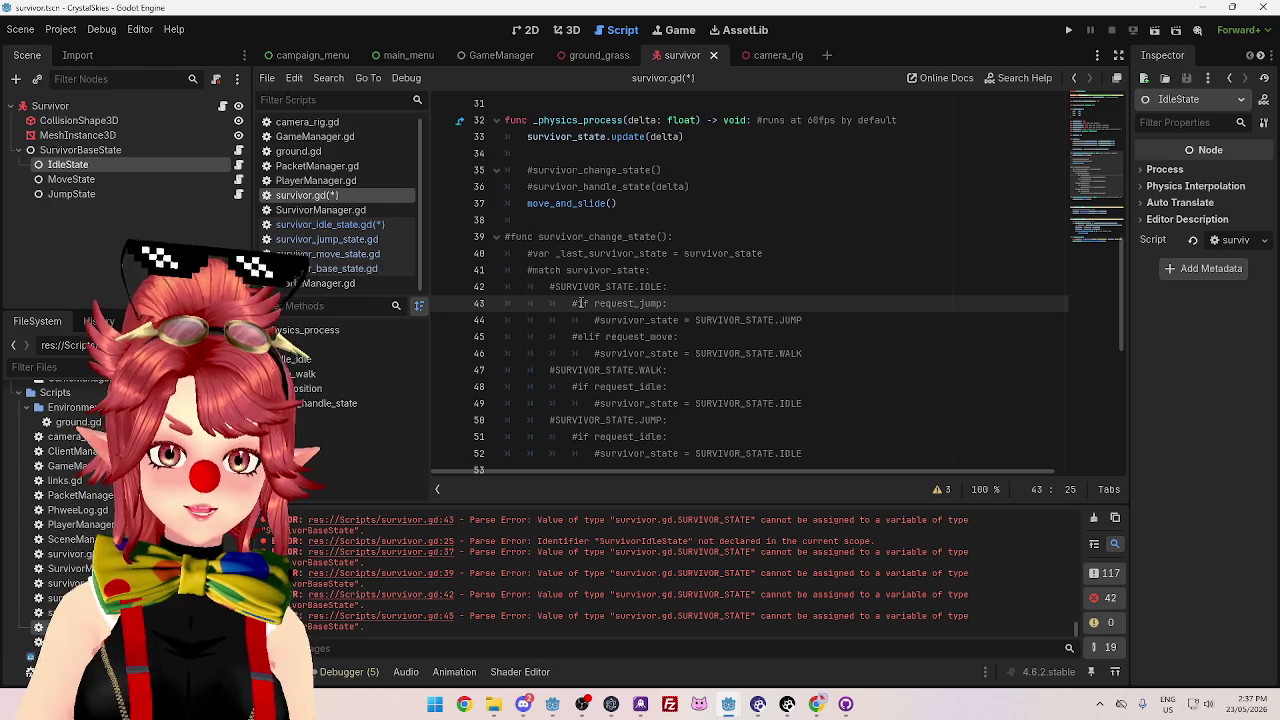
mouse_move(578, 303)
left_mouse_down()
mouse_move(700, 322)
mouse_move(690, 338)
mouse_move(818, 355)
left_mouse_up()
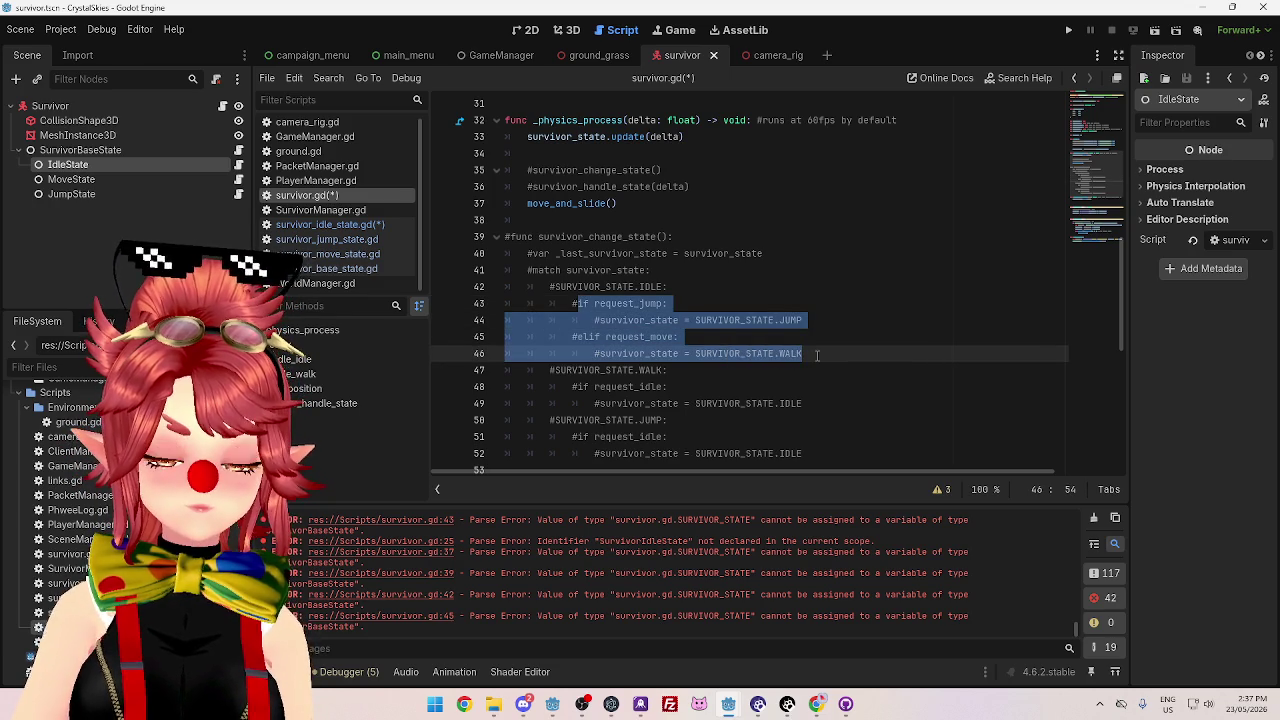
- Paste the copied request_jump / request_move branch below the velocity code in survivor_idle_state.gd's update()
left_click(677, 320)
left_click_drag(667, 286, 506, 270)
left_click_drag(578, 303, 805, 354)
key("ctrl+c")
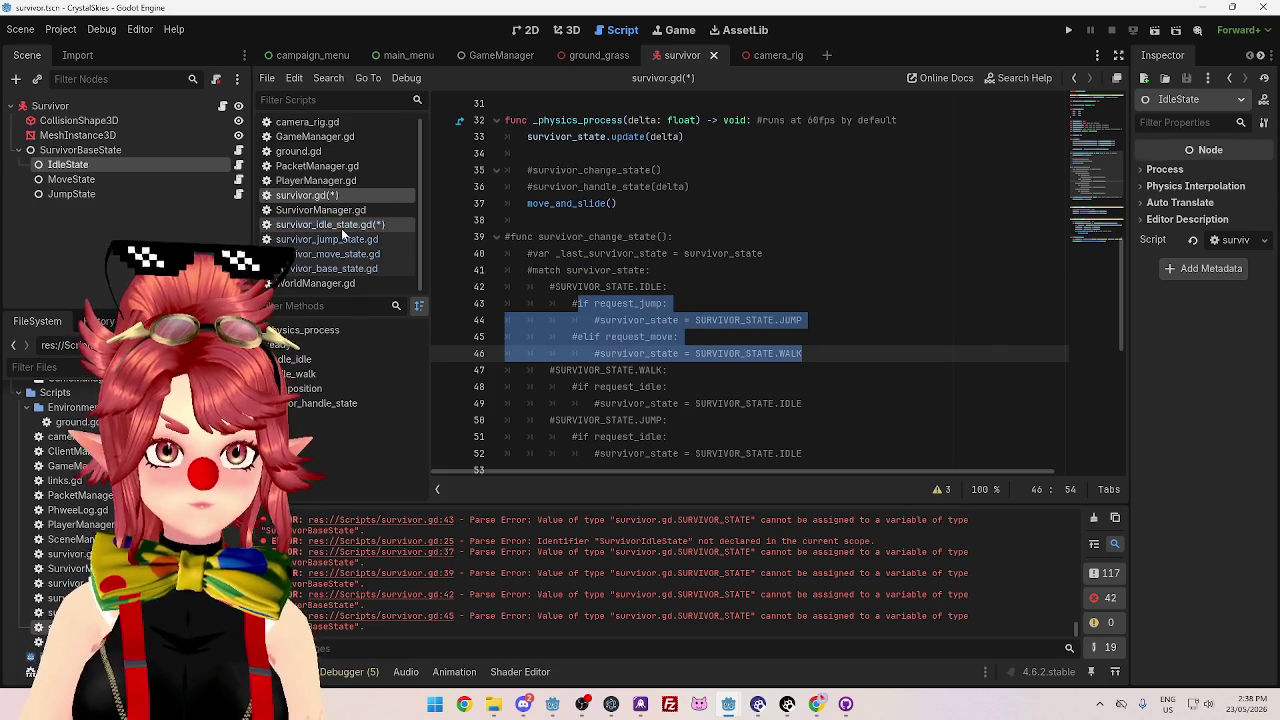
left_click(344, 228)
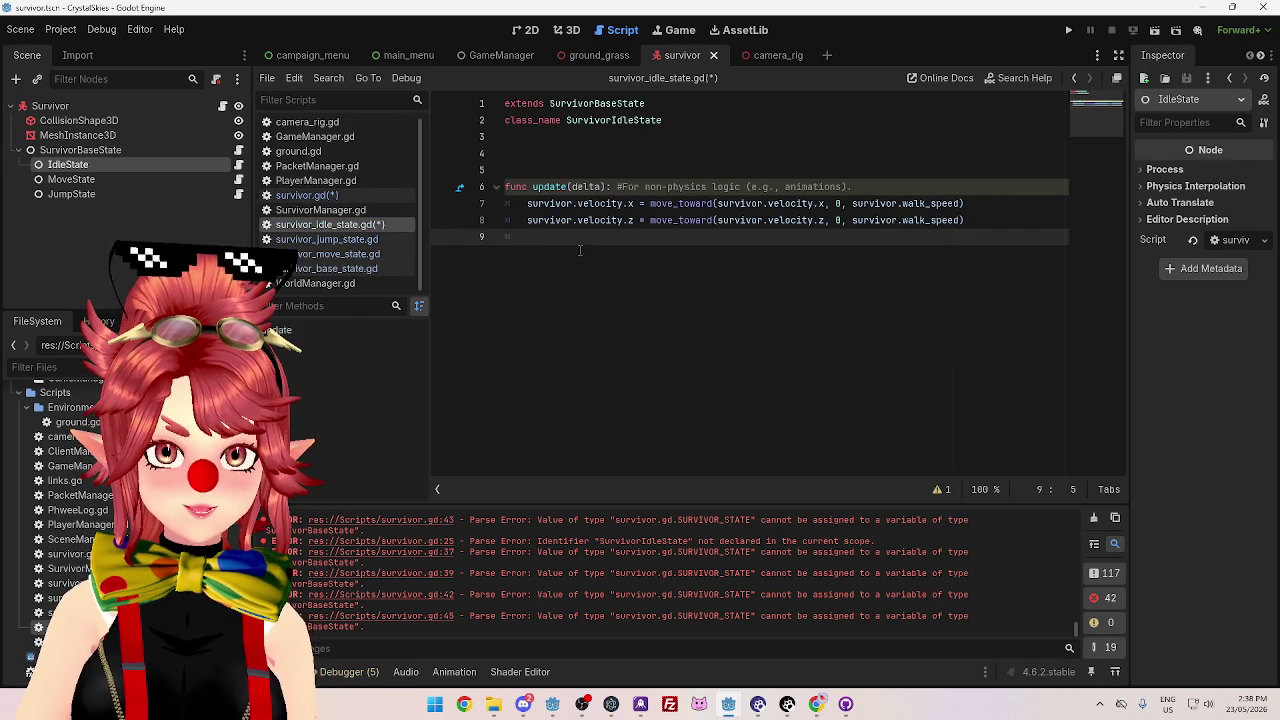
key("Return")
key("ctrl+v")
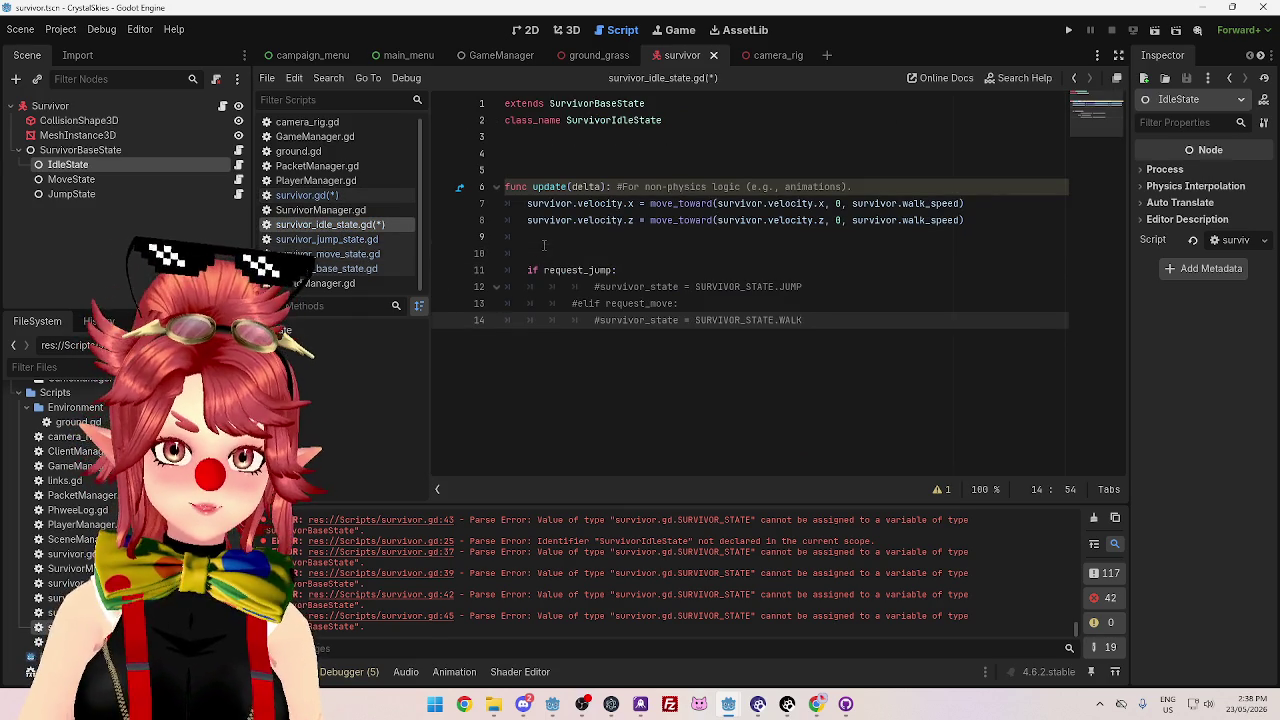
- Dedent the pasted lines 12–14 by one level
left_click(611, 240)
left_click(600, 287)
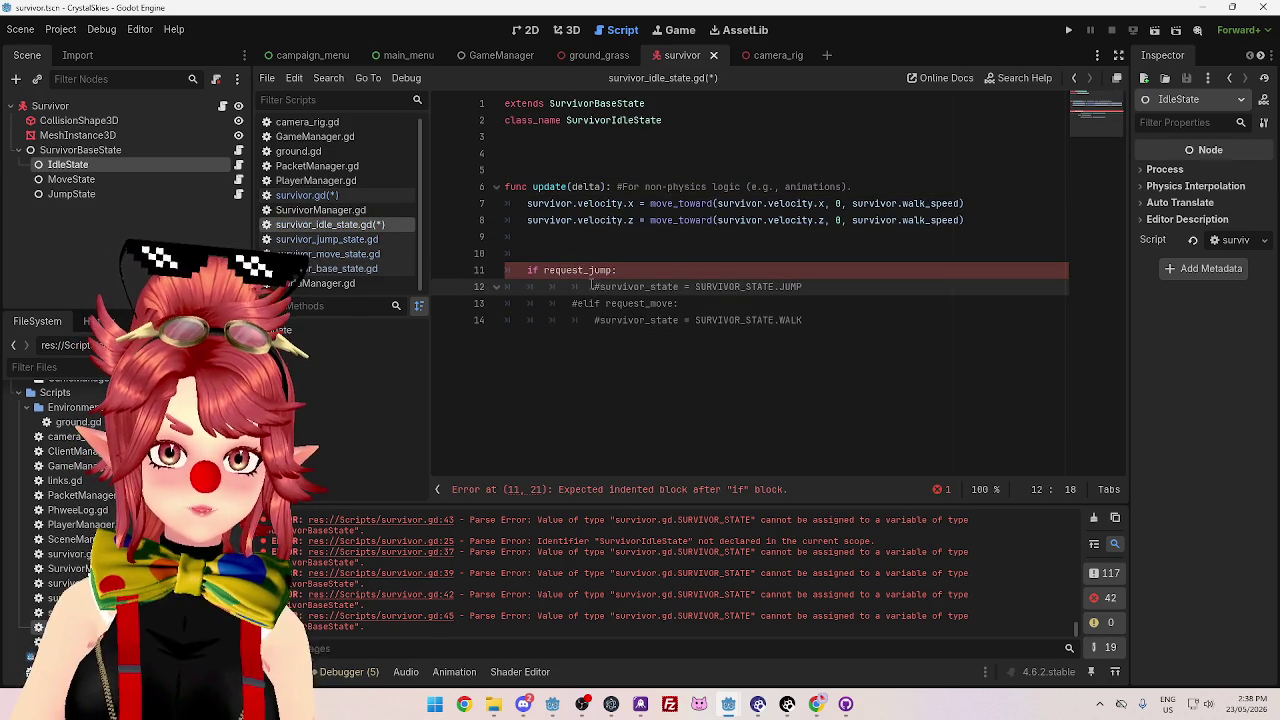
left_click_drag(594, 287, 825, 320)
key("shift+Tab")
- Uncomment lines 12, 13 and 14 of the pasted branch with Ctrl+K
left_click(565, 287)
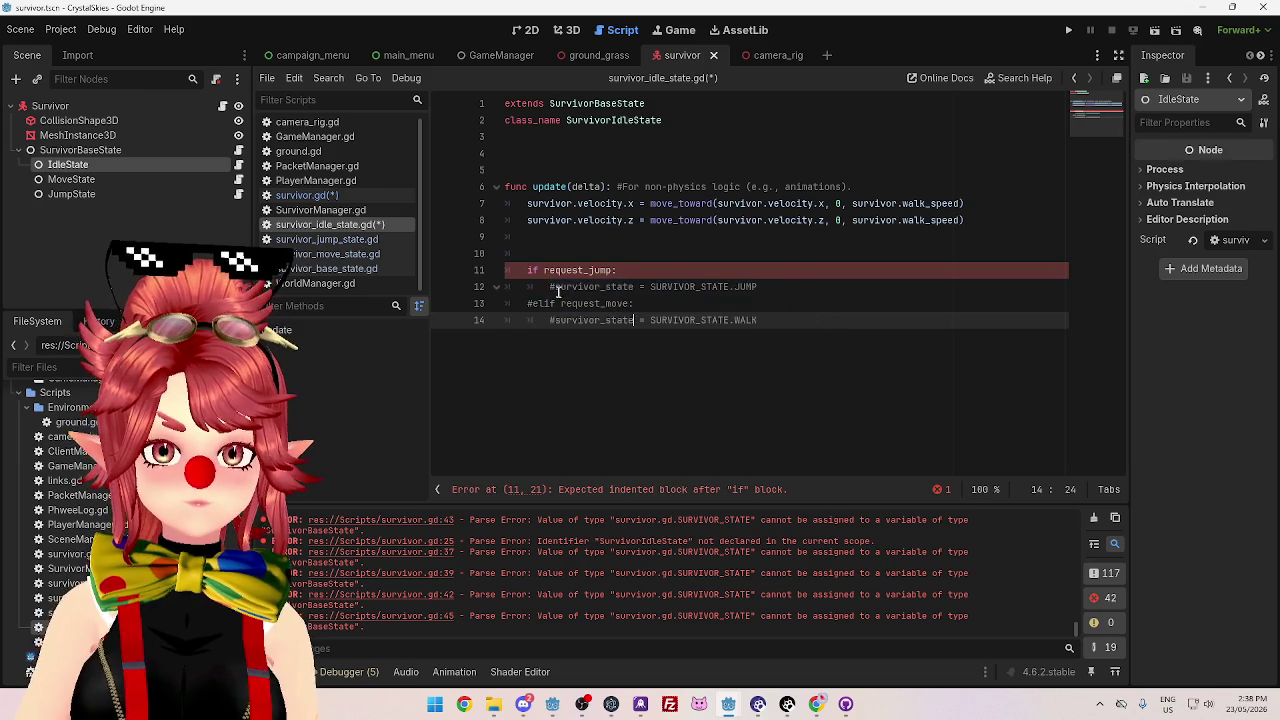
key("ctrl+k")
left_click(530, 303)
key("ctrl+k")
left_click(549, 320)
key("ctrl+k")
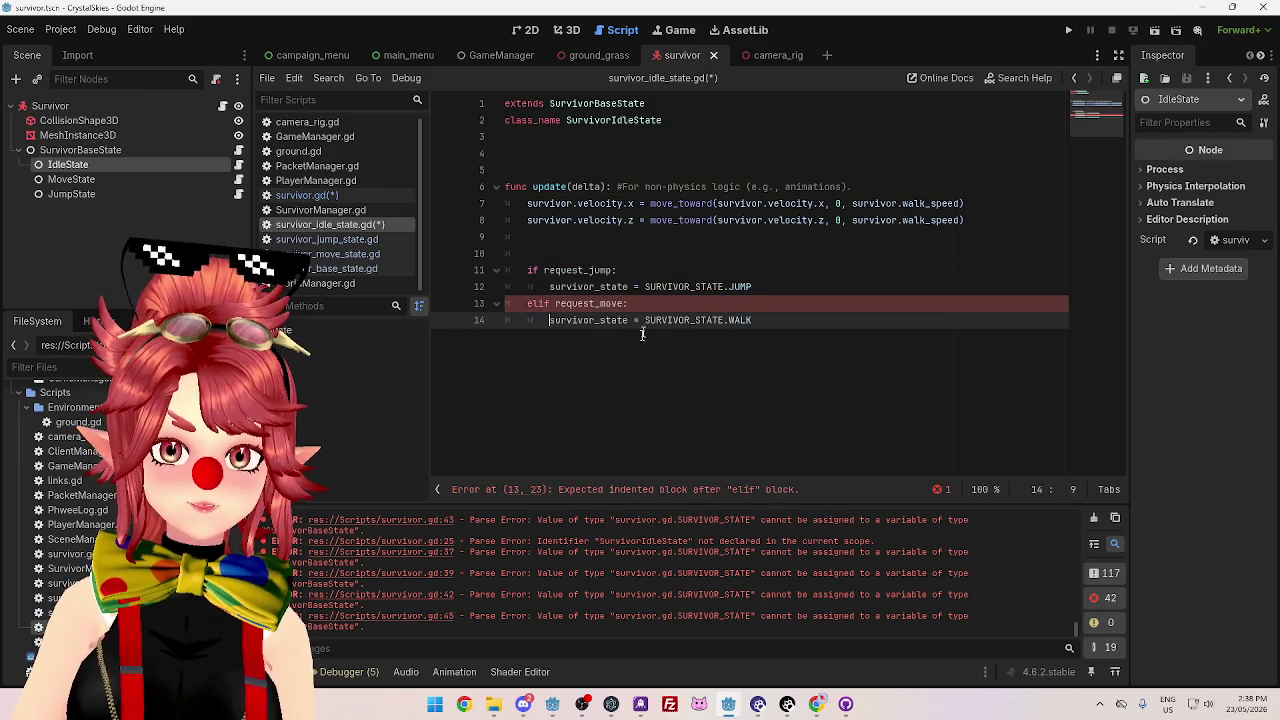
left_click(634, 287)
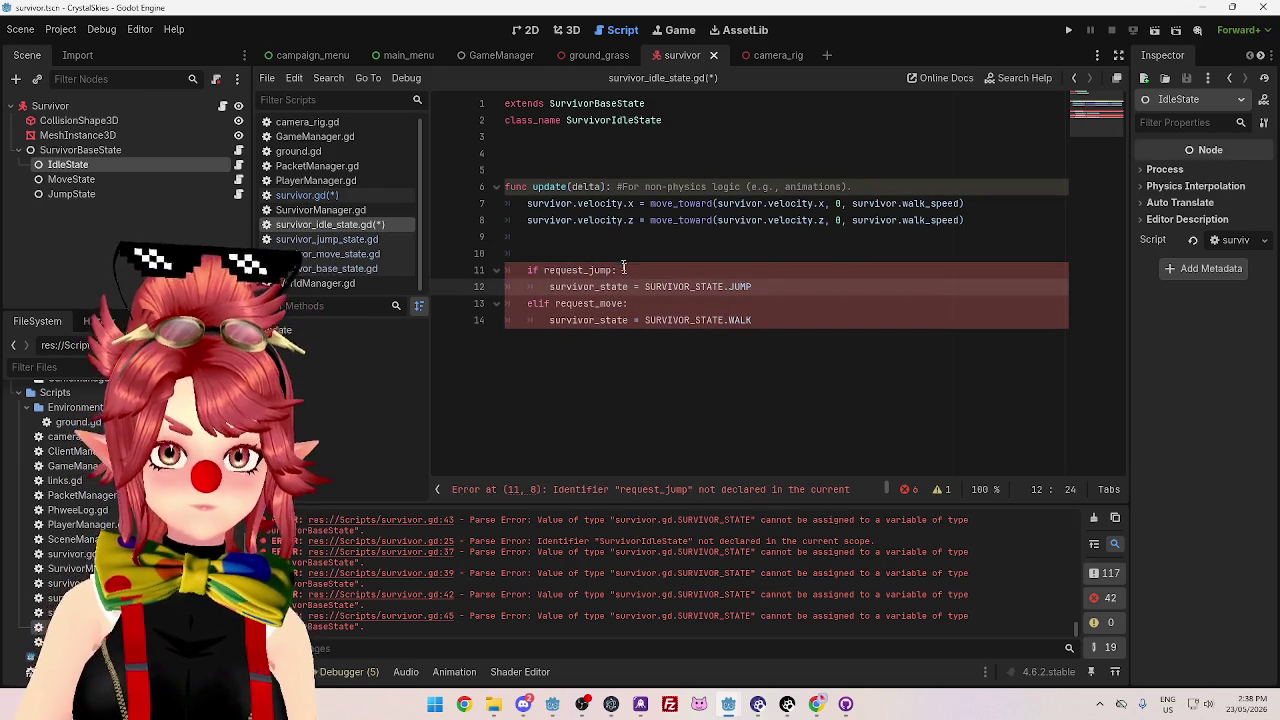
left_click(790, 319)
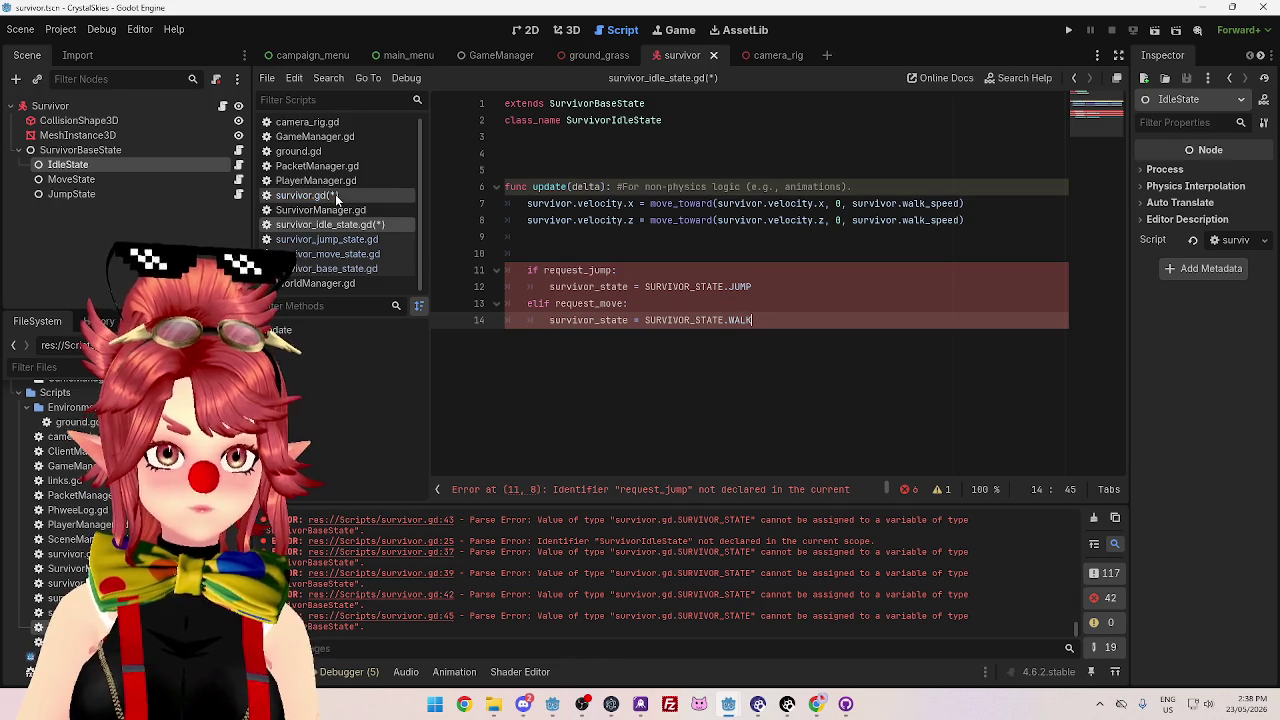
left_click(335, 195)
- Replace SURVIVOR_STATE.JUMP and SURVIVOR_STATE.WALK on lines 12 and 14 with the state_dictionary IDLE lookup
scroll(566, 252, "up", 3)
scroll(566, 252, "up", 3)
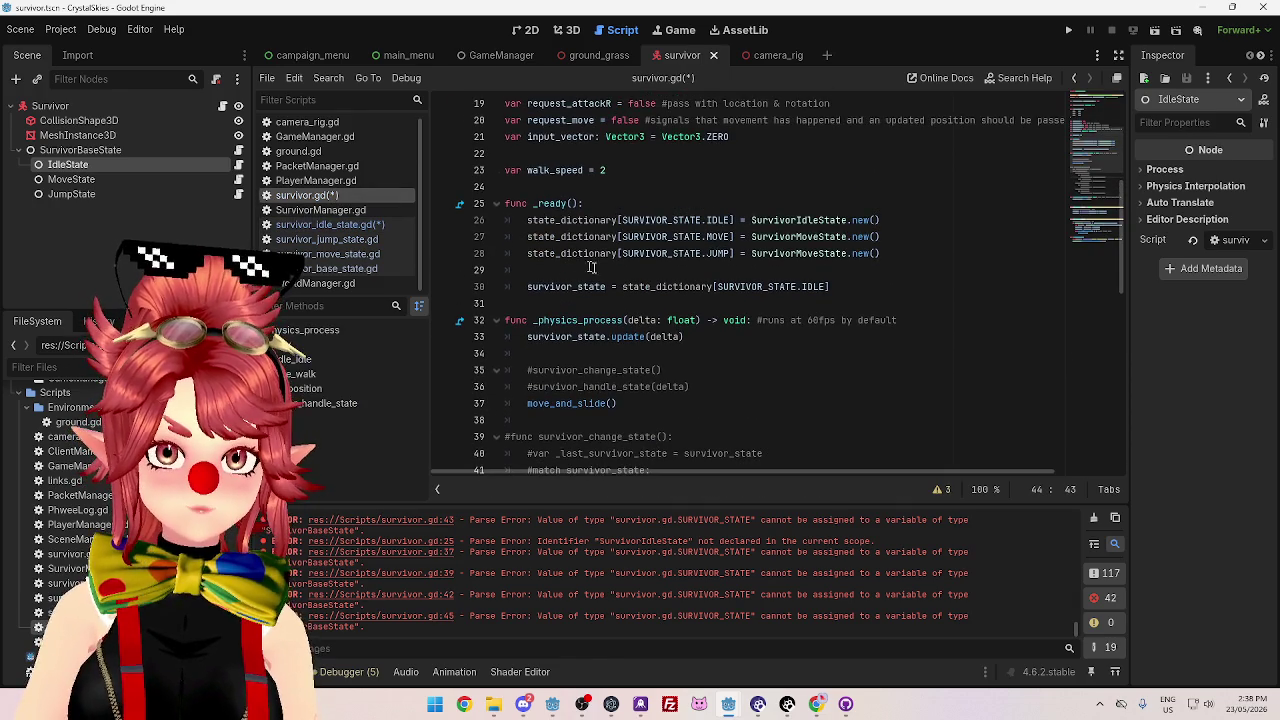
left_click_drag(527, 286, 860, 286)
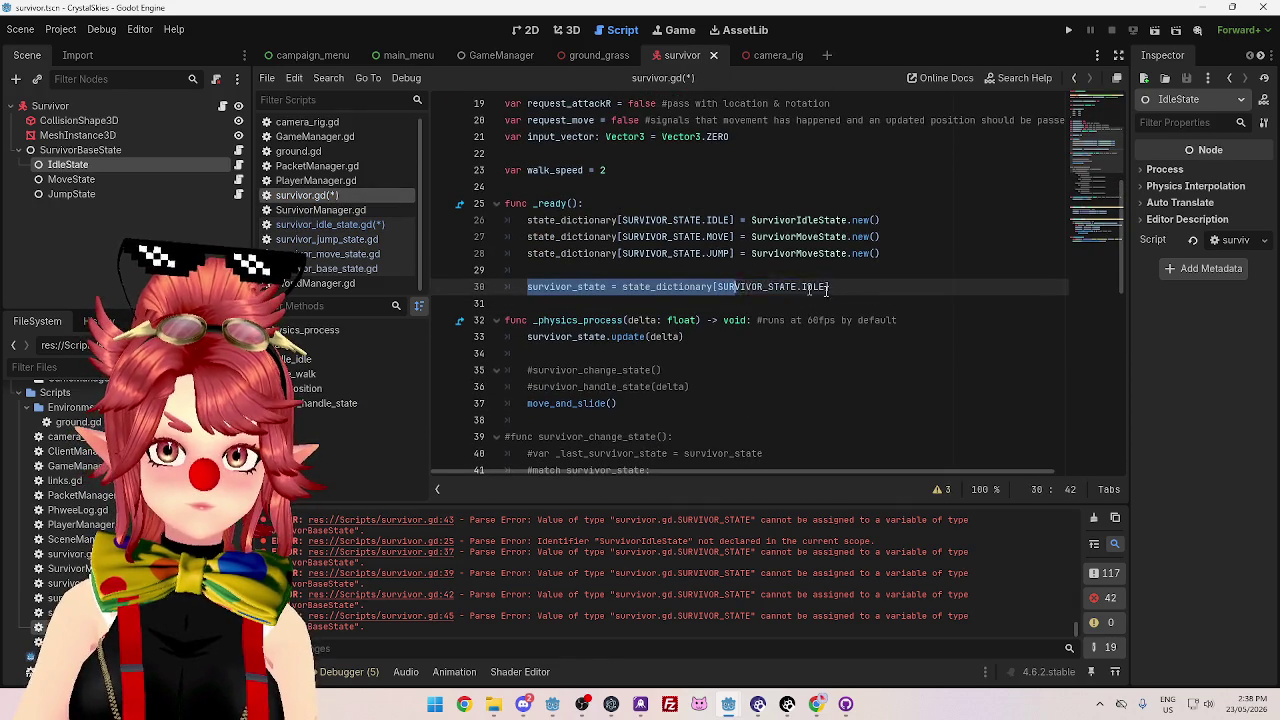
left_click(364, 228)
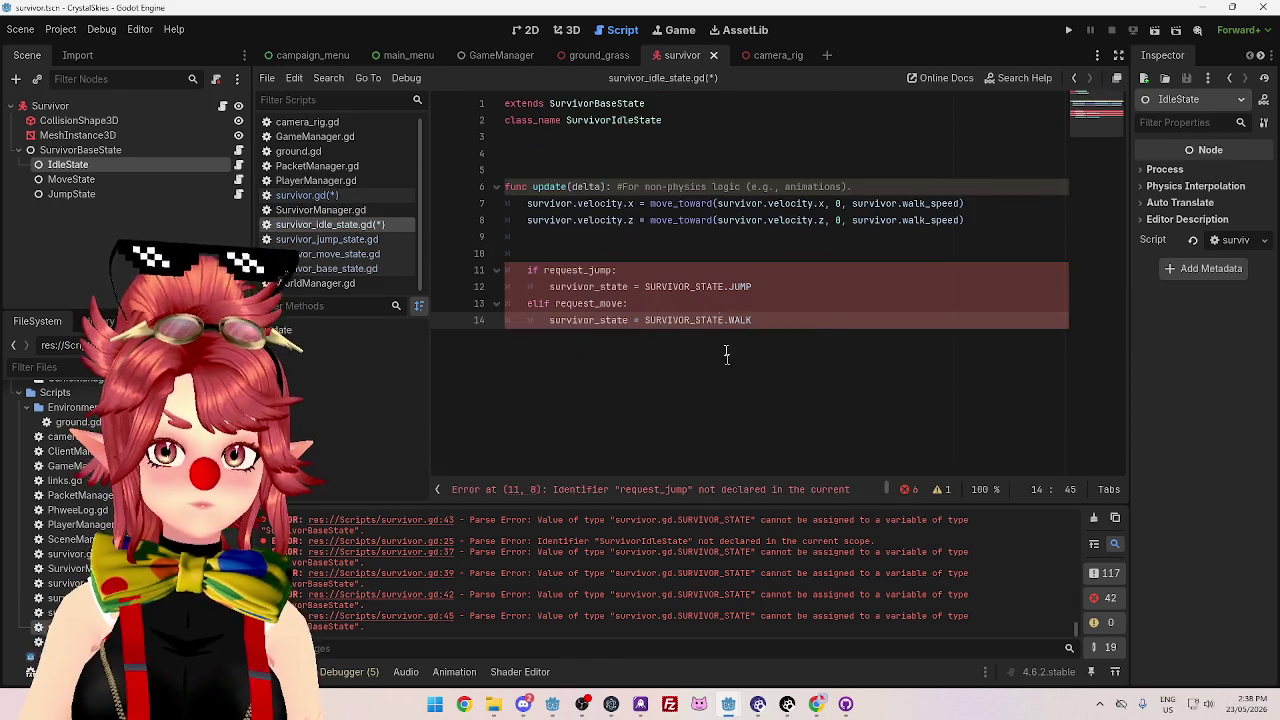
left_click_drag(549, 287, 814, 294)
type("survivor_state = state_dictionary[SURVIVOR_STATE.IDLE]")
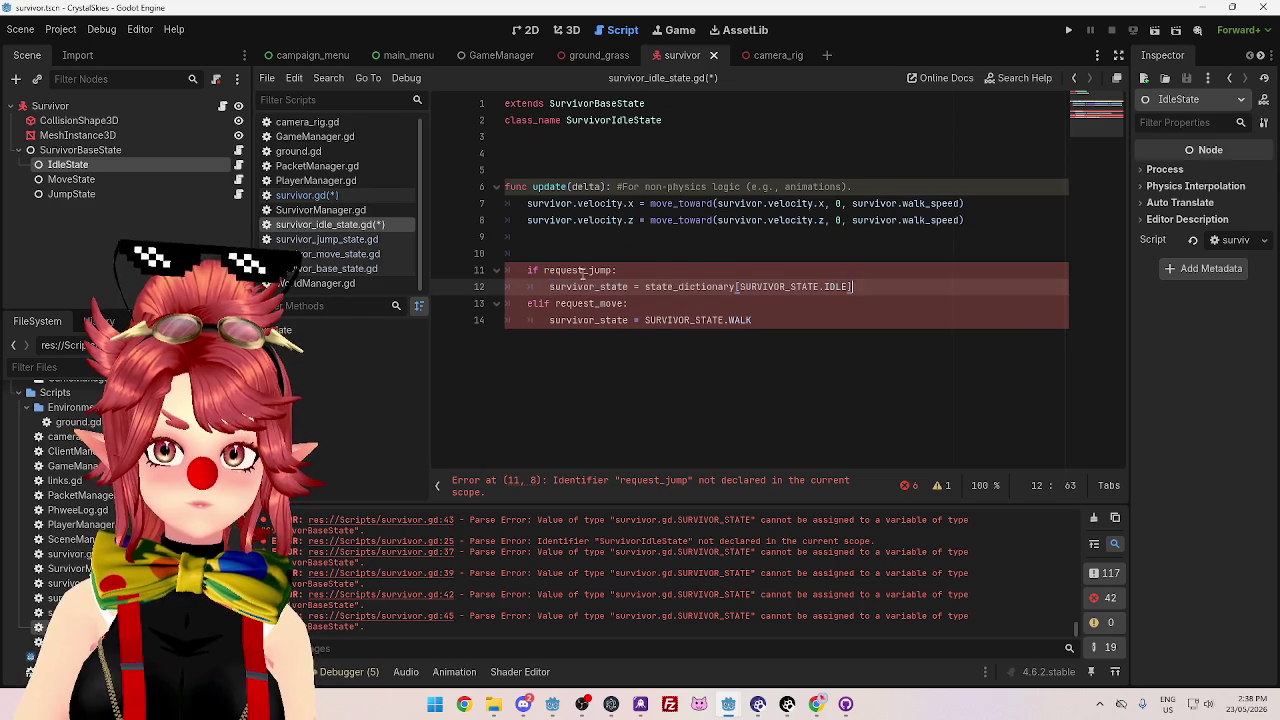
left_click_drag(549, 320, 785, 320)
type("survivor_state = state_dictionary[SURVIVOR_STATE.IDLE]")
- Prefix survivor_state and state_dictionary with 'survivor.' on lines 12 and 14
left_click_drag(852, 203, 903, 203)
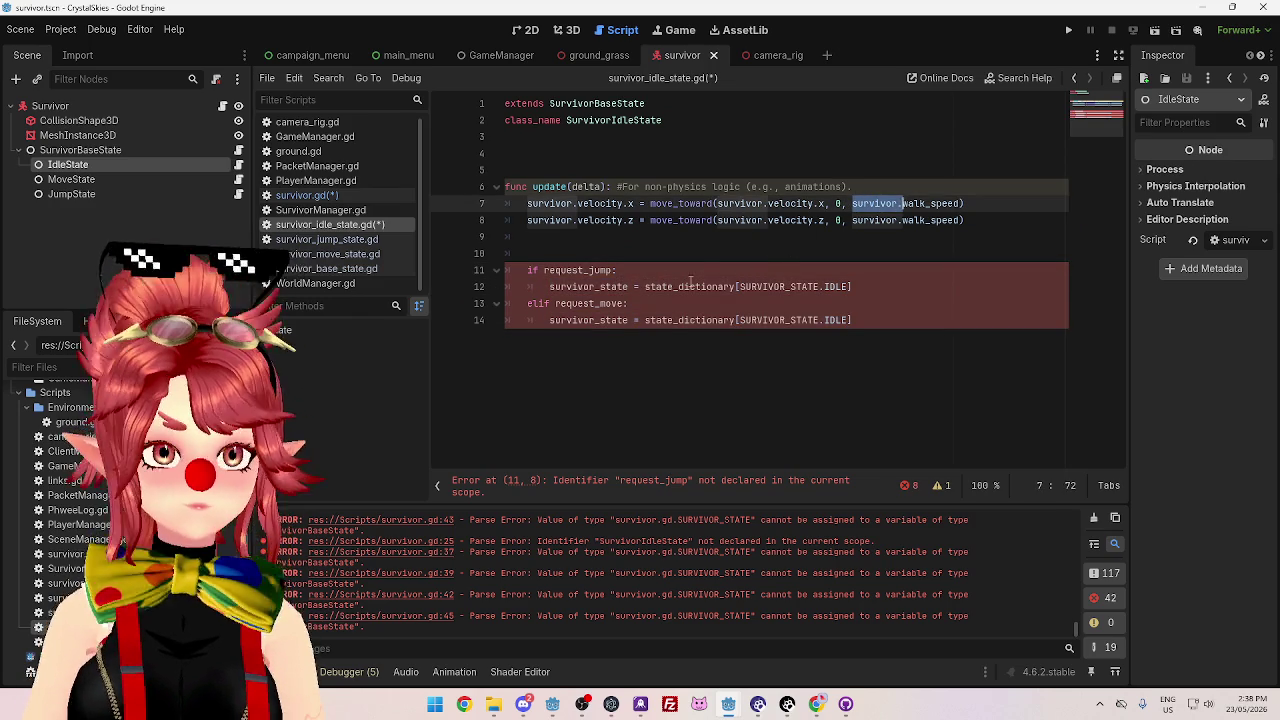
left_click(690, 286)
left_click(549, 286)
type("survivor.")
left_click(549, 320)
type("survivor.")
left_click(700, 270)
left_click(697, 286)
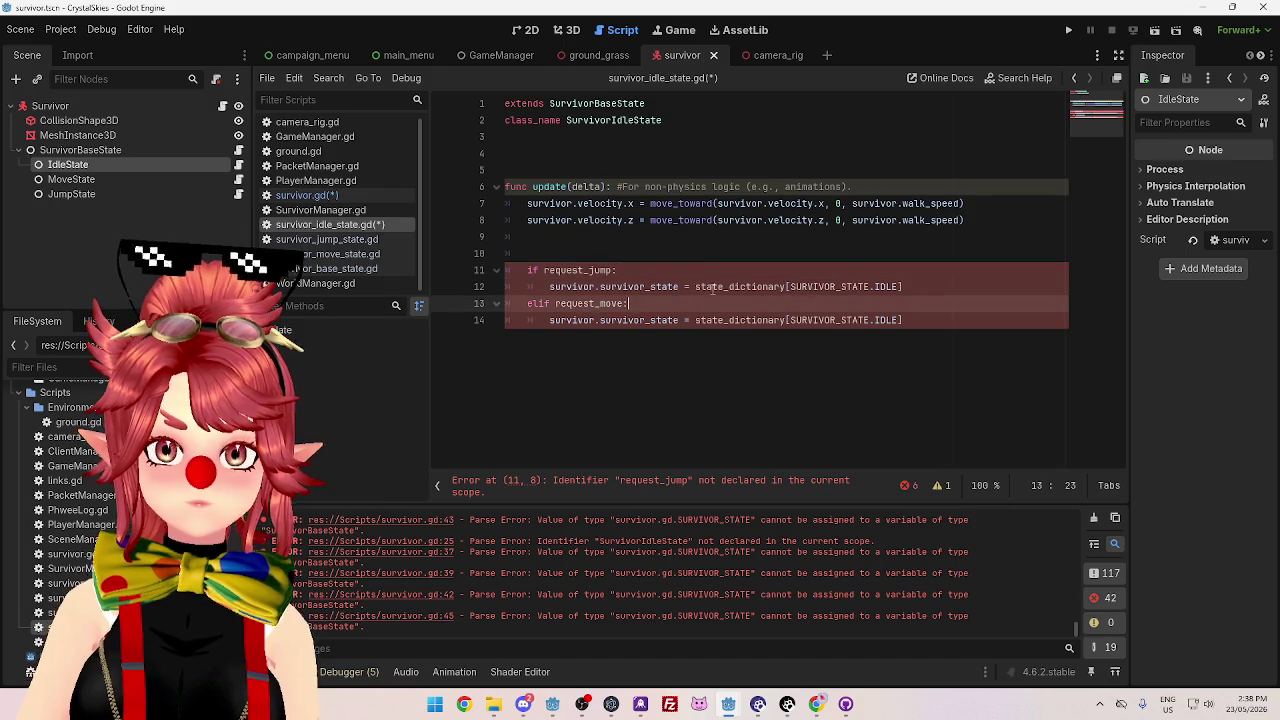
type("survivor.")
left_click(697, 320)
type("survivor.")
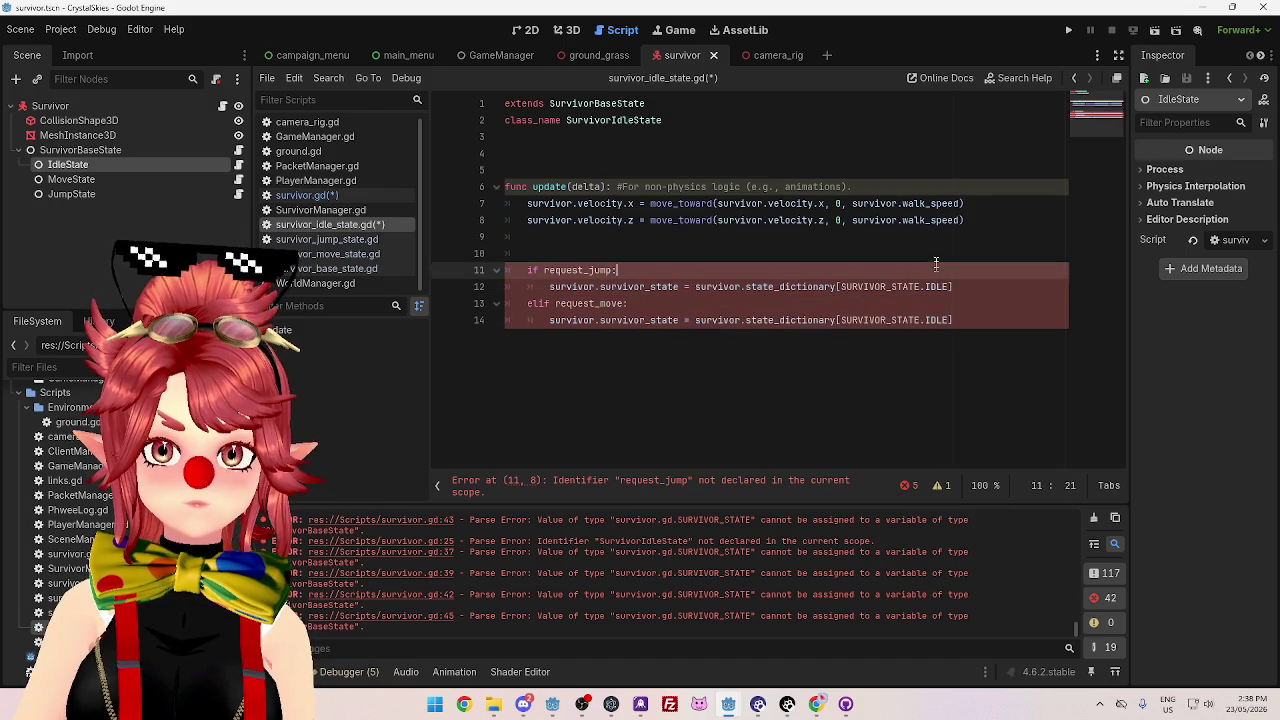
- Prefix request_jump and request_move with 'survivor.' on lines 11 and 13
left_click(926, 286)
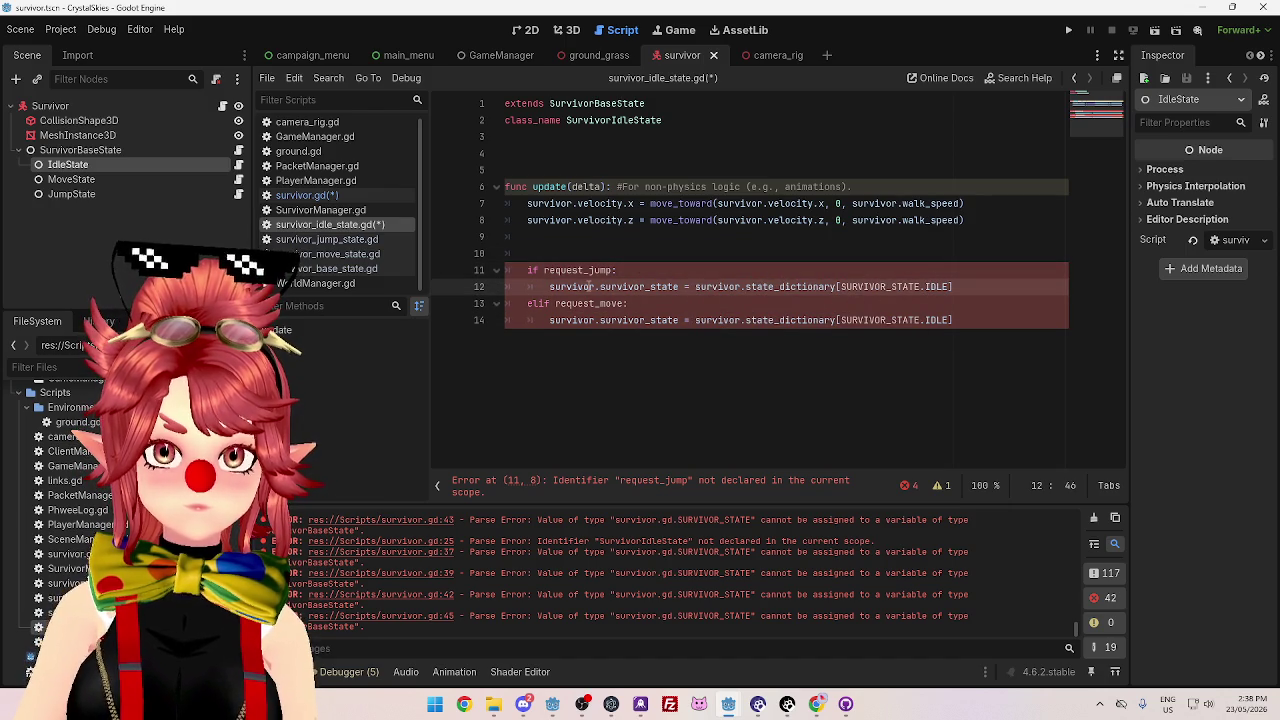
left_click(543, 270)
type("survivor.")
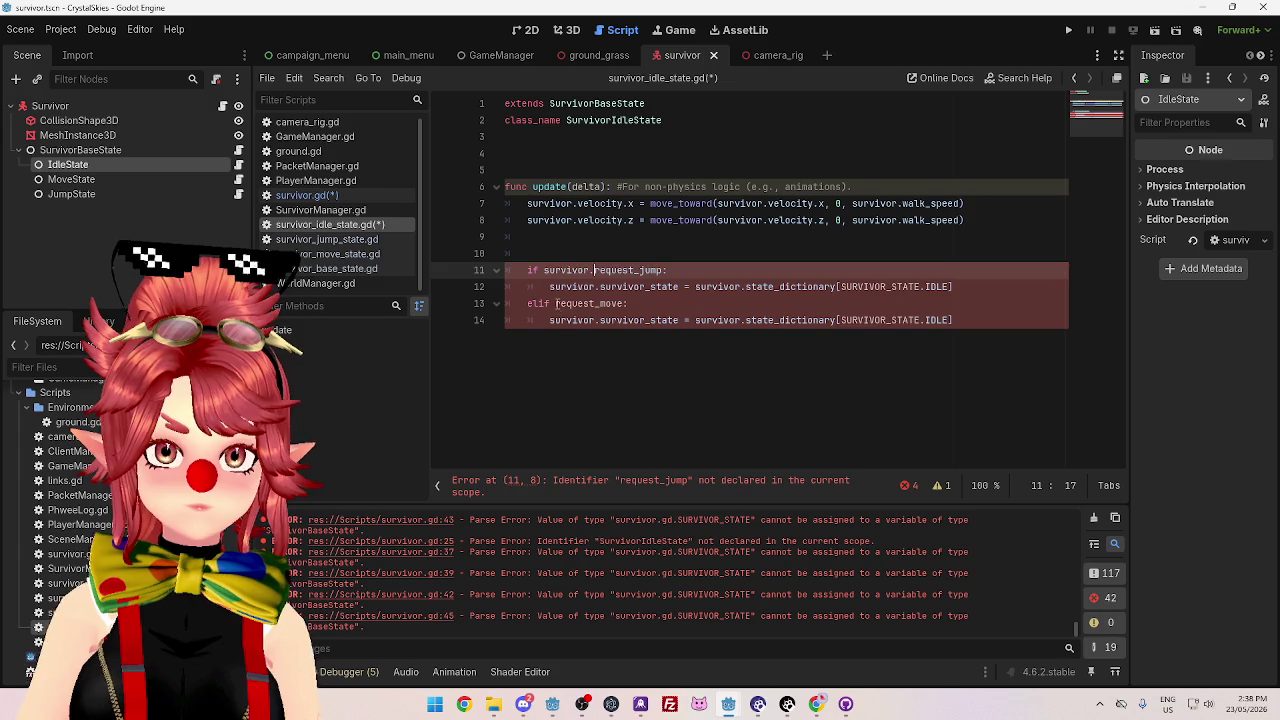
left_click(555, 303)
type("survivor.")
- Prefix both SURVIVOR_STATE references with 'survivor.' using two insertion points
left_click(955, 320)
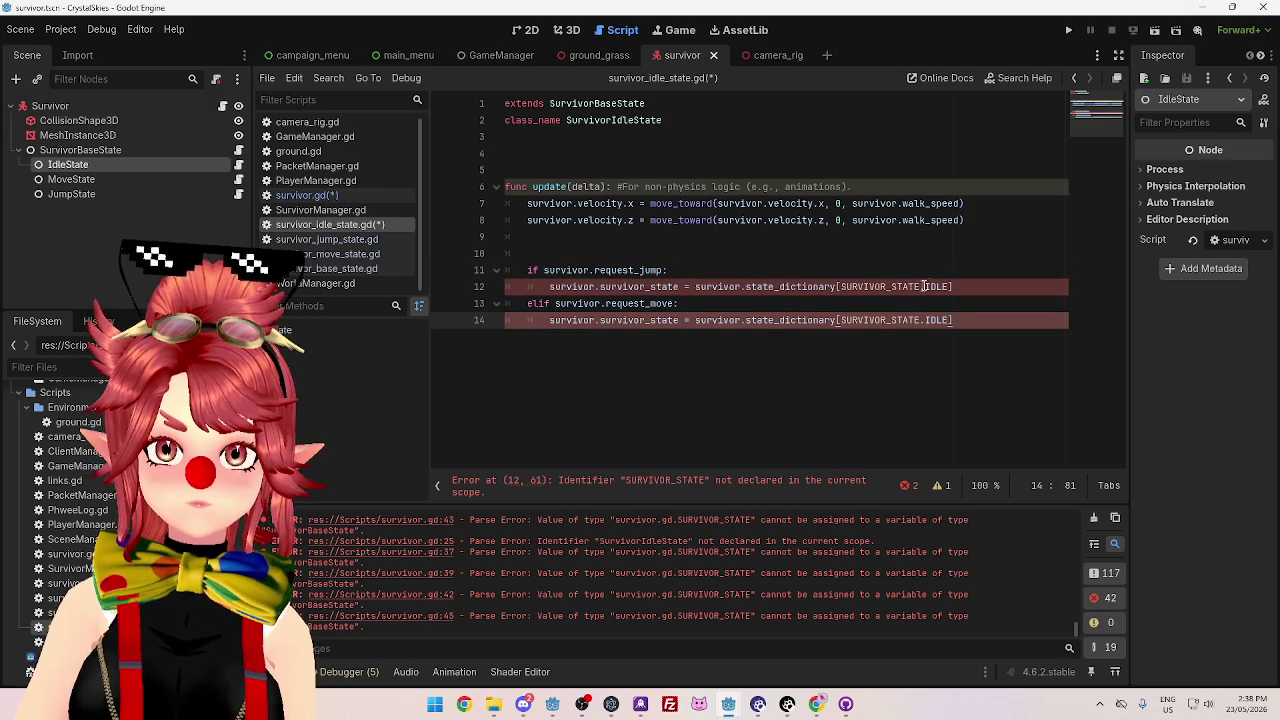
left_click(841, 287)
type("survivor.")
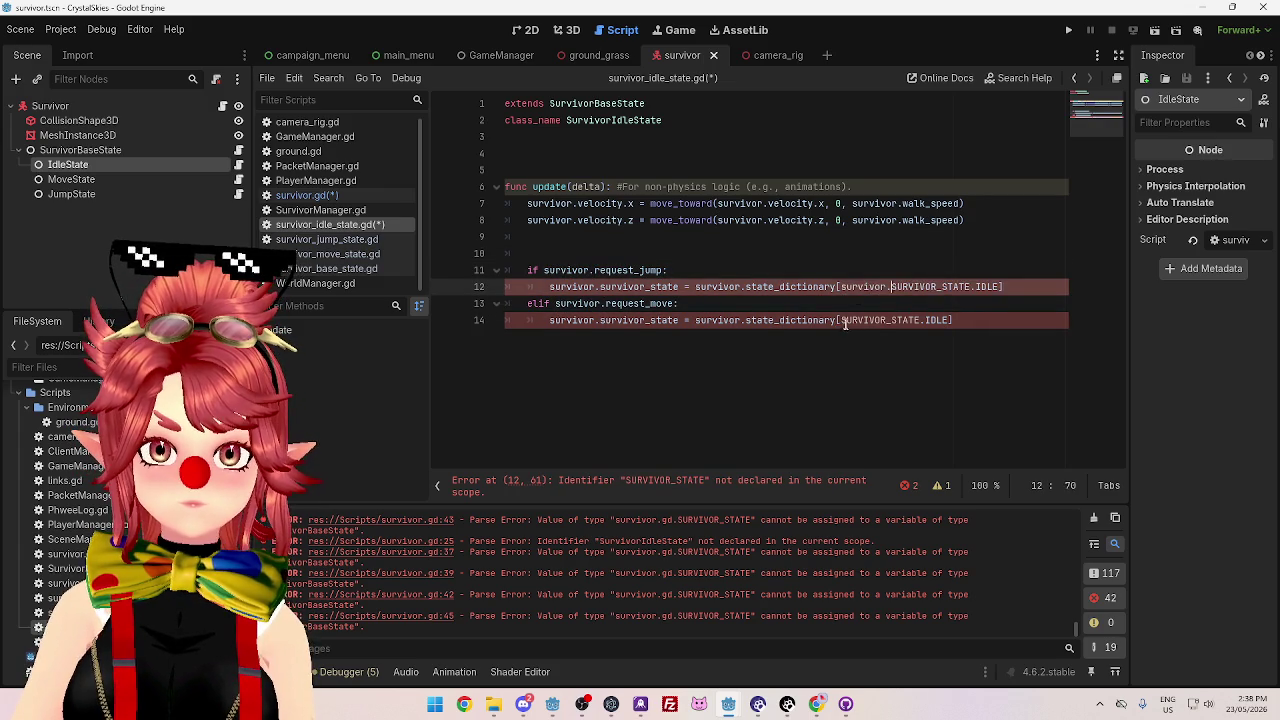
left_click(841, 320)
key("ctrl+v")
left_click(629, 249)
left_click(683, 325)
left_click(645, 252)
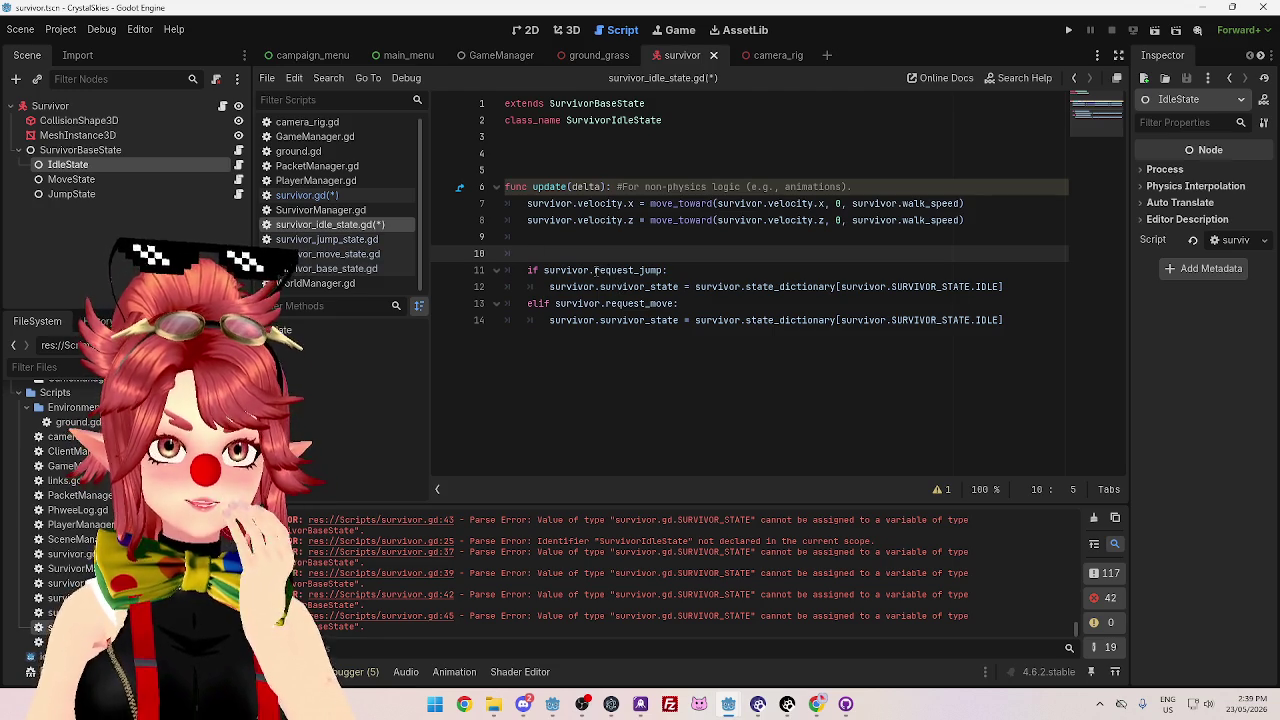
left_click_drag(596, 270, 664, 270)
left_click(655, 270)
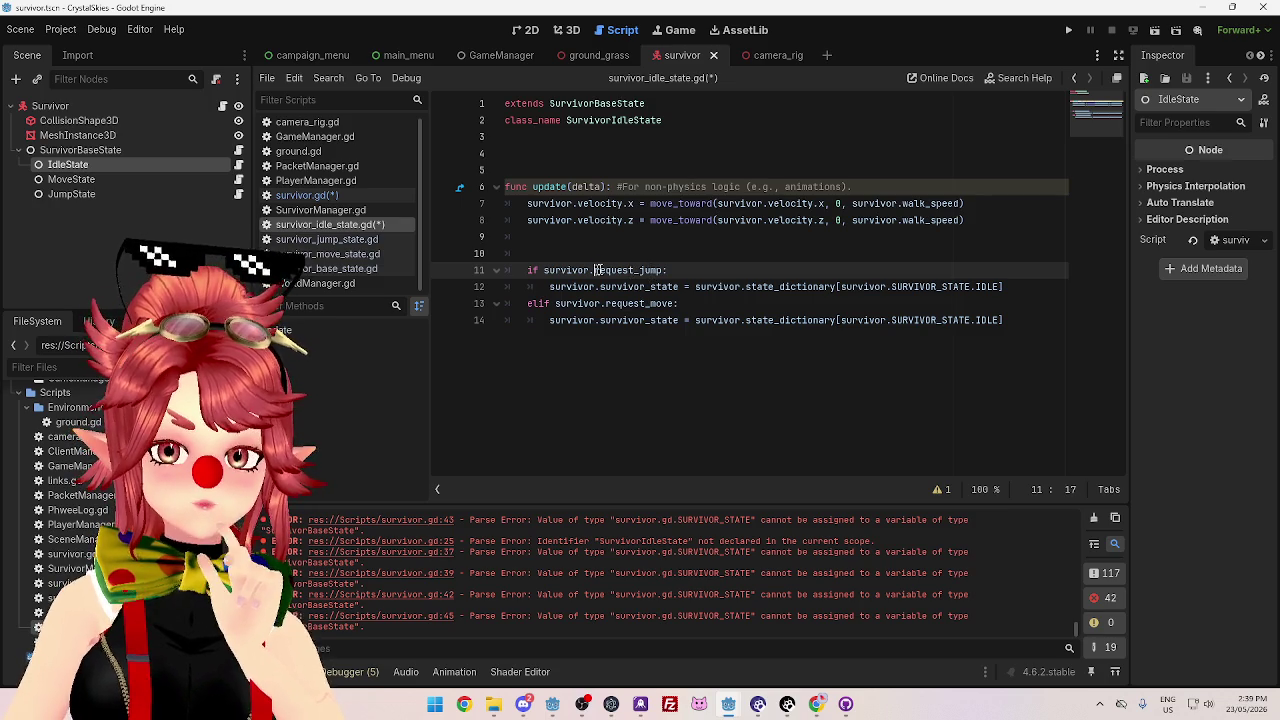
double_click(657, 270)
mouse_move(658, 270)
left_mouse_down()
mouse_move(600, 270)
mouse_move(665, 270)
left_mouse_up()
left_click(664, 270)
left_click(664, 270)
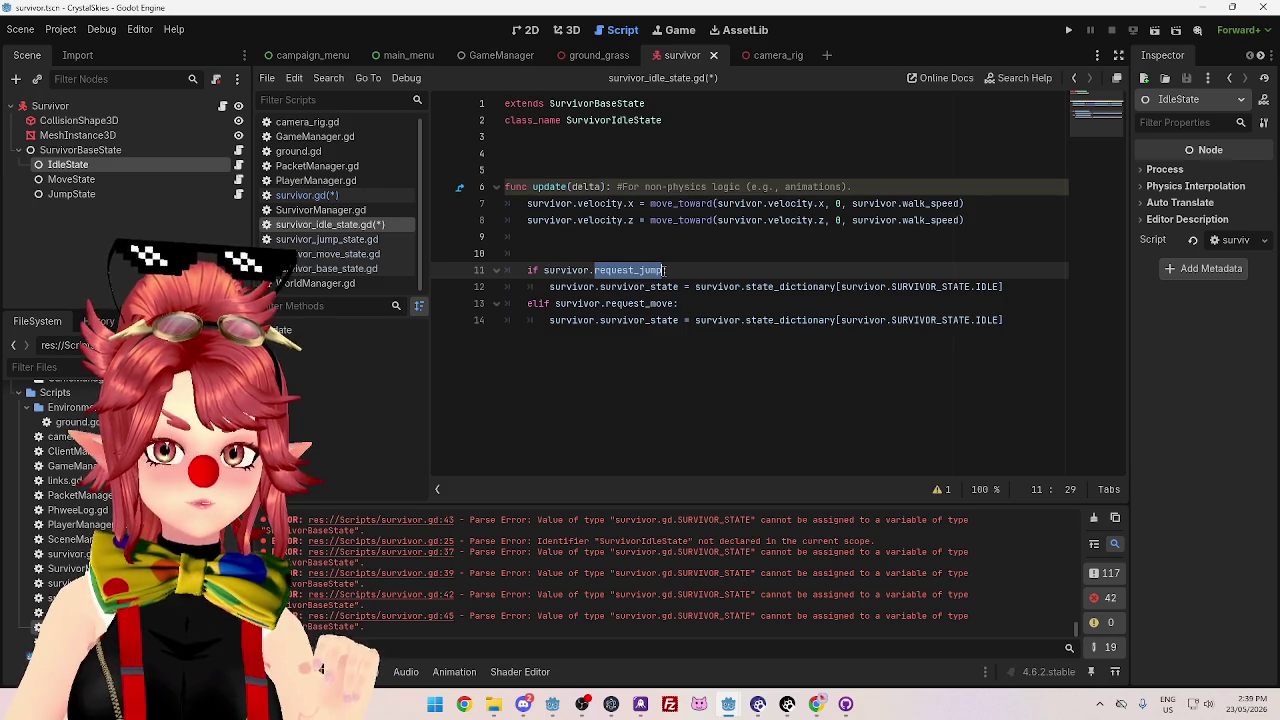
left_click(664, 270)
left_click_drag(595, 270, 665, 270)
left_click(664, 270)
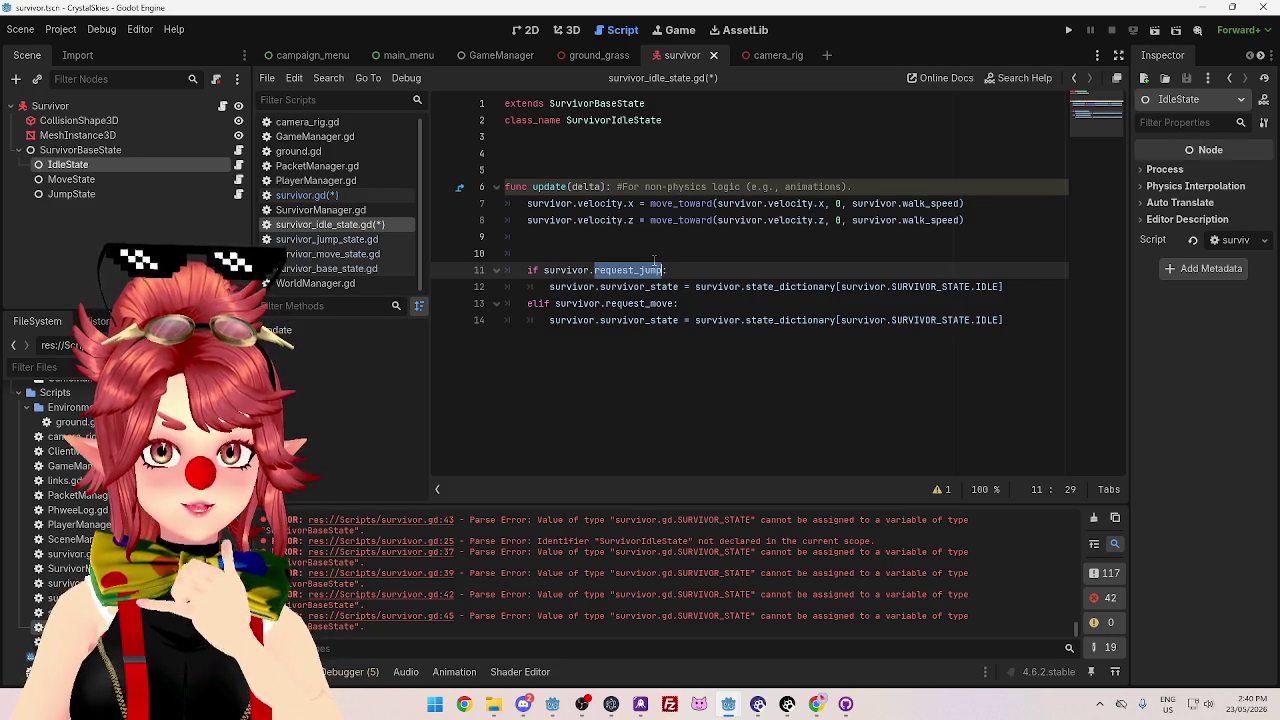
- Briefly review survivor.gd
left_click(617, 118)
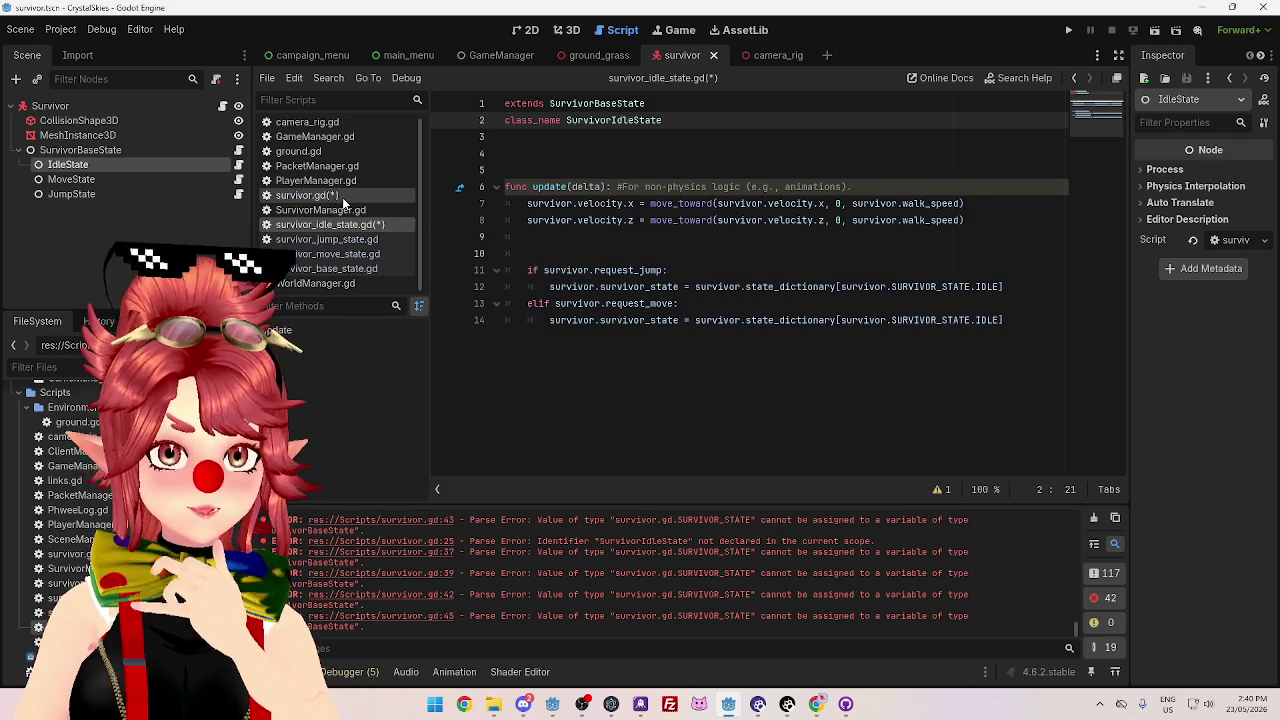
left_click(342, 198)
scroll(729, 258, "up", 6)
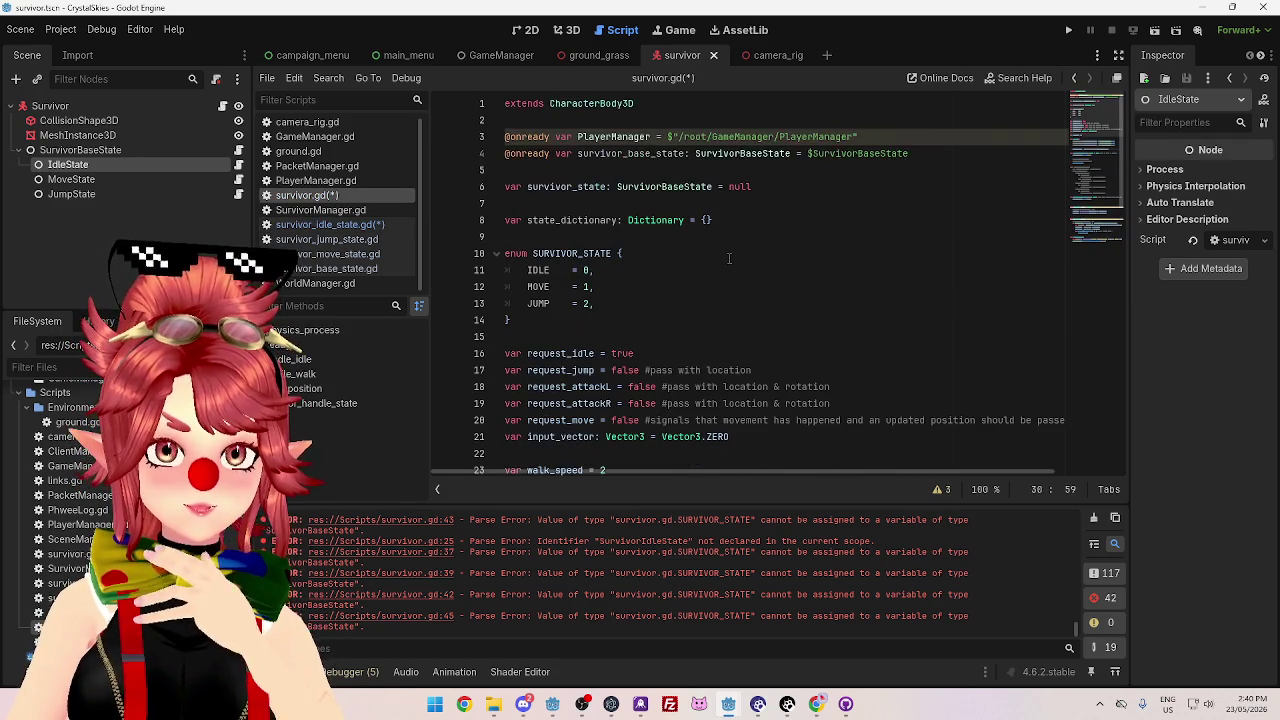
scroll(729, 258, "down", 3)
scroll(760, 290, "up", 3)
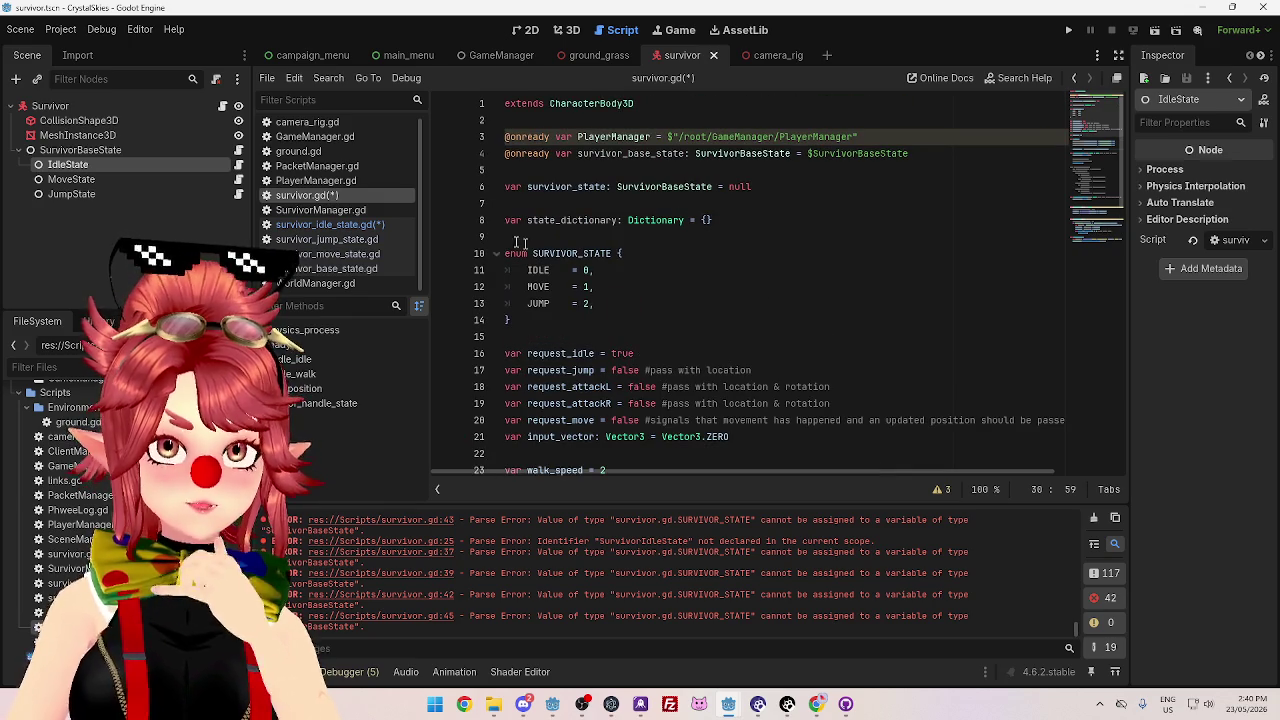
- Delete the blank lines above update() and before the if-block in survivor_idle_state.gd
left_click(340, 225)
left_click(830, 250)
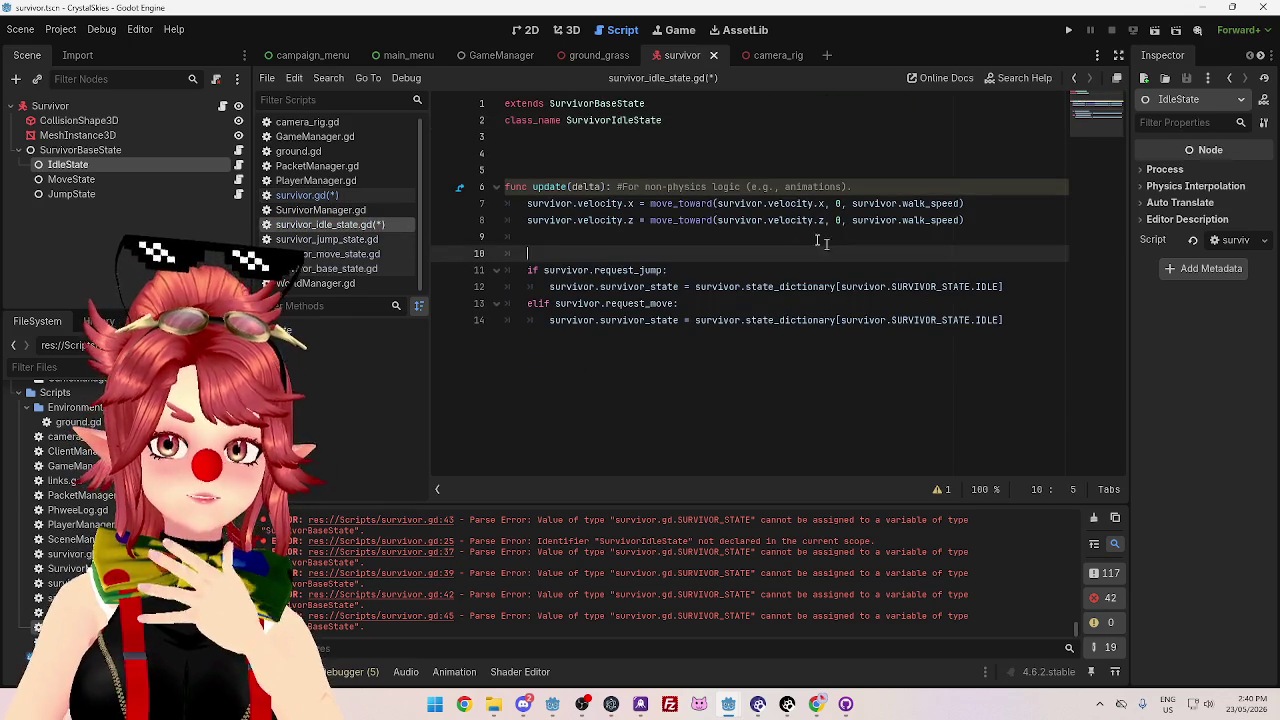
left_click(585, 150)
key("BackSpace")
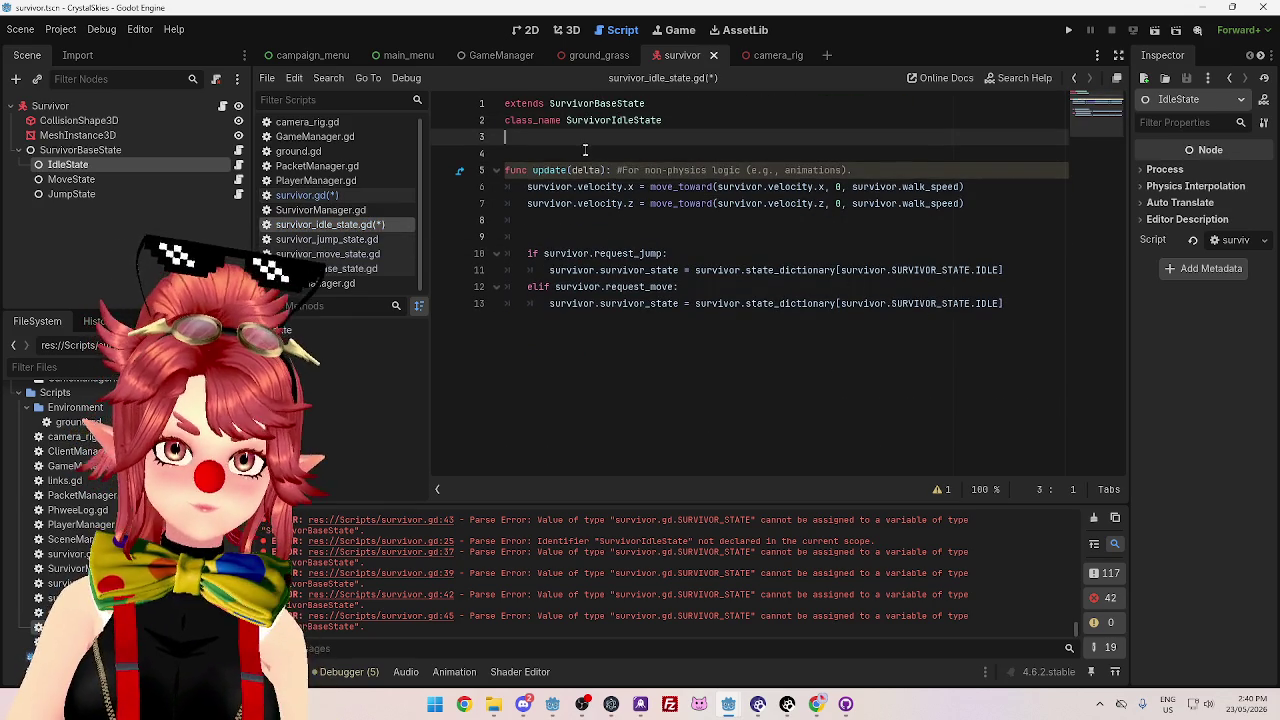
left_click(630, 240)
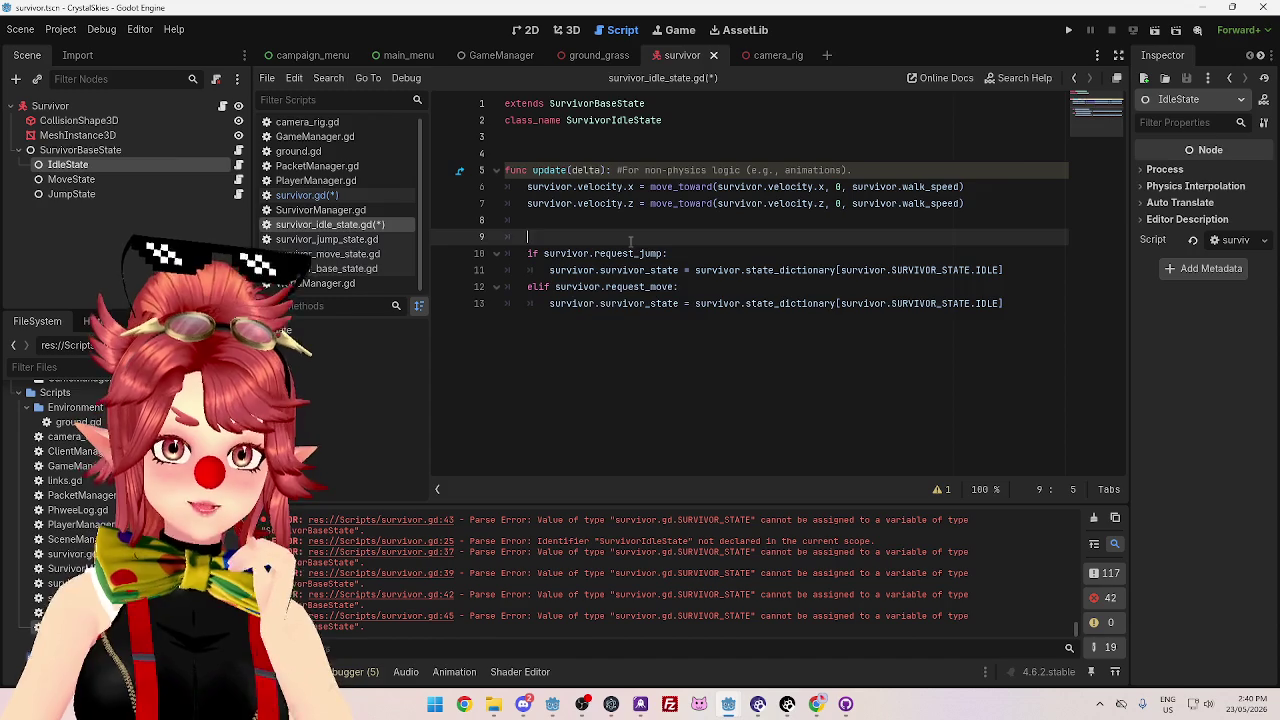
key("BackSpace")
key("BackSpace")
left_click(617, 292)
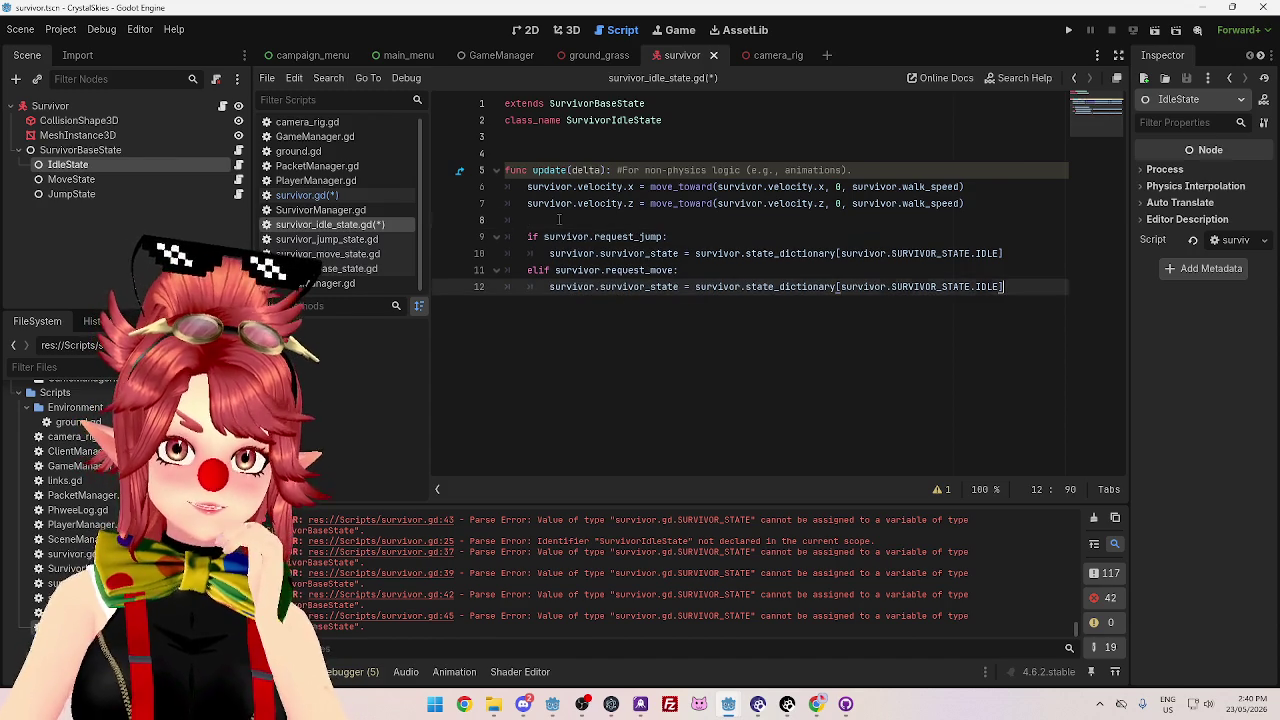
left_click(559, 218)
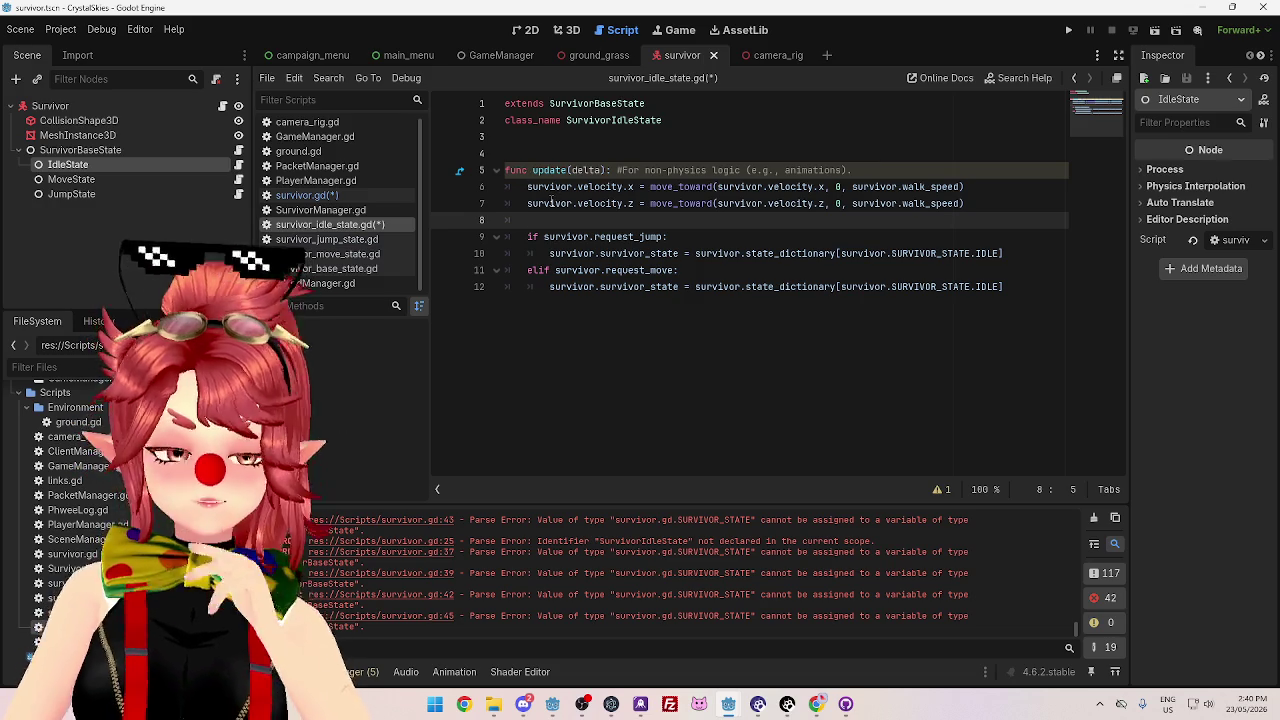
mouse_move(551, 203)
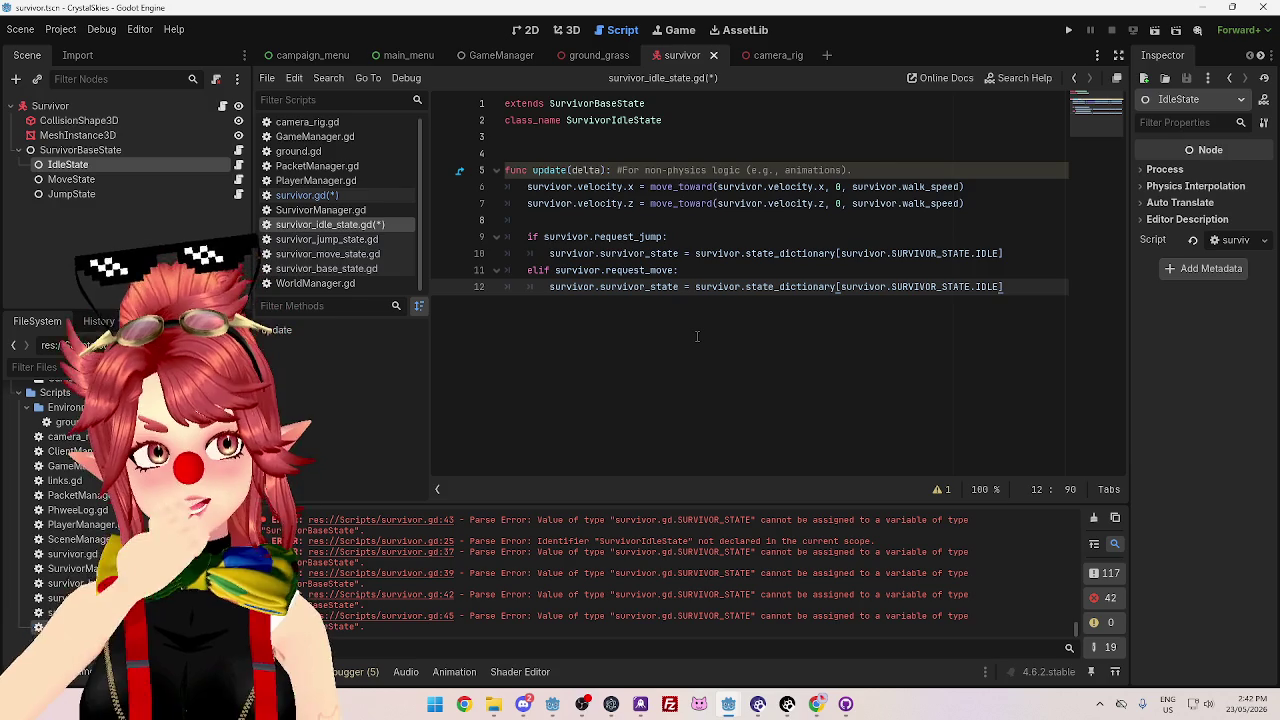
- Show SurvivorManager.gd, whose instantiate_self_as_survivor() loads survivor.tscn
left_click(374, 208)
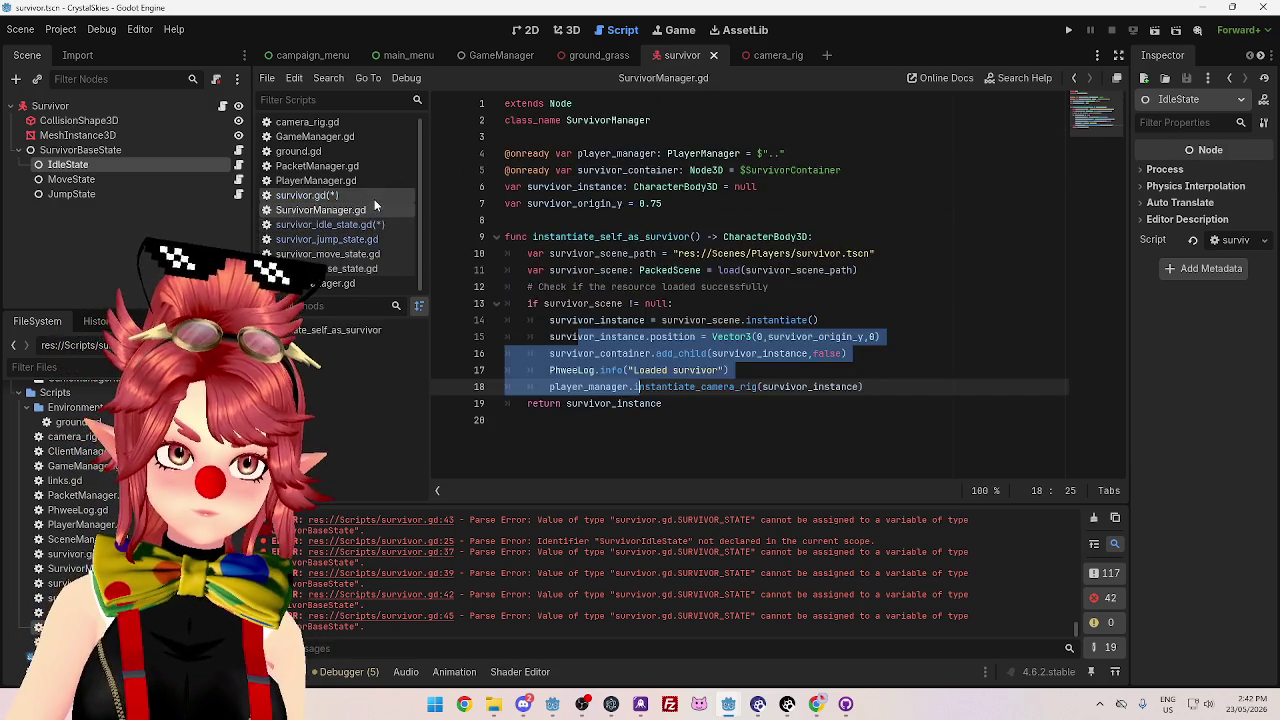
- Review the commented survivor_change_state function in survivor.gd
left_click(373, 198)
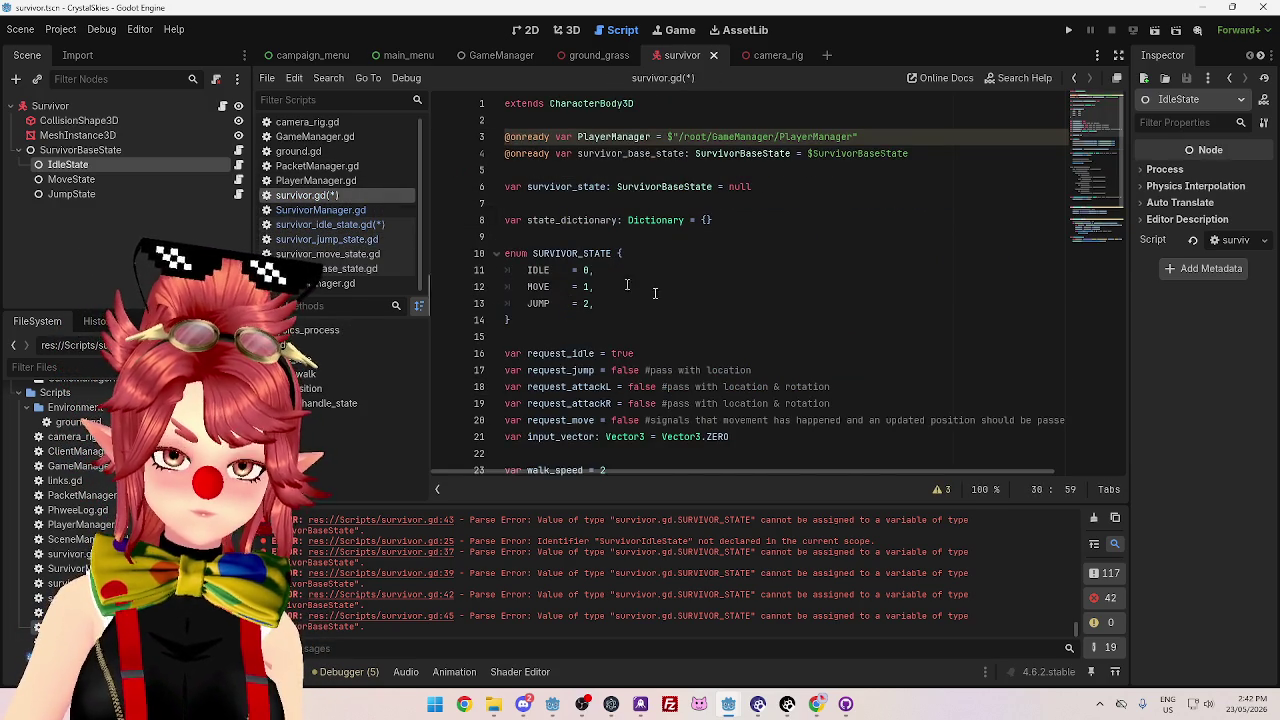
scroll(860, 344, "down", 4)
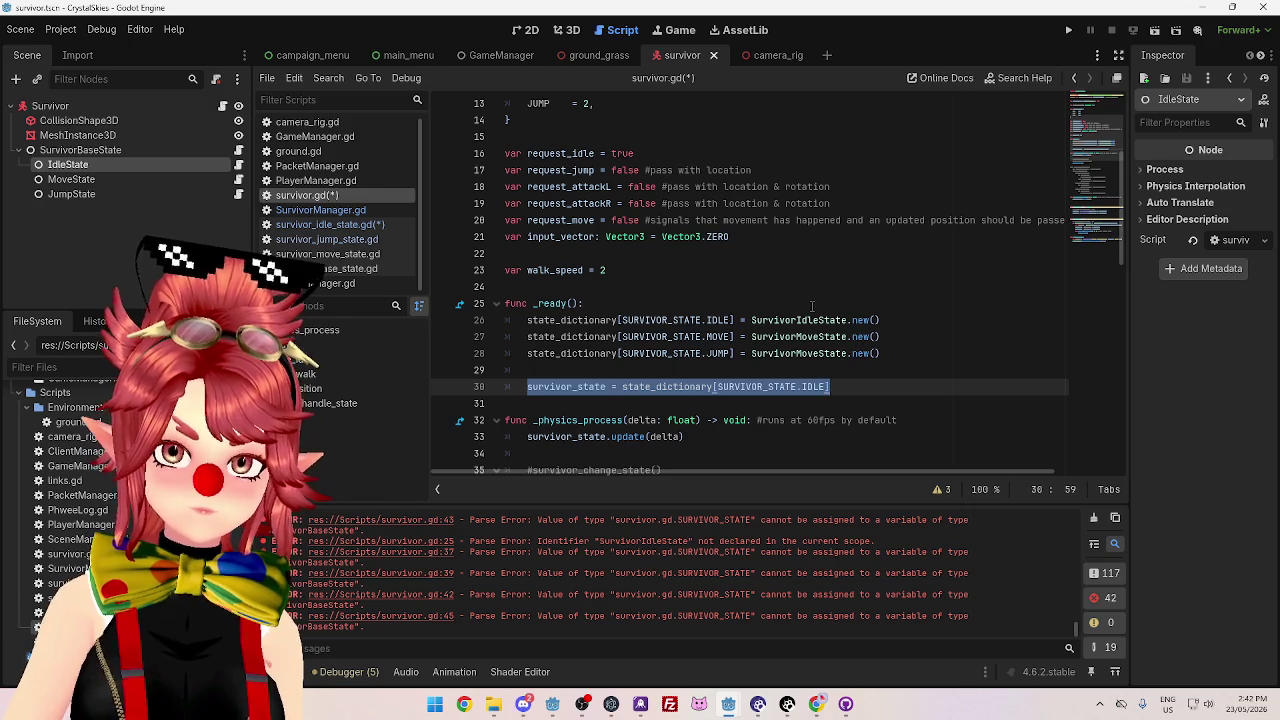
left_click(789, 283)
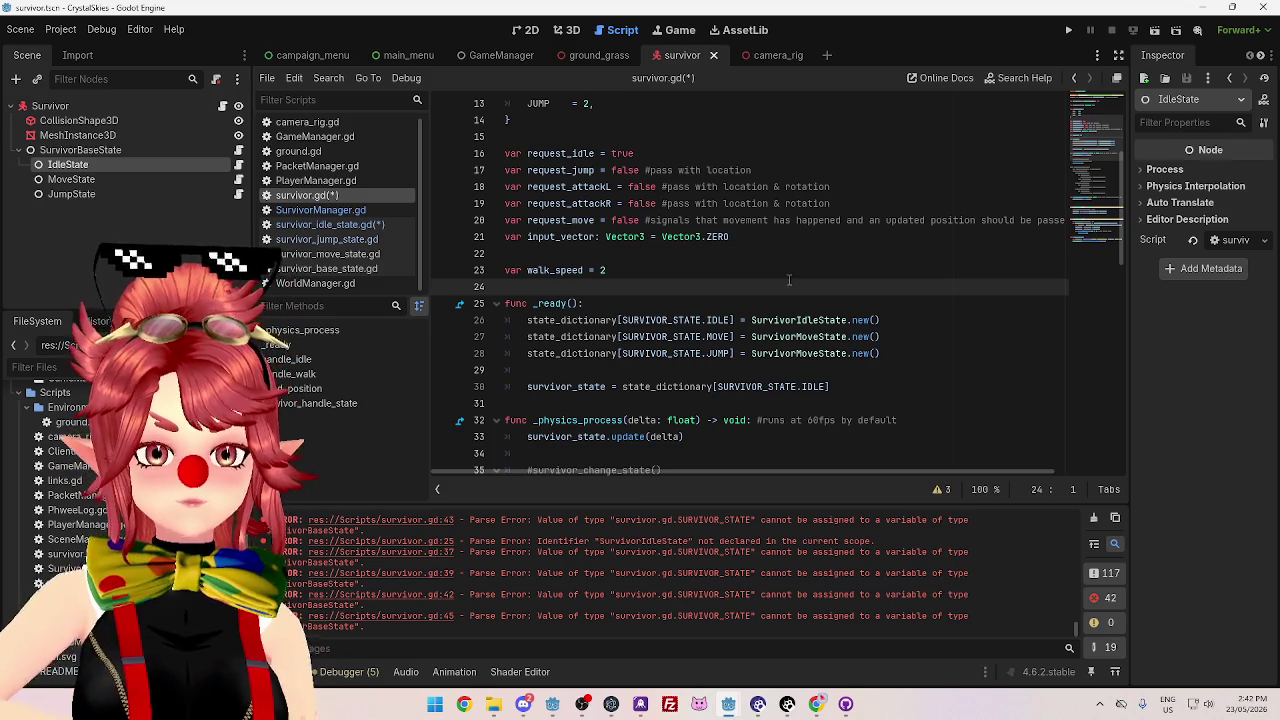
scroll(789, 280, "down", 8)
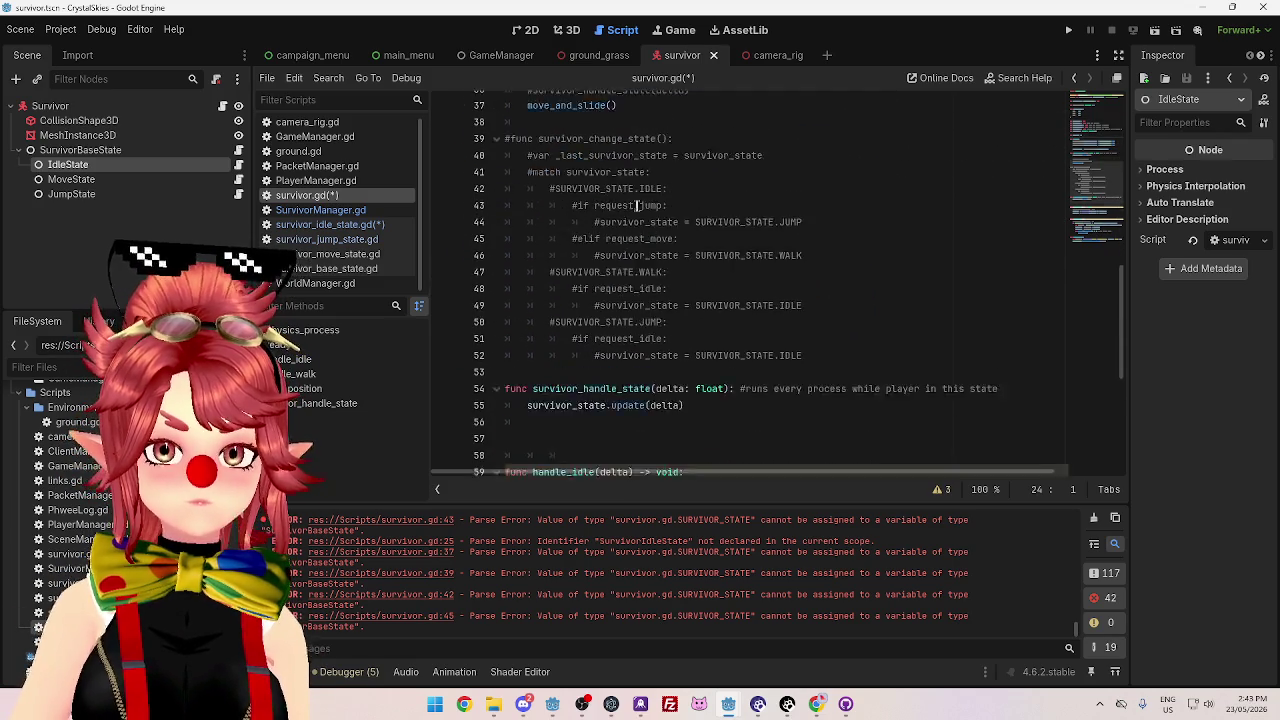
left_click(526, 137)
key("End")
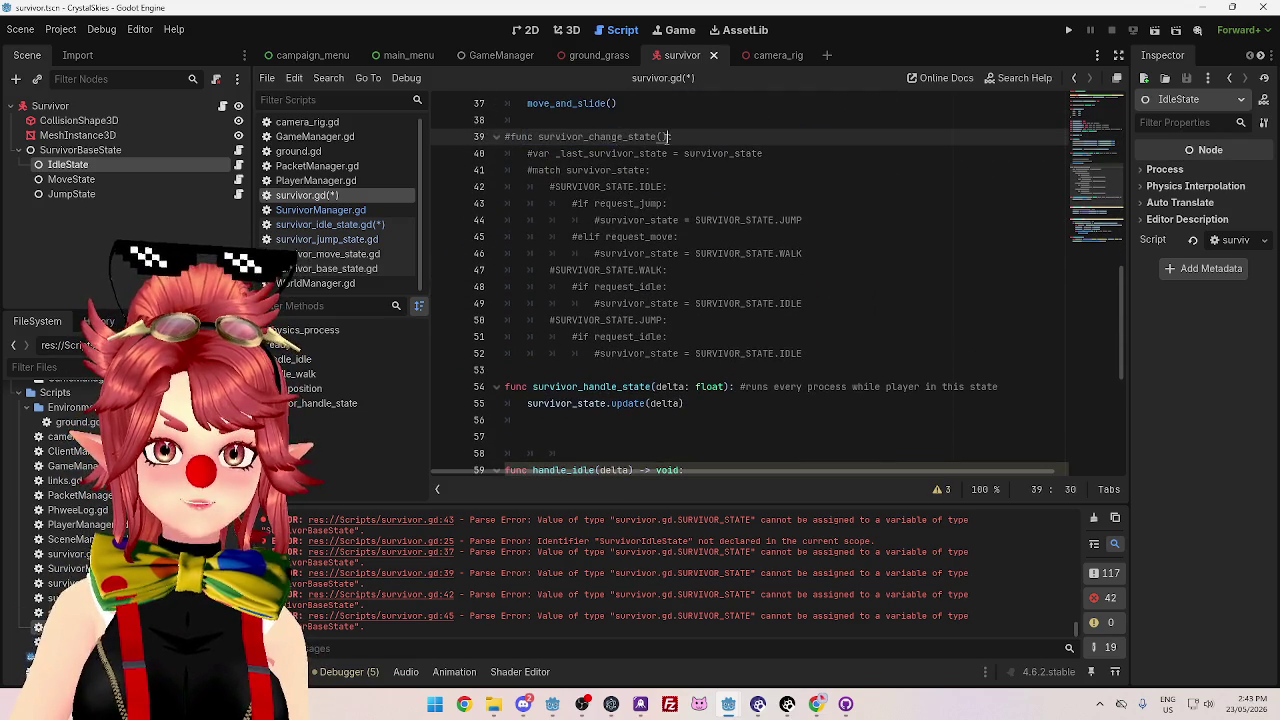
- Cut the request_jump / request_move checks out of survivor_idle_state.gd's update()
left_click(356, 227)
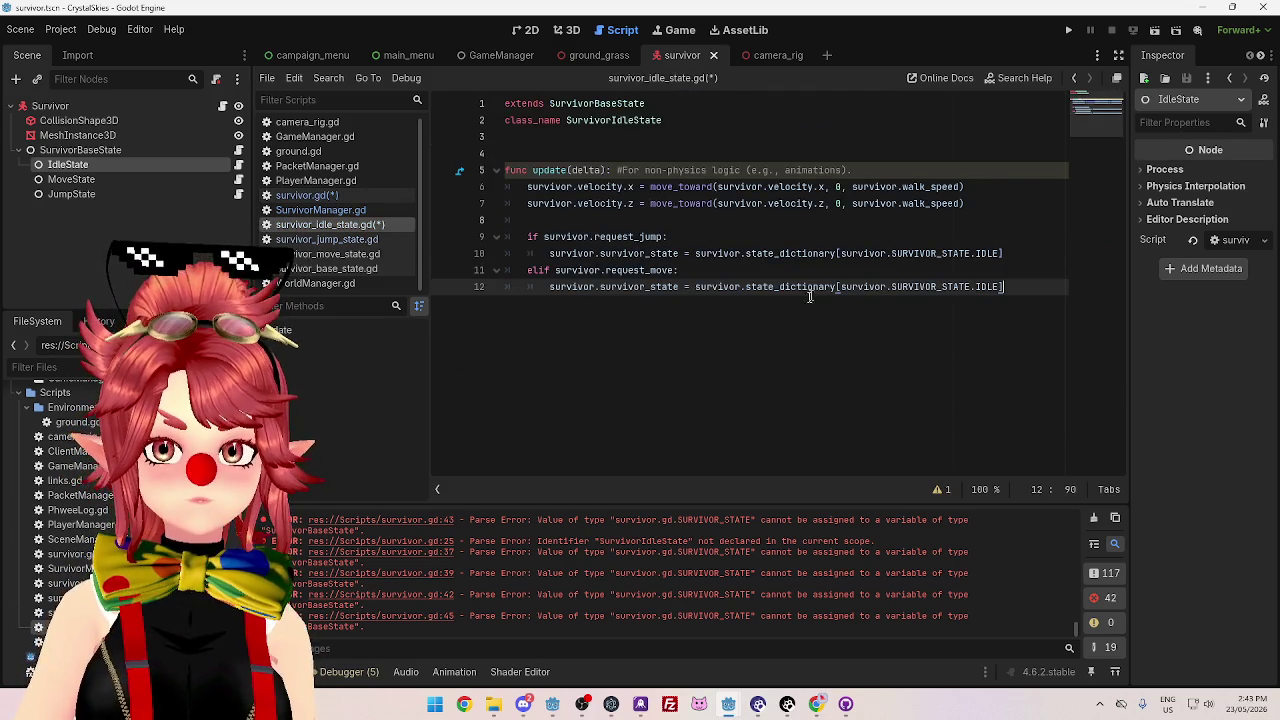
left_click_drag(1030, 287, 505, 240)
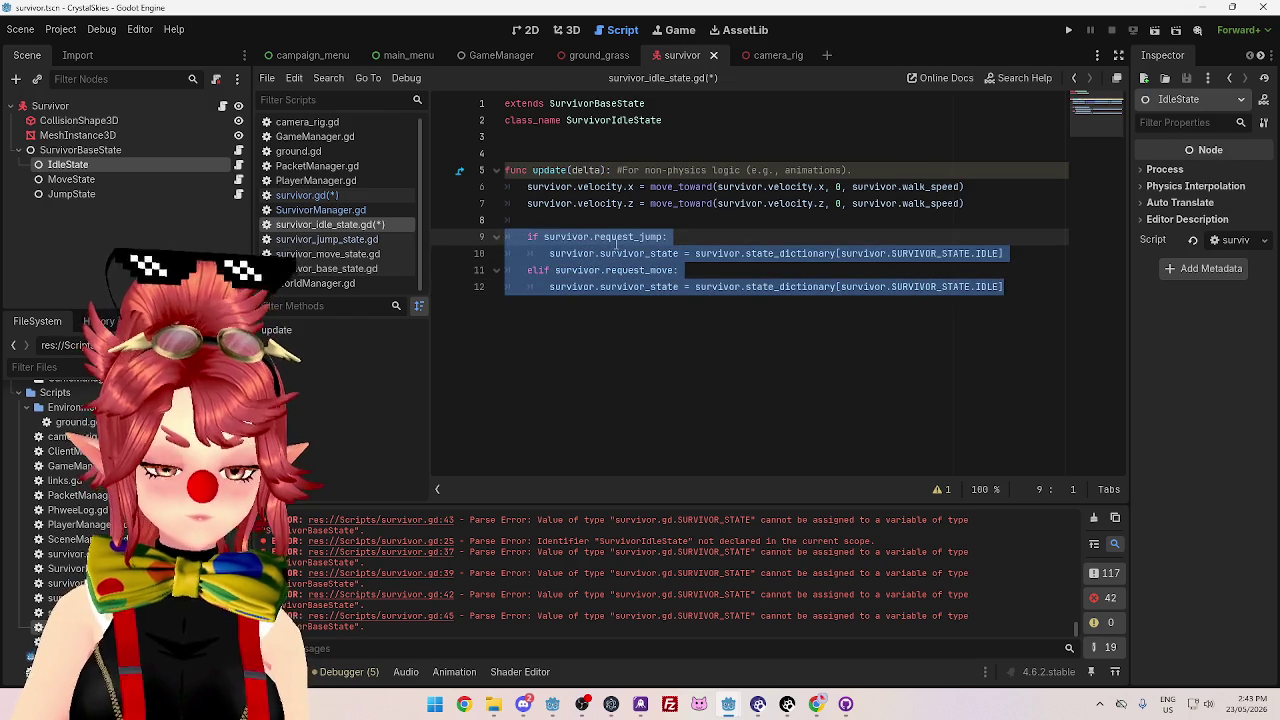
key("ctrl+x")
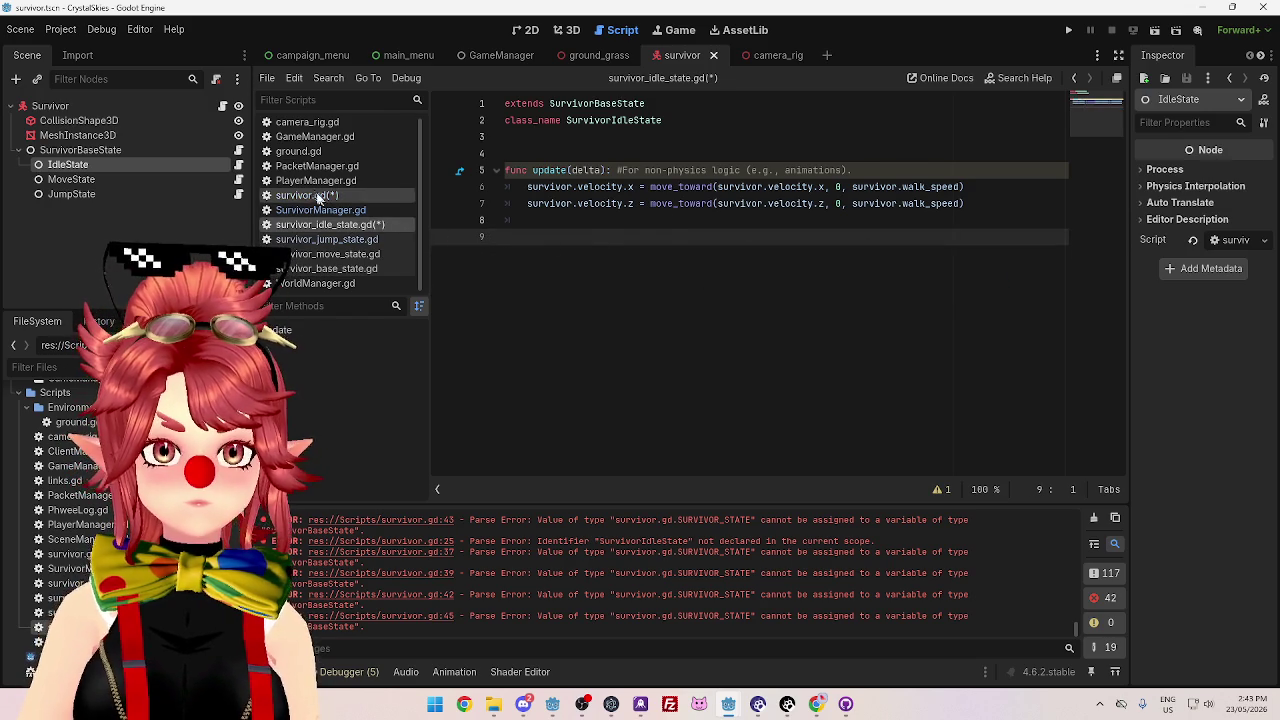
left_click(318, 196)
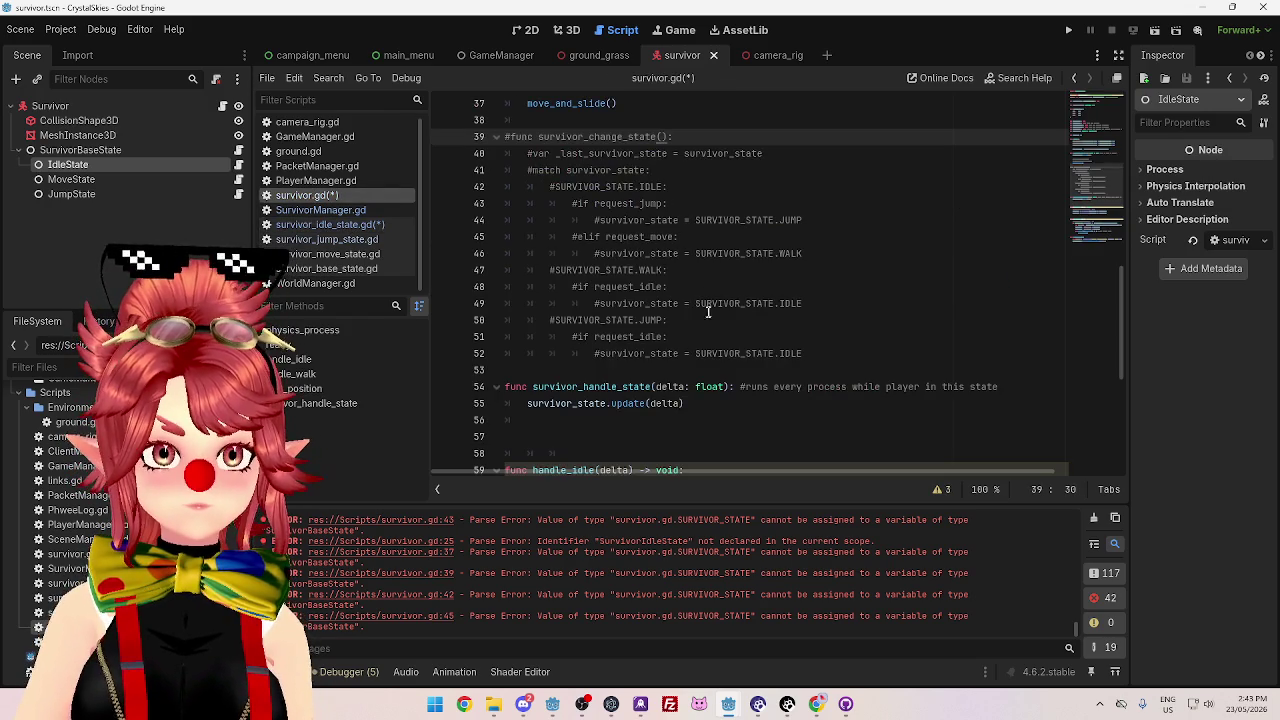
- Uncomment the survivor_change_state function in survivor.gd
left_click(822, 354)
left_click_drag(826, 354, 488, 135)
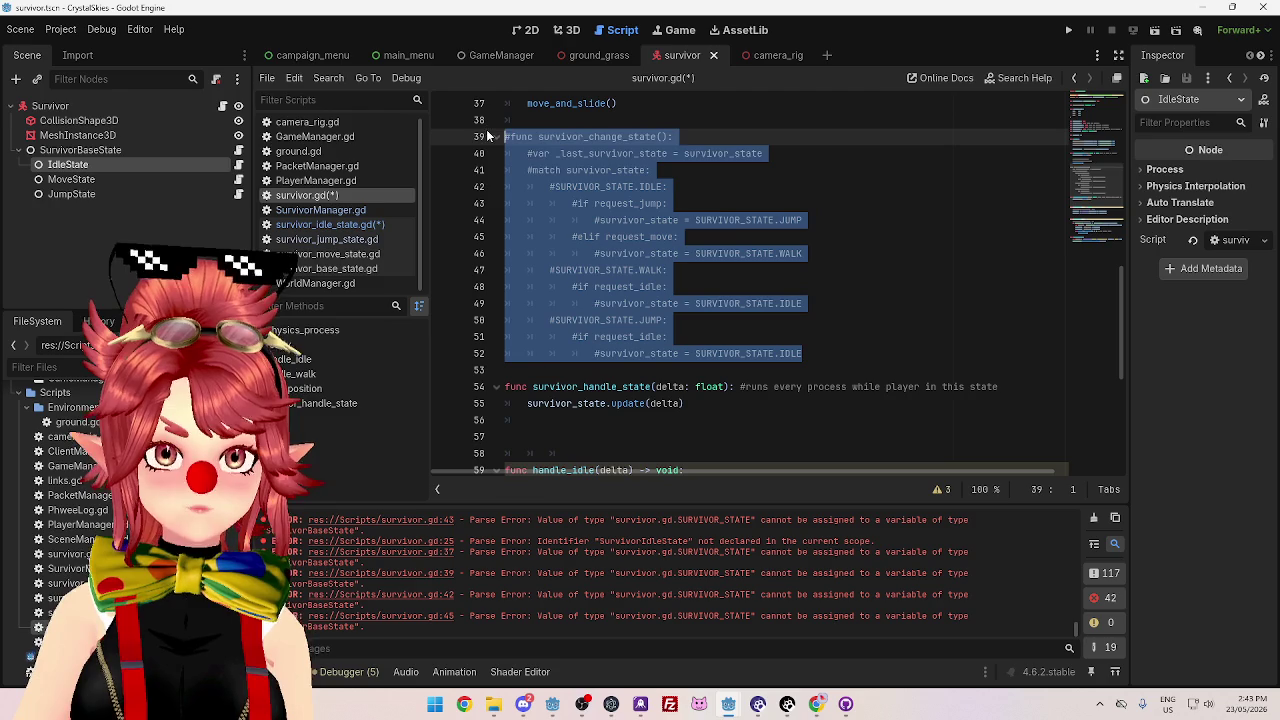
key("ctrl+k")
left_click(829, 355)
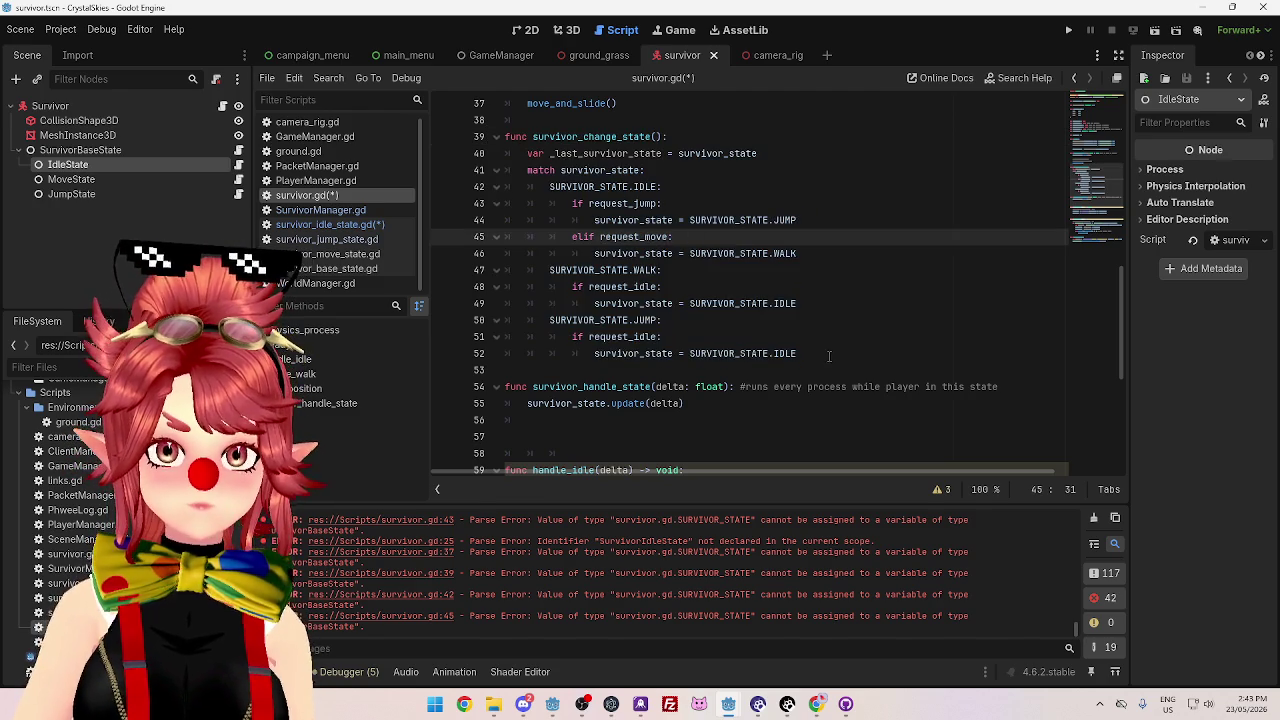
- Paste the request checks after the match block, dedented one level
key("Return")
key("BackSpace")
key("BackSpace")
key("BackSpace")
key("ctrl+v")
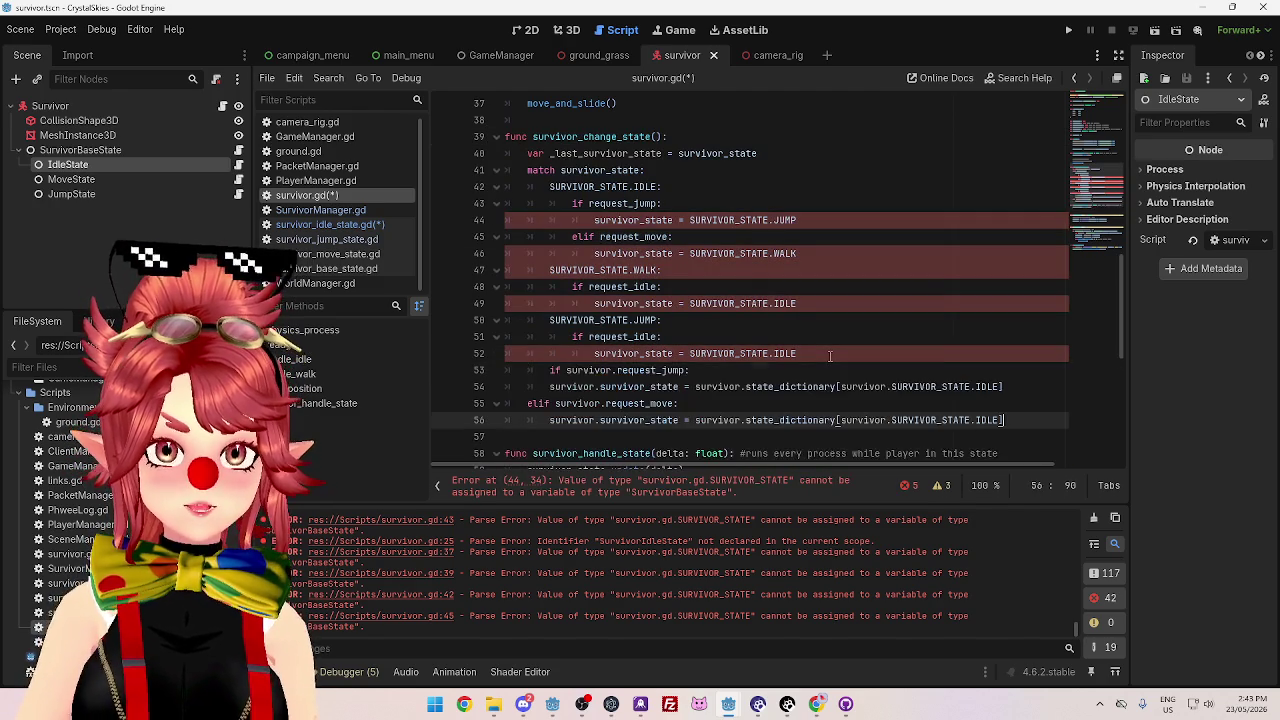
left_click(548, 371)
key("BackSpace")
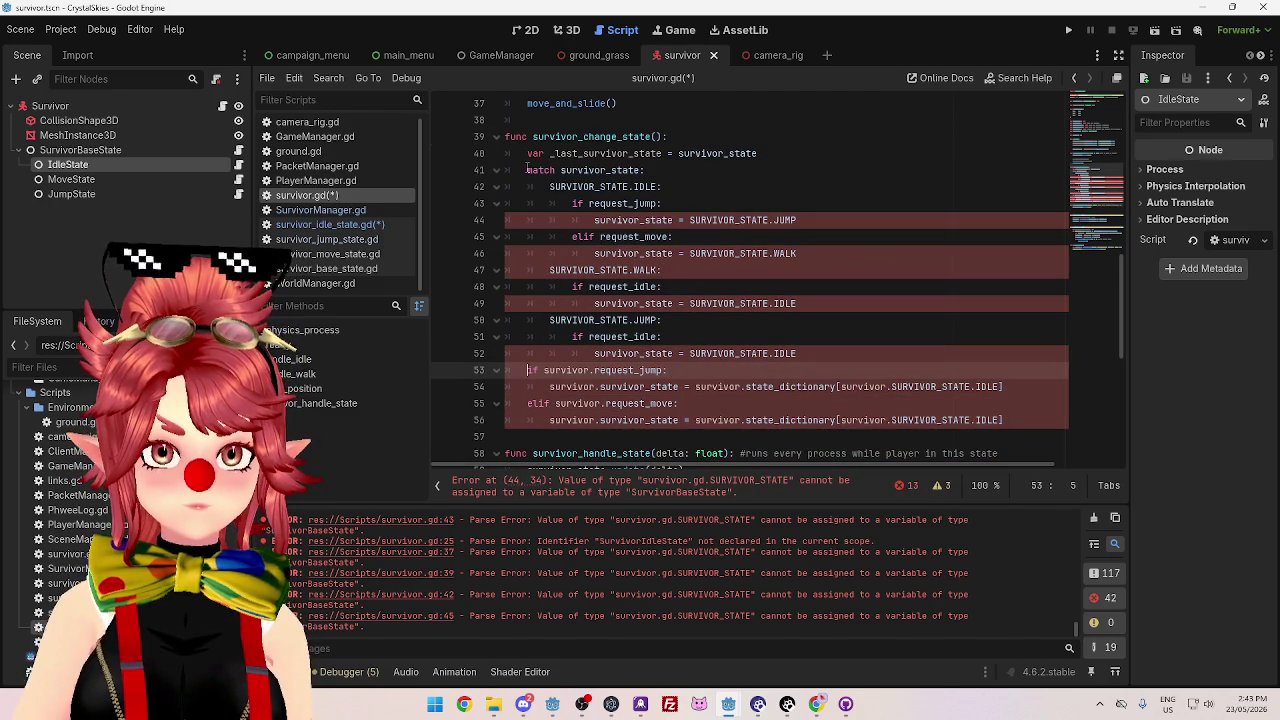
- Add a blank line between _last_survivor_state and the match statement
left_click_drag(527, 170, 699, 172)
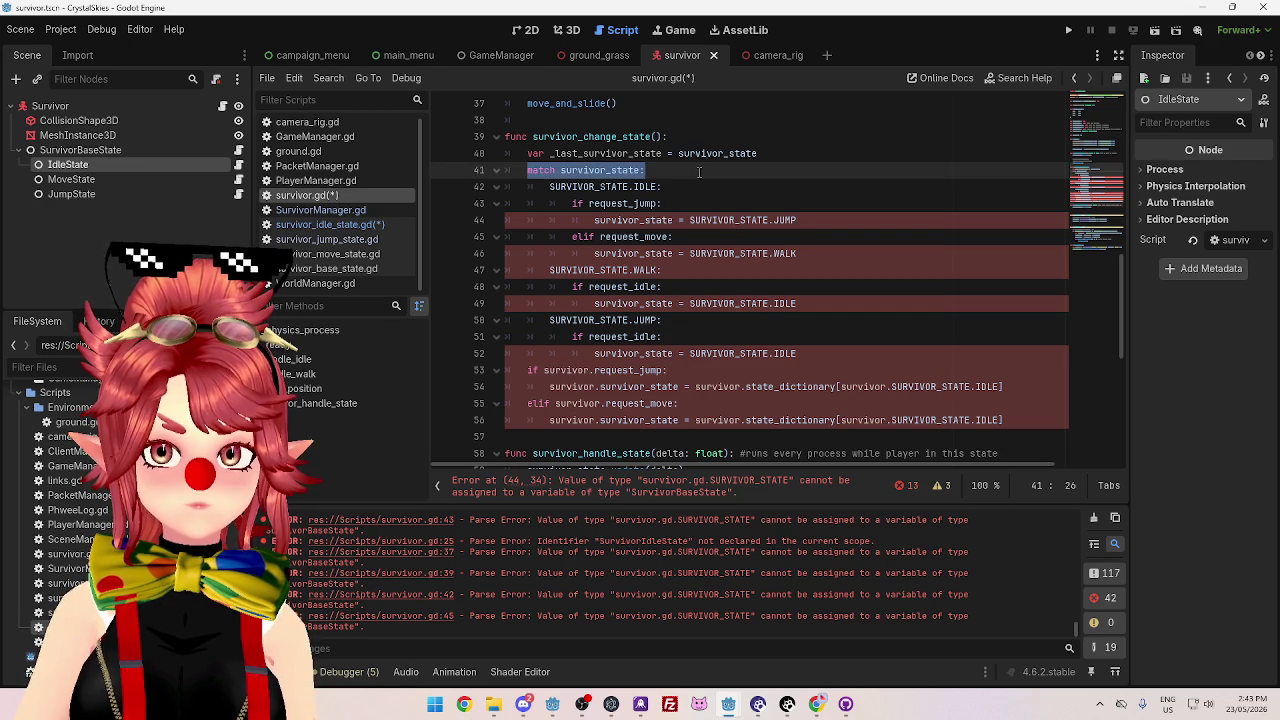
left_click(681, 214)
left_click(774, 155)
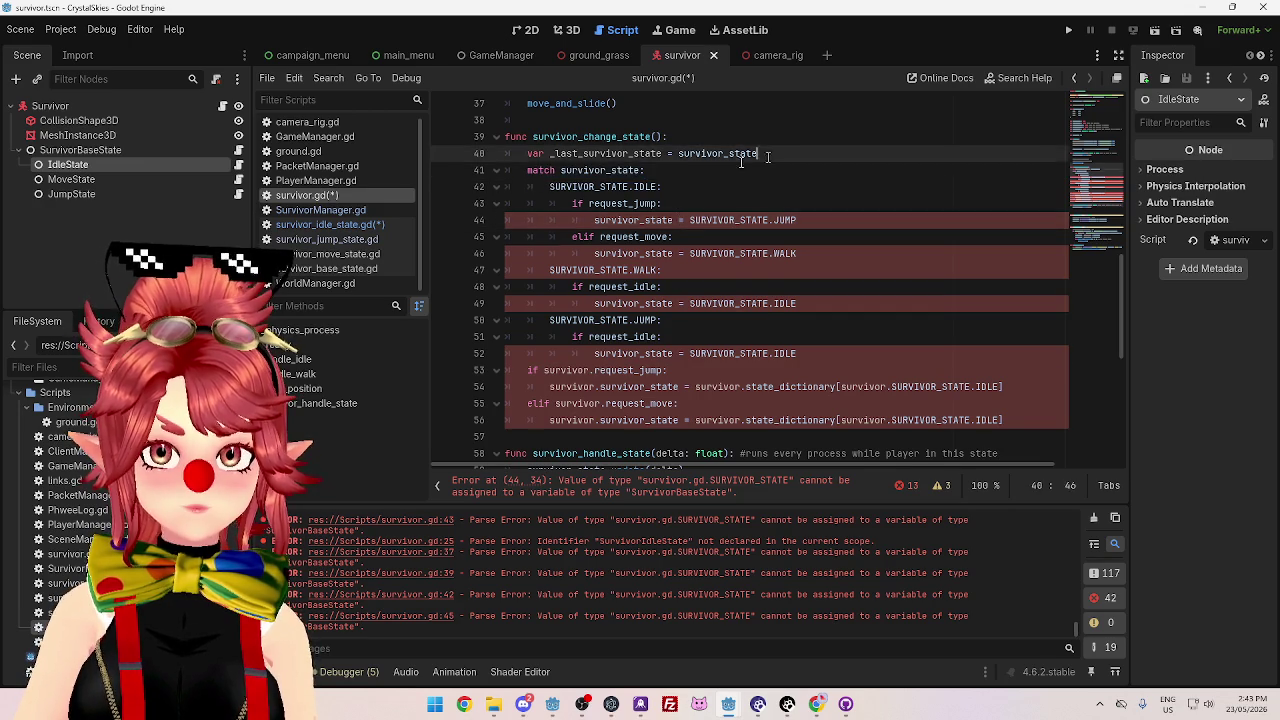
key("Return")
left_click_drag(677, 186, 454, 189)
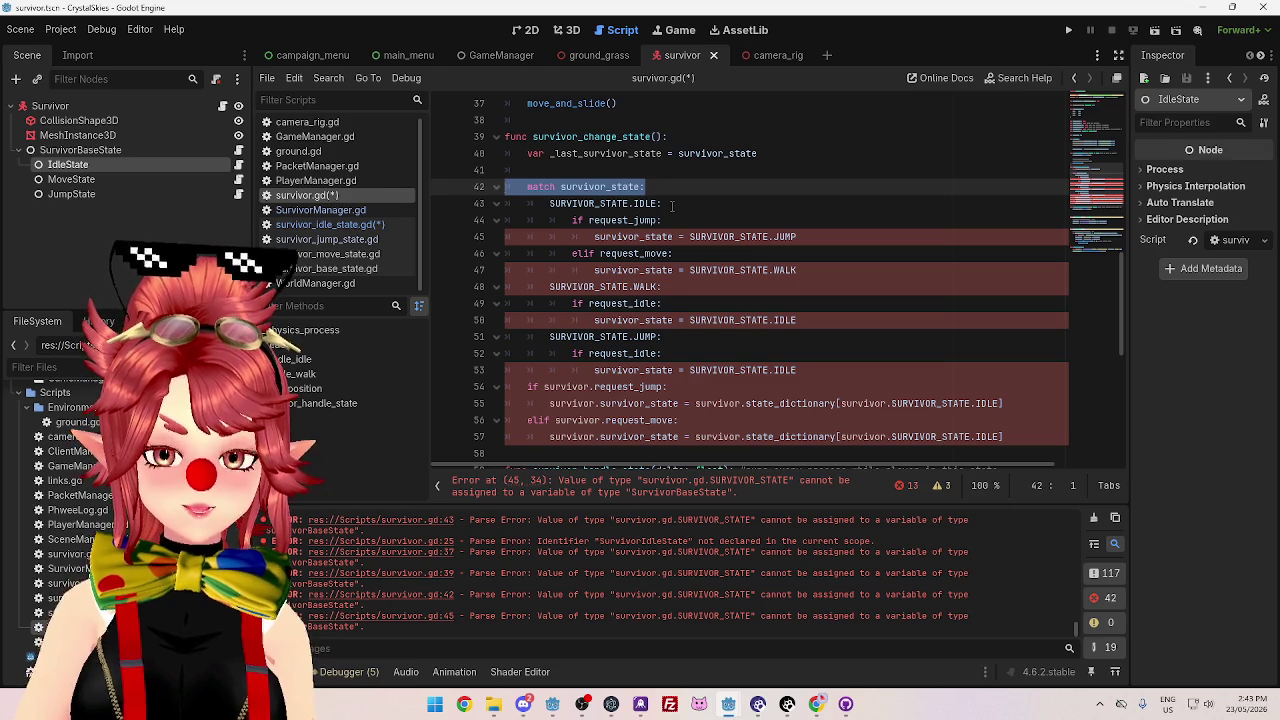
scroll(672, 205, "up", 4)
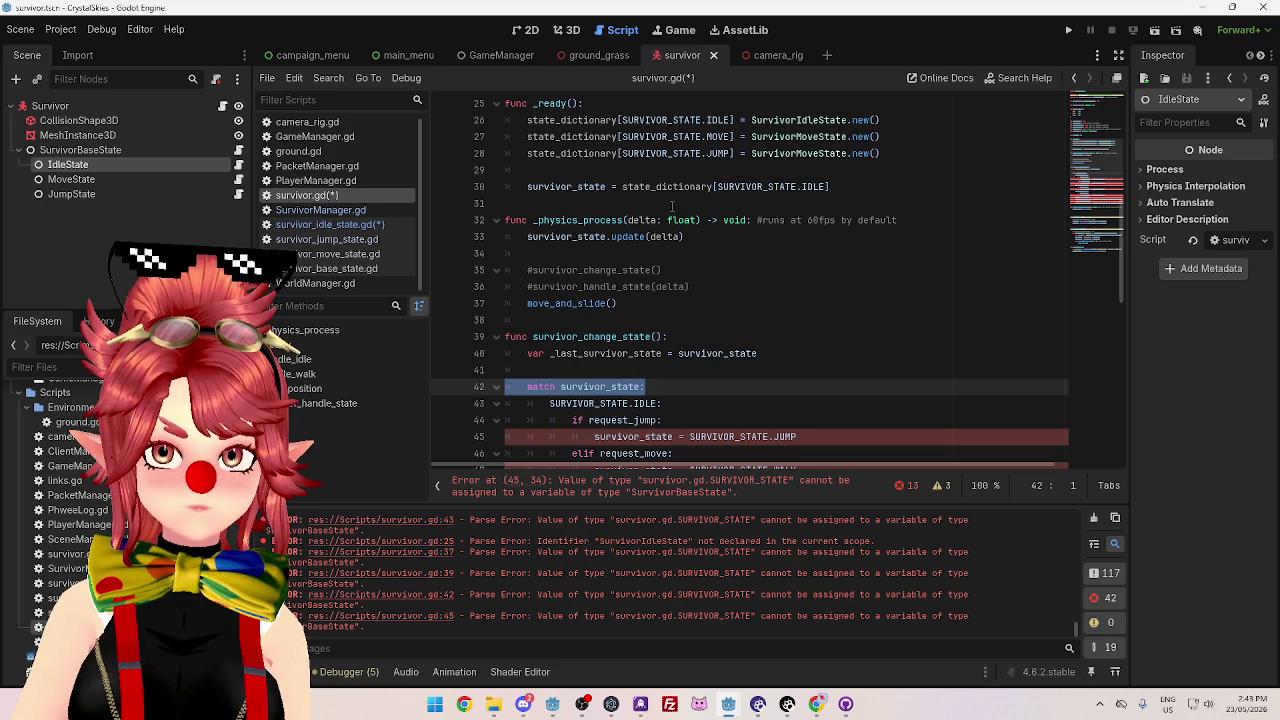
scroll(672, 206, "down", 1)
scroll(672, 206, "down", 1)
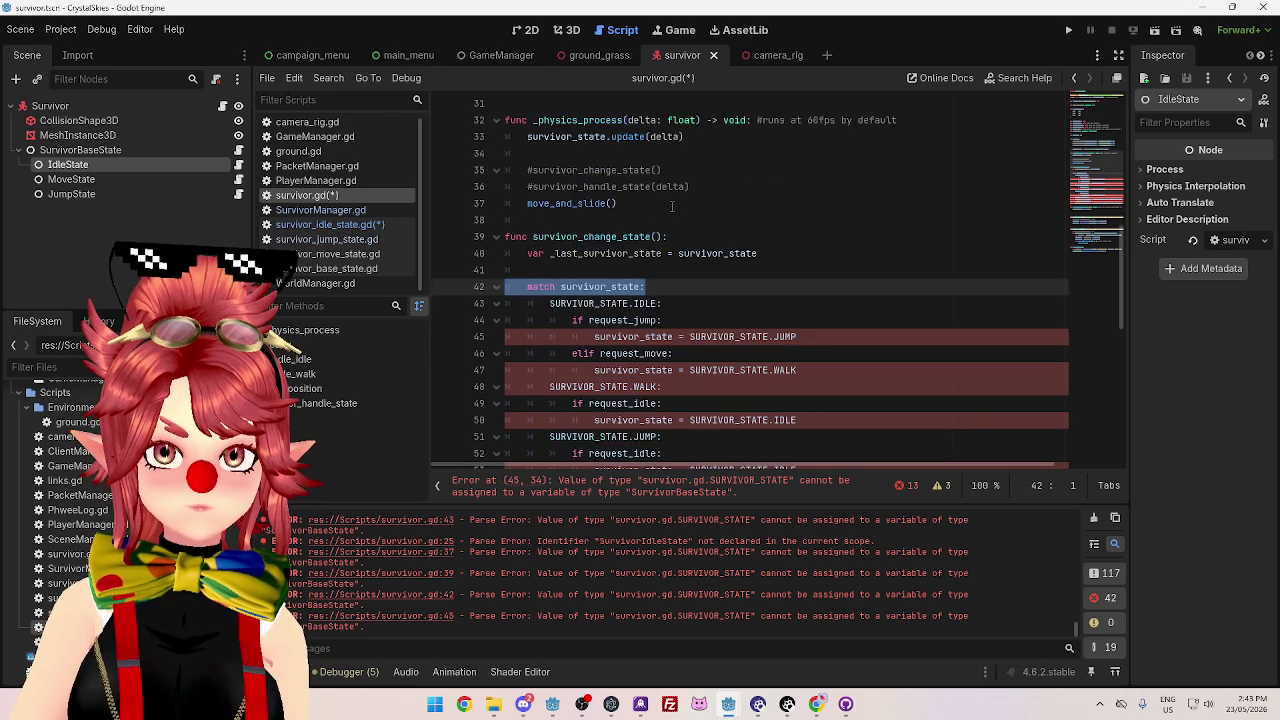
scroll(672, 206, "up", 3)
scroll(672, 206, "up", 2)
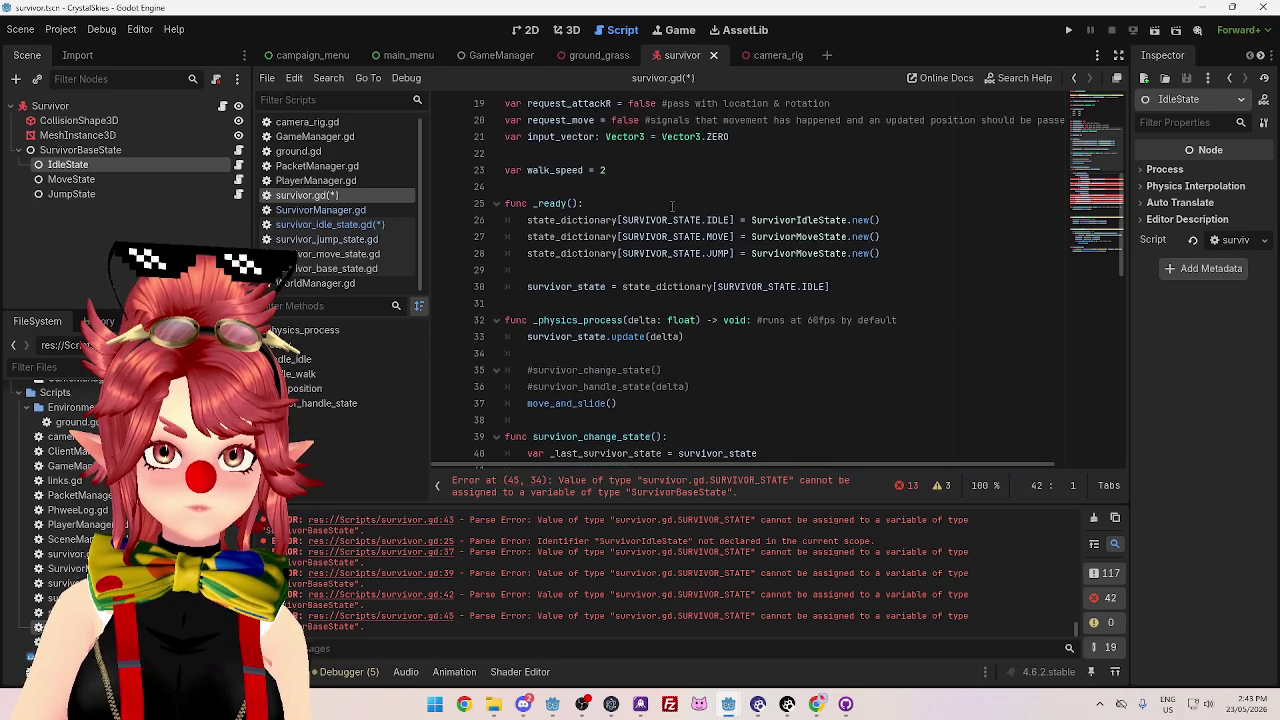
scroll(672, 206, "up", 2)
scroll(672, 206, "down", 2)
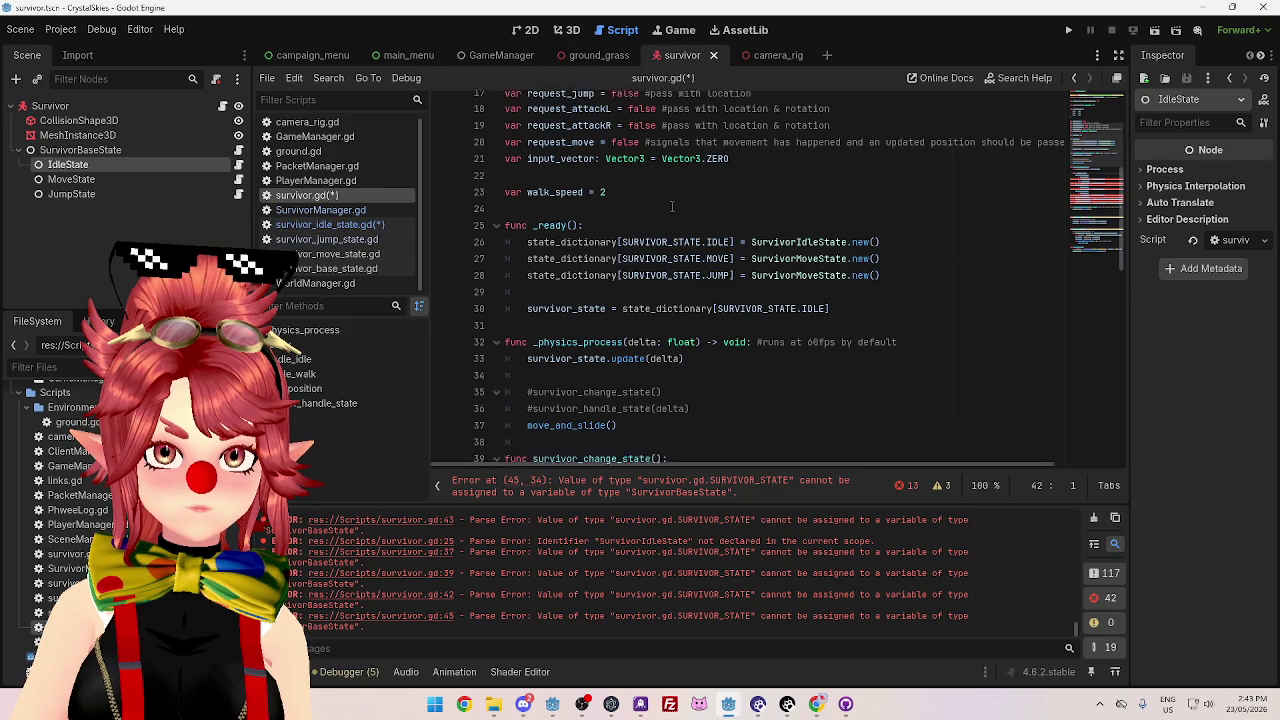
scroll(672, 206, "down", 5)
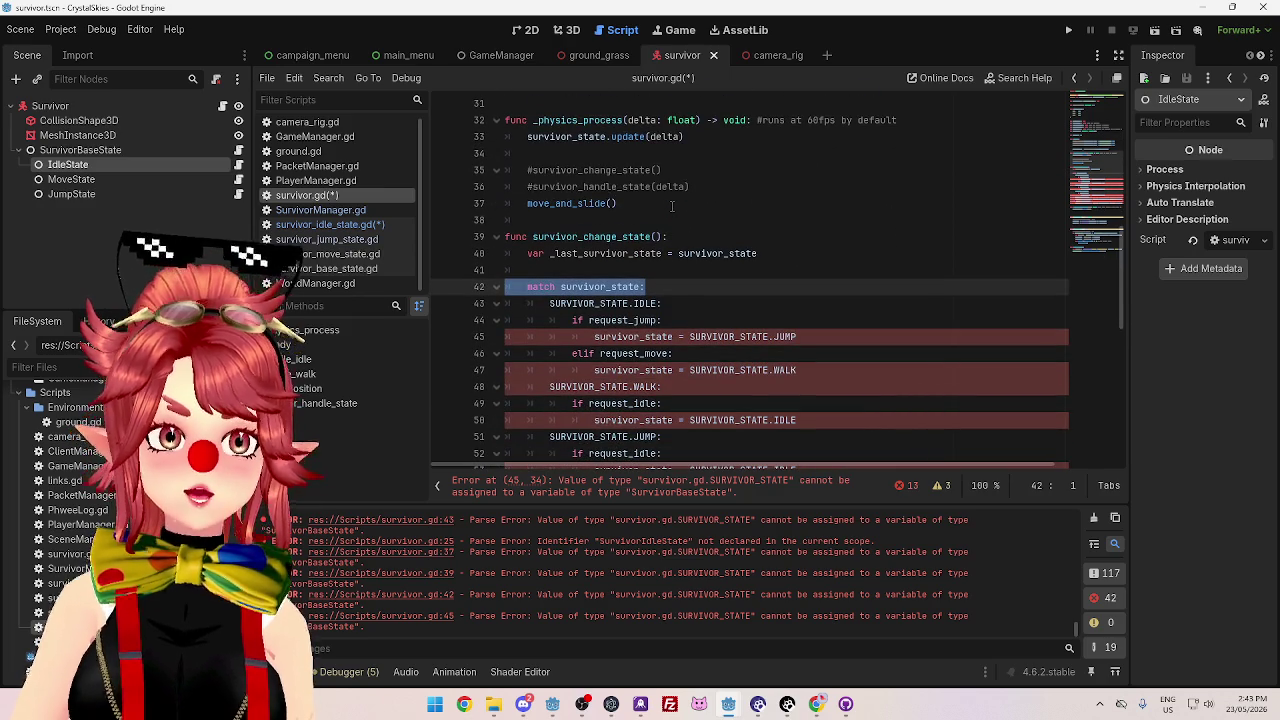
scroll(672, 206, "down", 2)
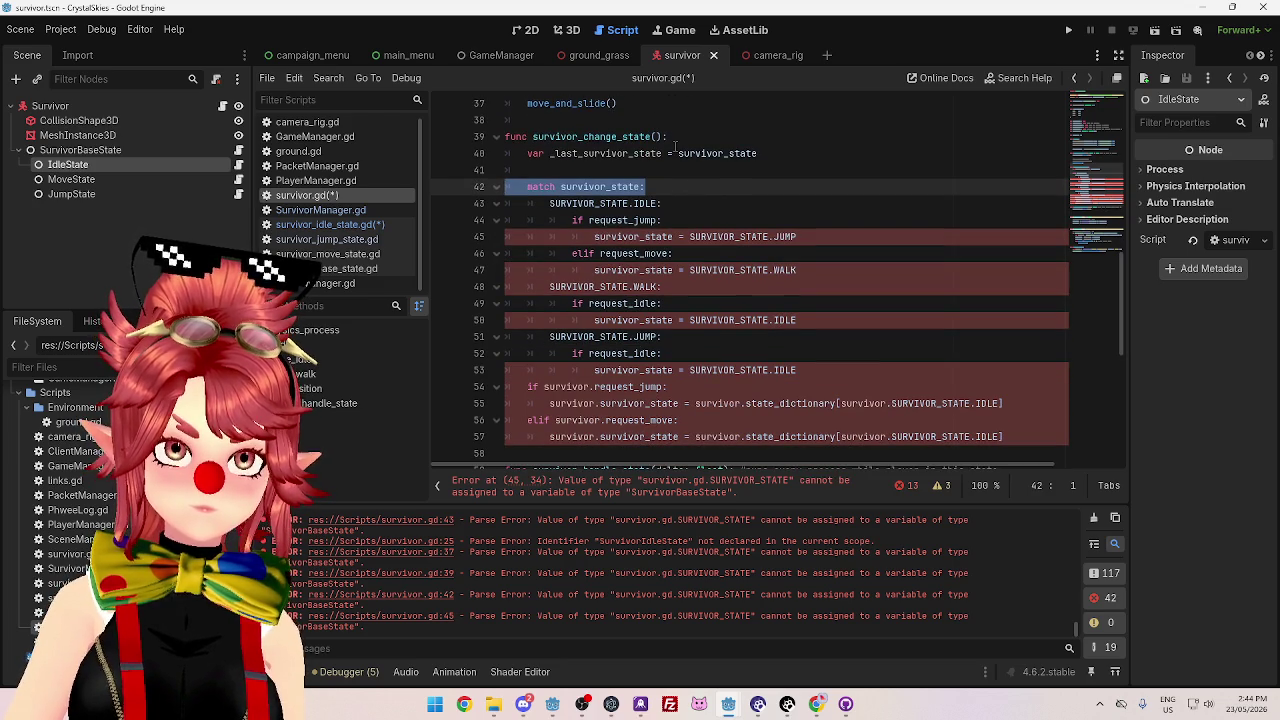
- Add blank lines below the survivor_state match block to make room for a new function
left_click(727, 286)
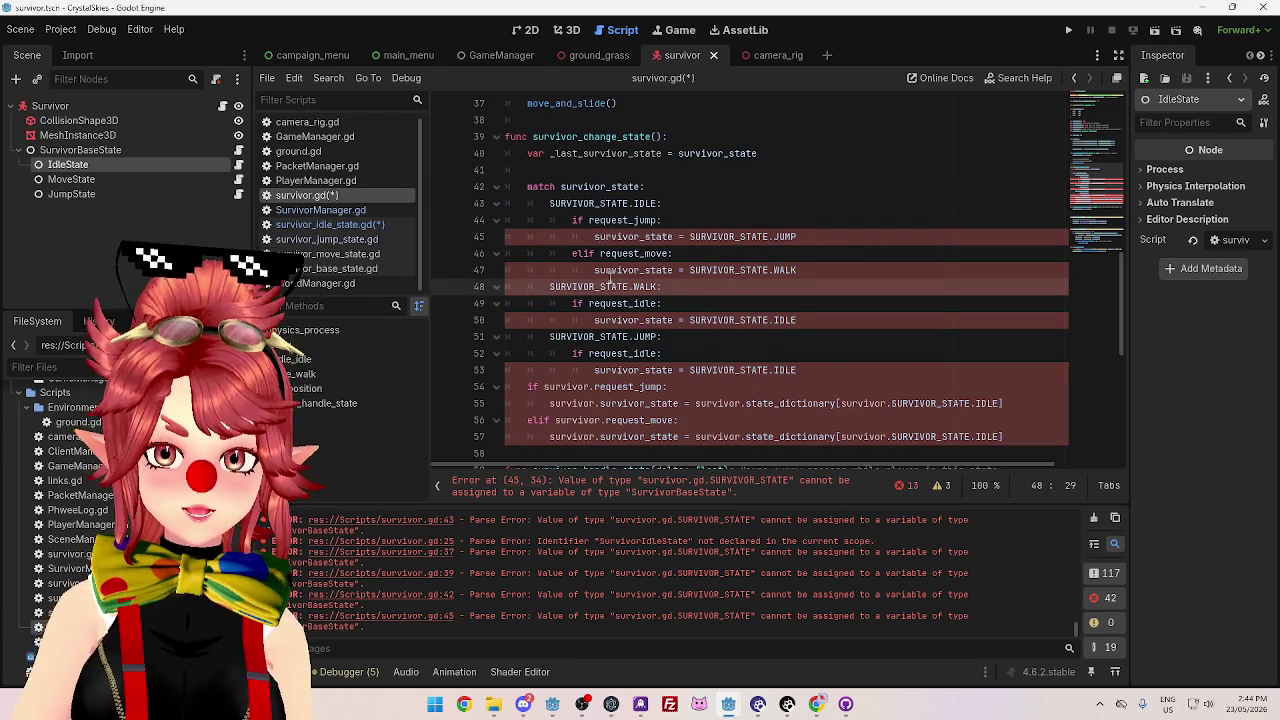
left_click_drag(574, 220, 659, 220)
left_click(680, 203)
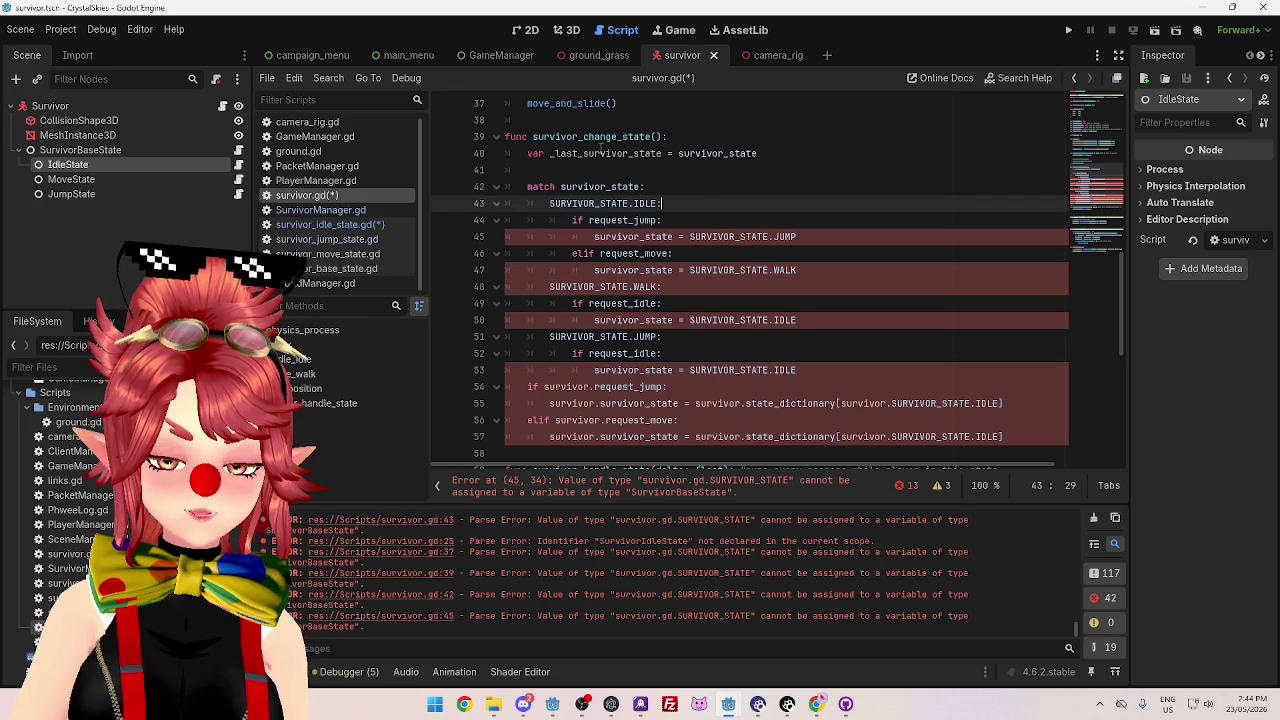
left_click(590, 122)
left_click(622, 222)
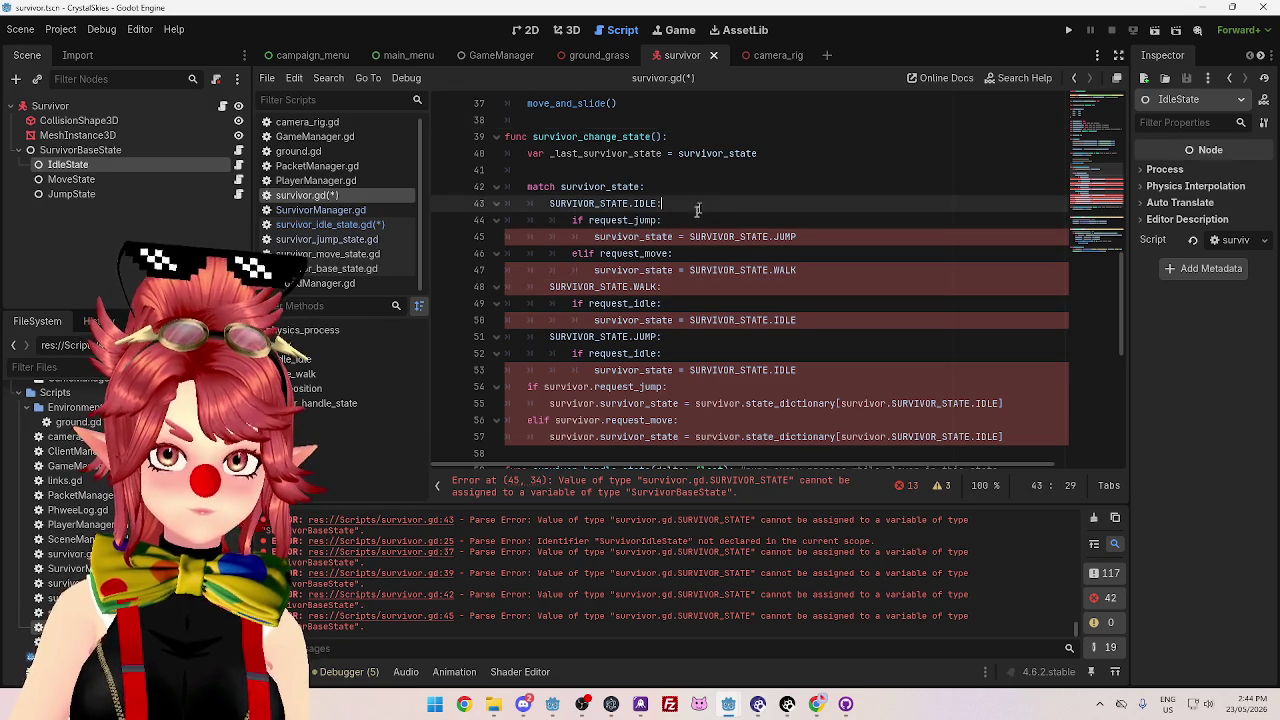
scroll(600, 300, "down", 2)
left_click(546, 353)
key("Return")
key("Return")
key("Return")
left_click(546, 364)
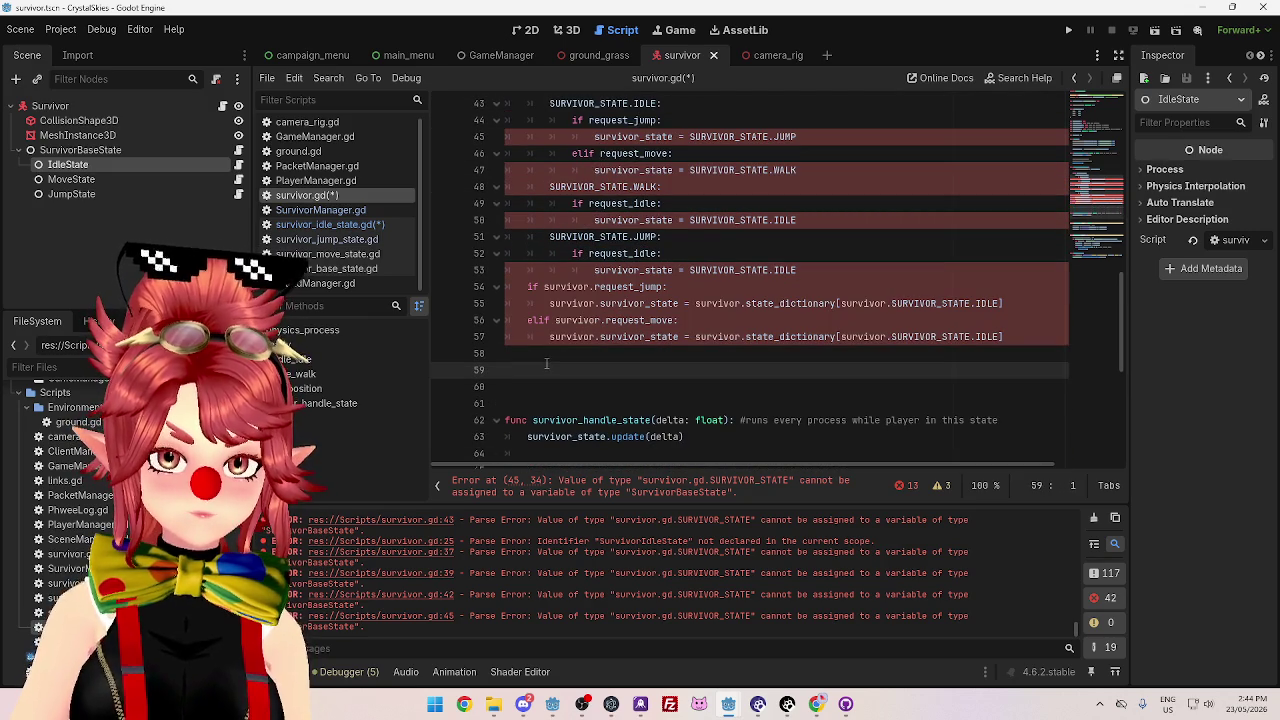
- Declare func change_state(): and paste the copied state assignment as its body
scroll(575, 355, "up", 3)
scroll(578, 352, "down", 1)
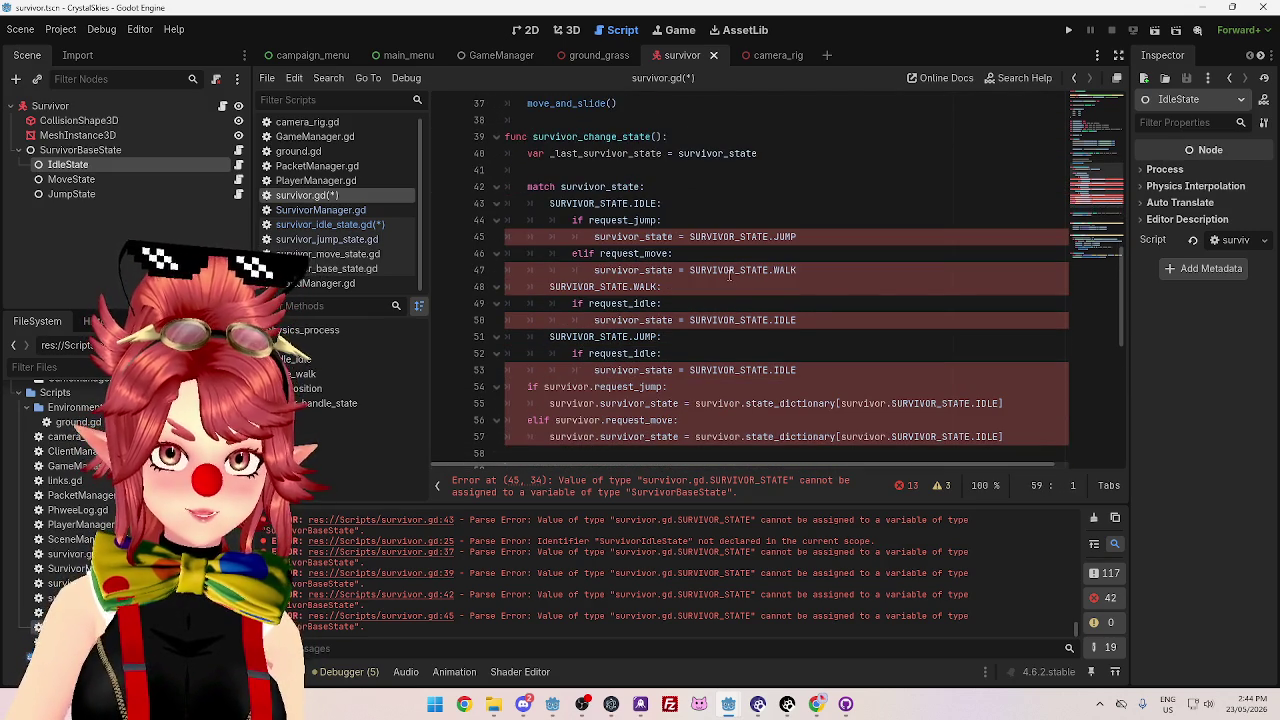
type("func")
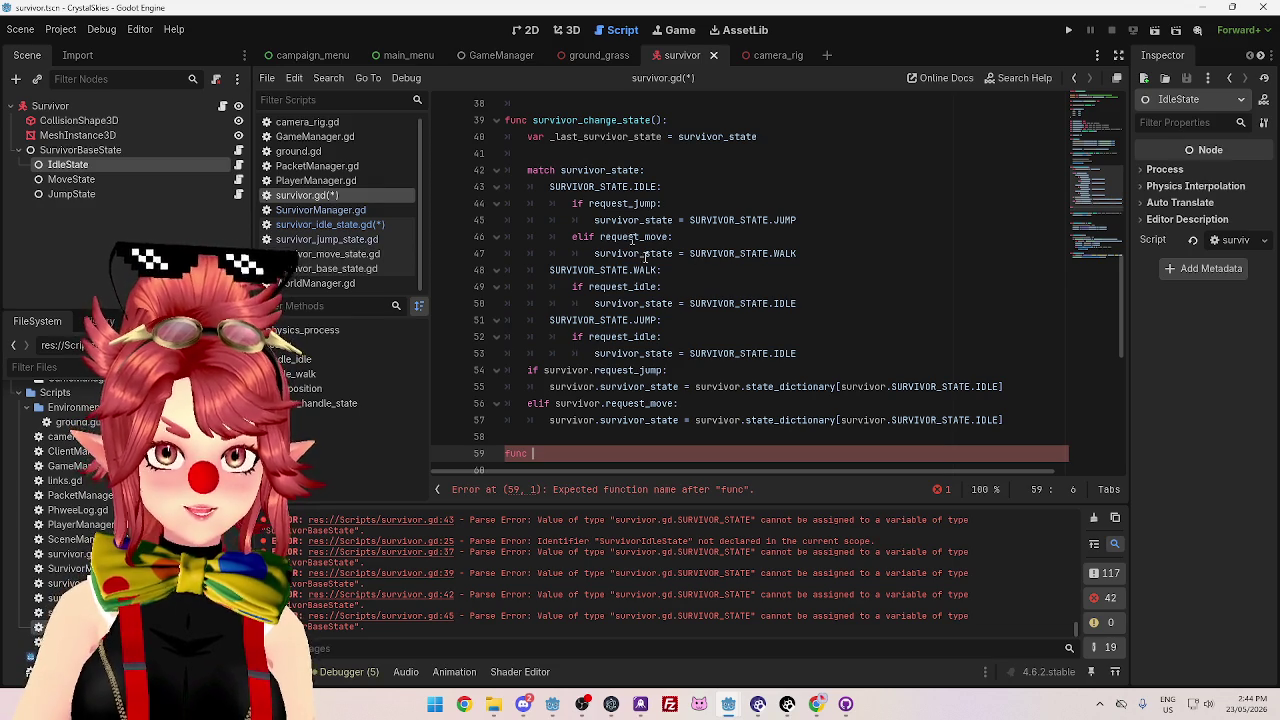
left_click_drag(1005, 420, 549, 420)
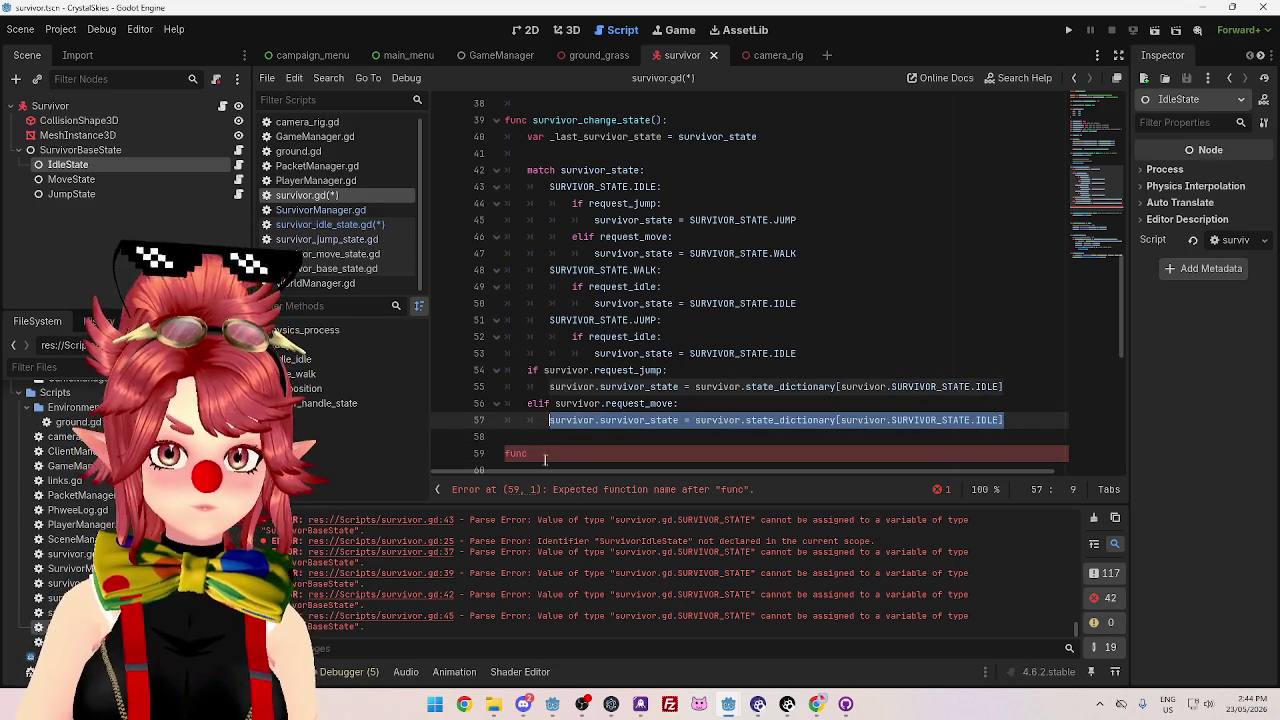
left_click(549, 454)
type("change_state")
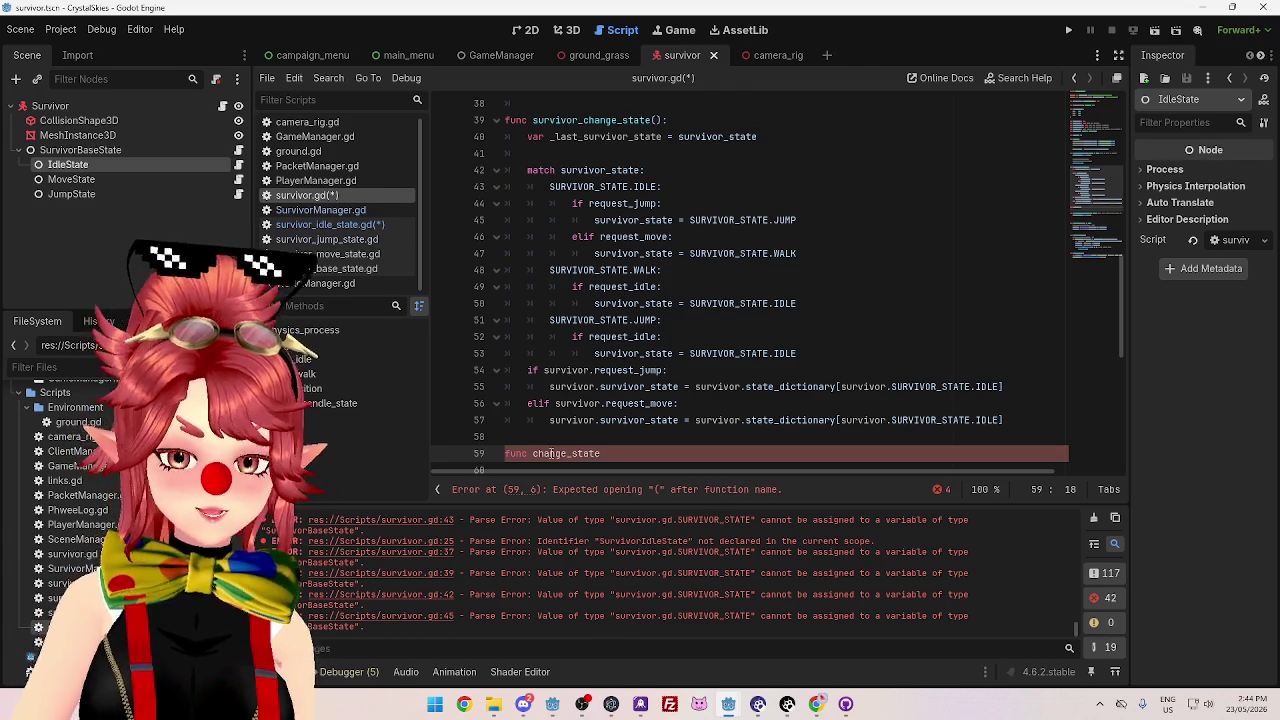
type("():")
key("Return")
type("survivor.survivor_state = survivor.state_dictionary[survivor.SURVIVOR_STATE.IDLE]")
- Strip the survivor. prefixes so the body reads survivor_state = state_dictionary[SURVIVOR_STATE.IDLE]
scroll(600, 386, "down", 3)
left_click_drag(527, 320, 578, 320)
key("BackSpace")
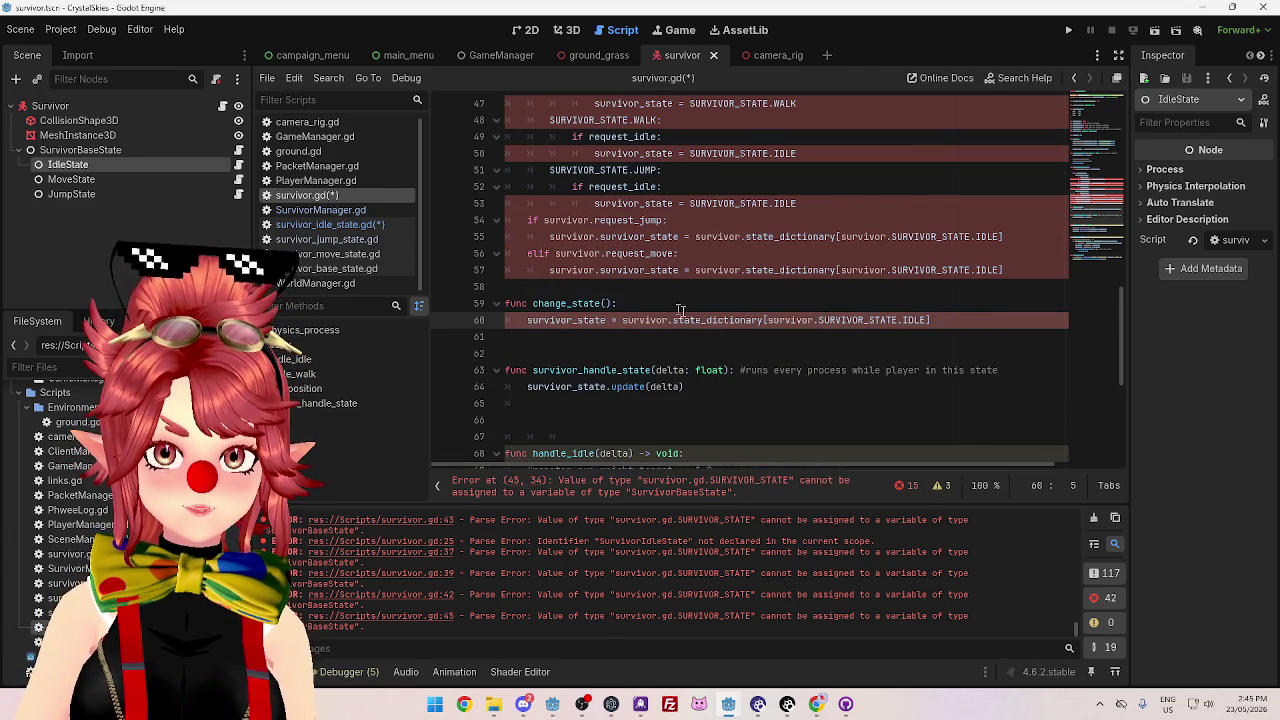
left_click_drag(622, 320, 828, 320)
key("BackSpace")
left_click(766, 334)
key("BackSpace")
left_click(766, 334)
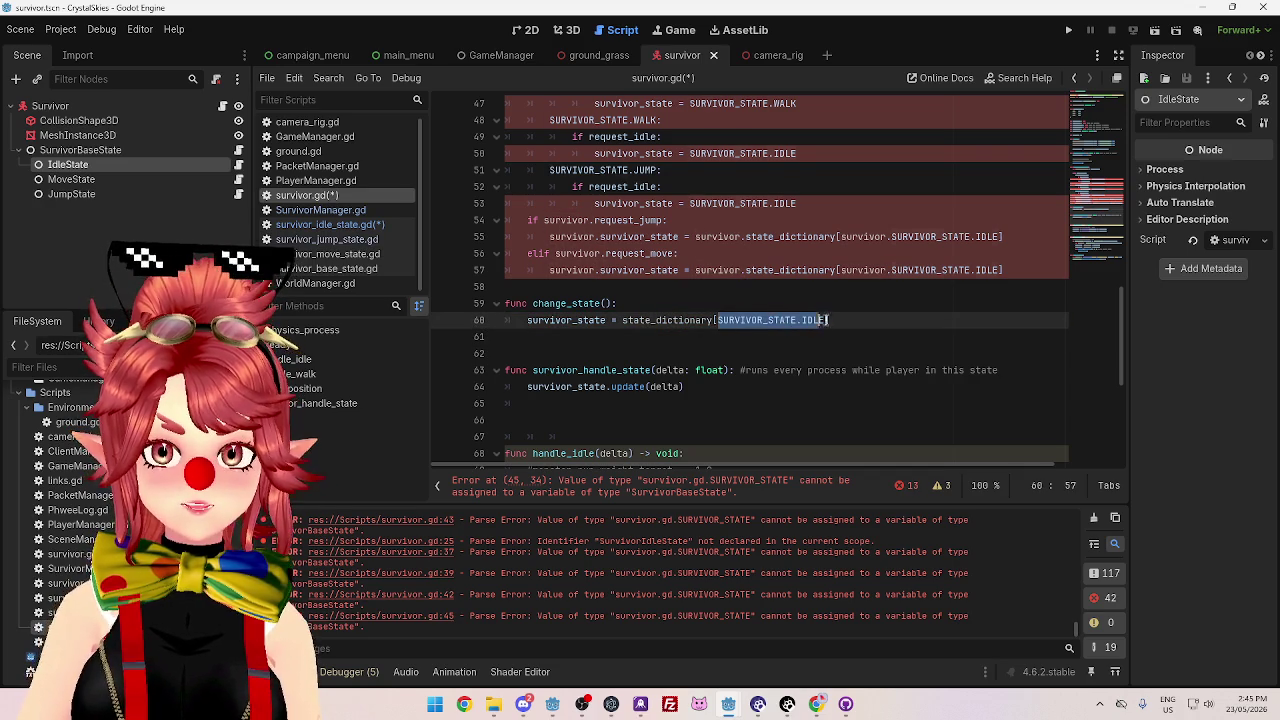
left_click(605, 303)
- Give change_state a parameter named state typed as int
type("SURVIV")
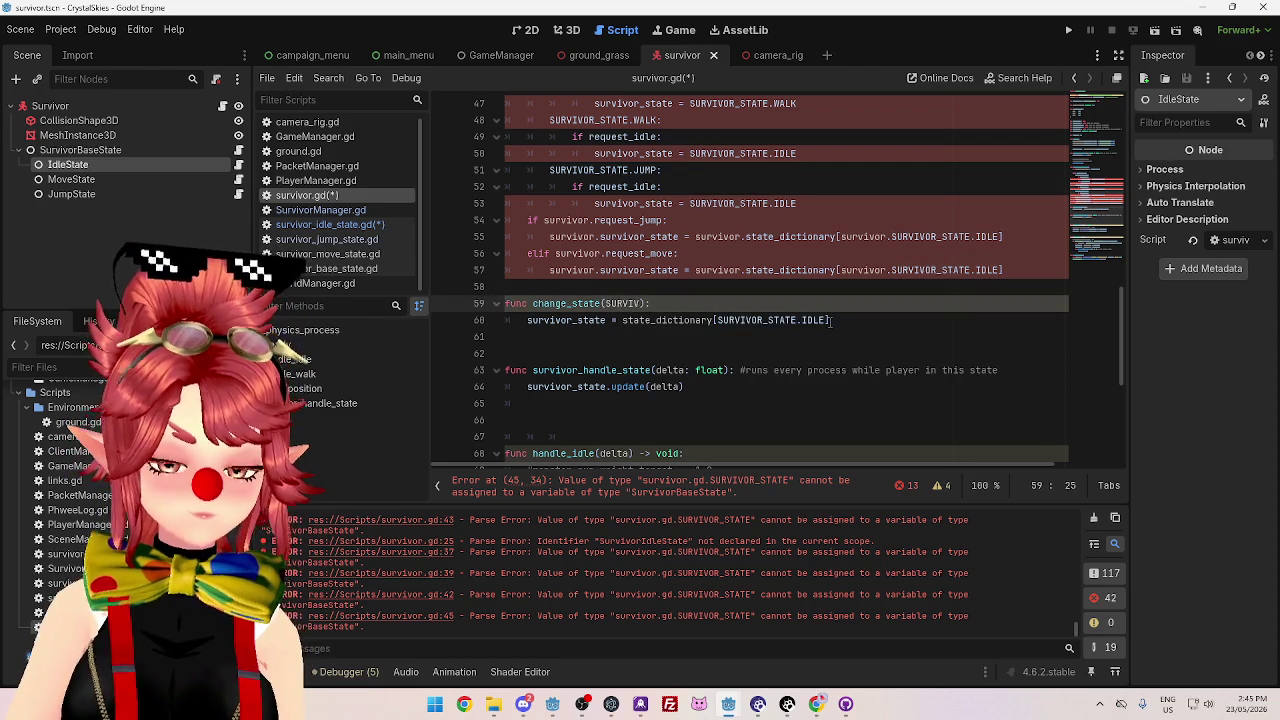
key("BackSpace")
key("BackSpace")
key("BackSpace")
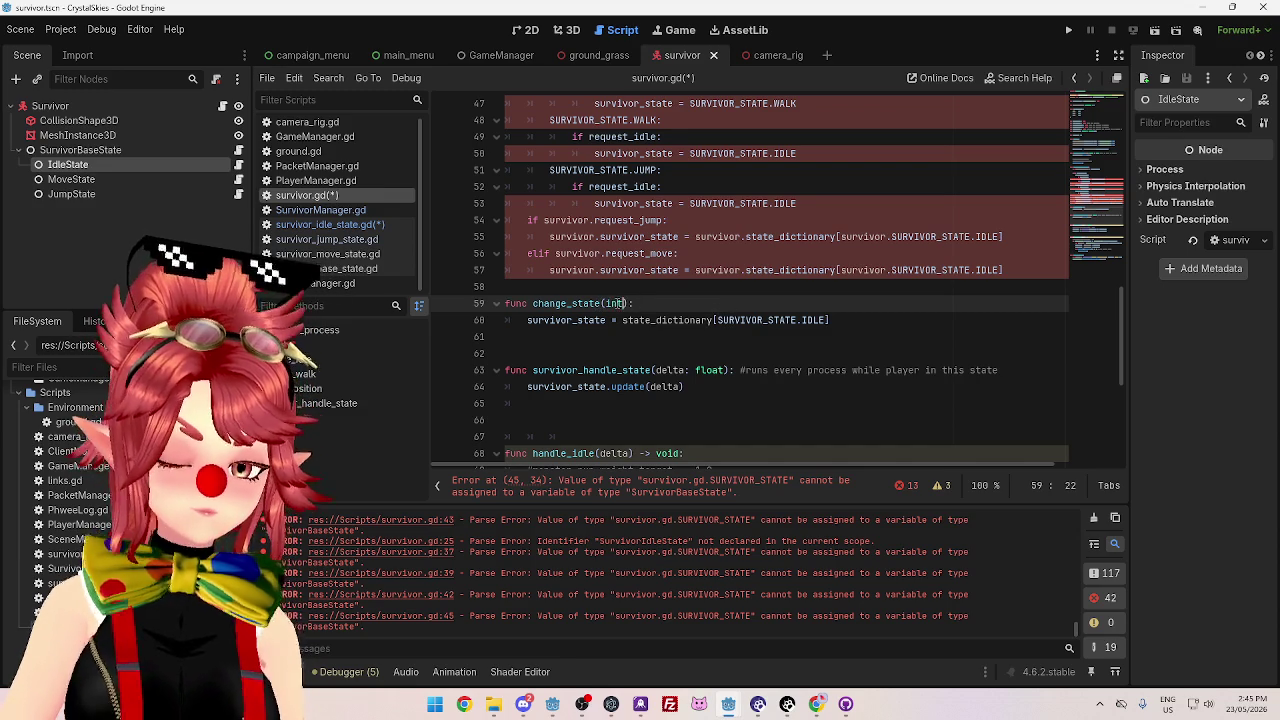
type("state")
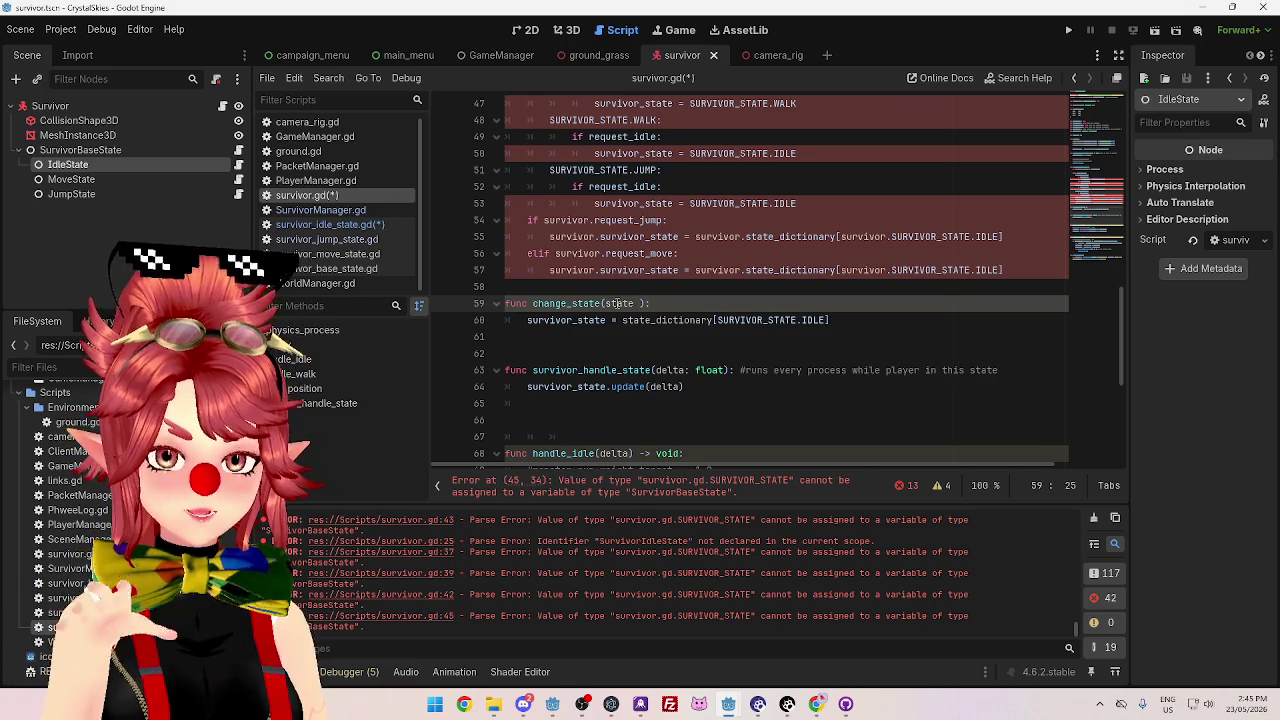
type(": int")
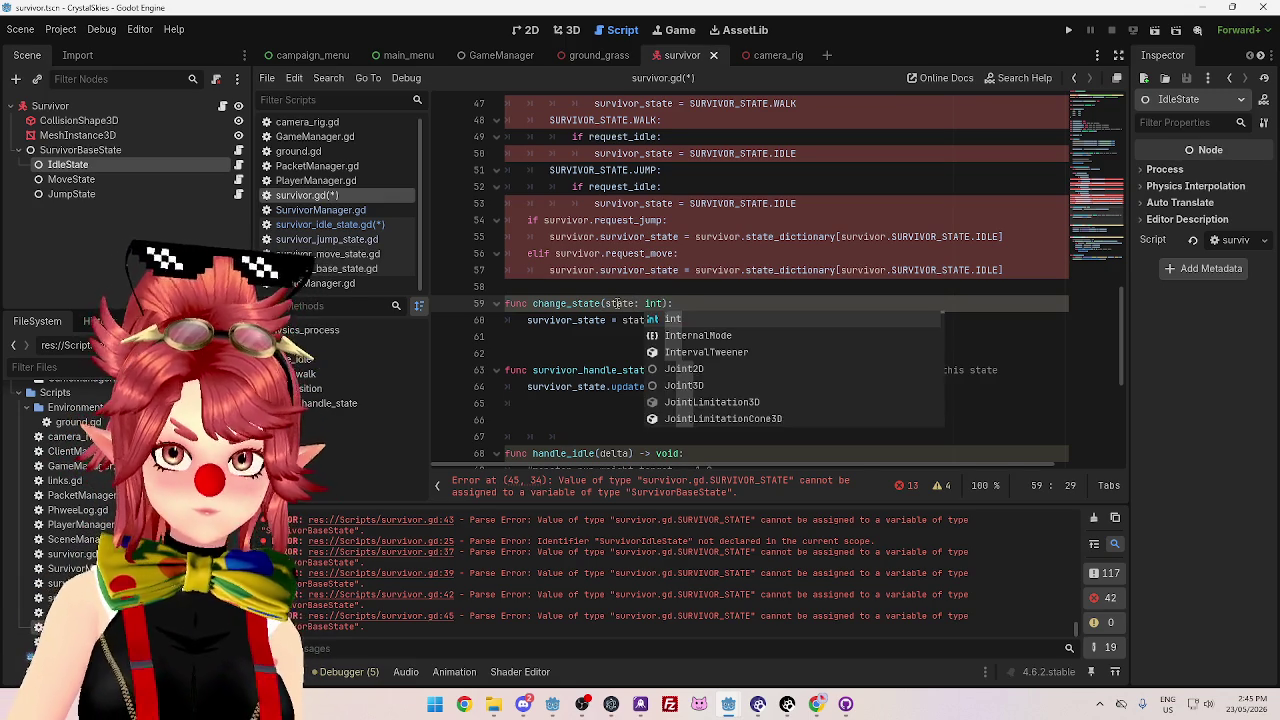
key("Escape")
key("Up")
- Change the state parameter's type from int to SURVIVOR_STATE
scroll(663, 385, "up", 3)
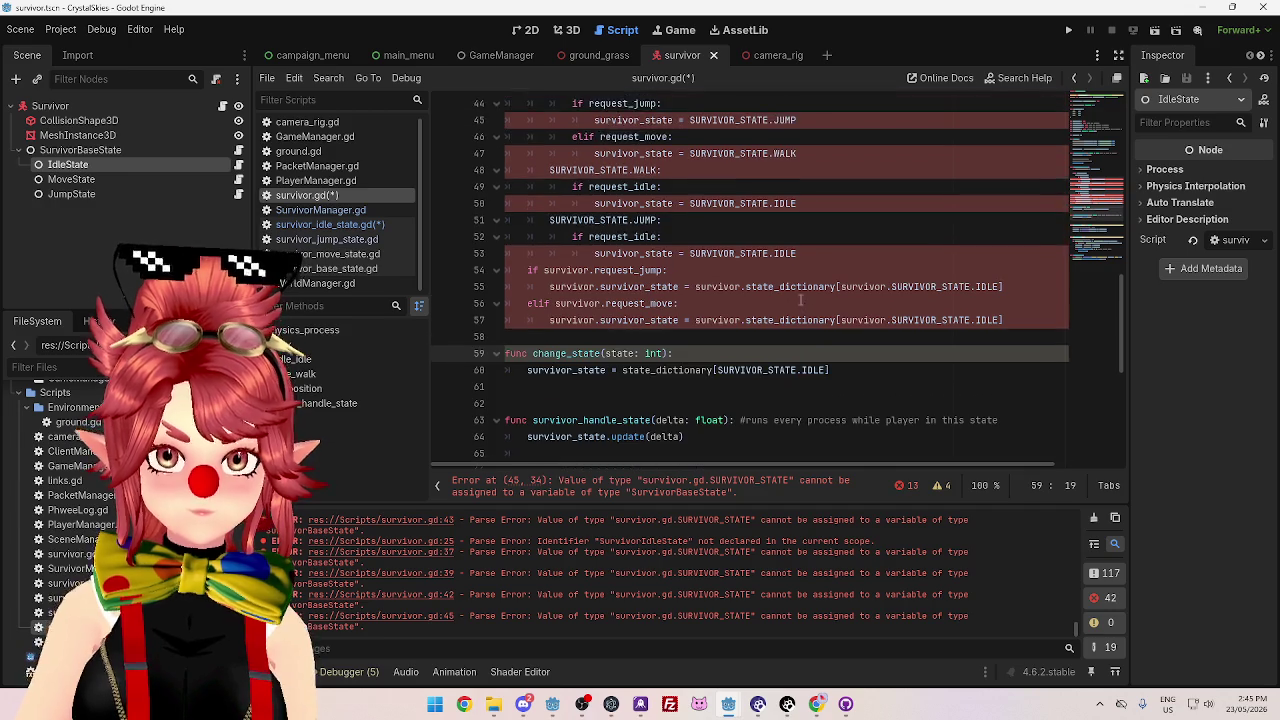
scroll(664, 383, "down", 2)
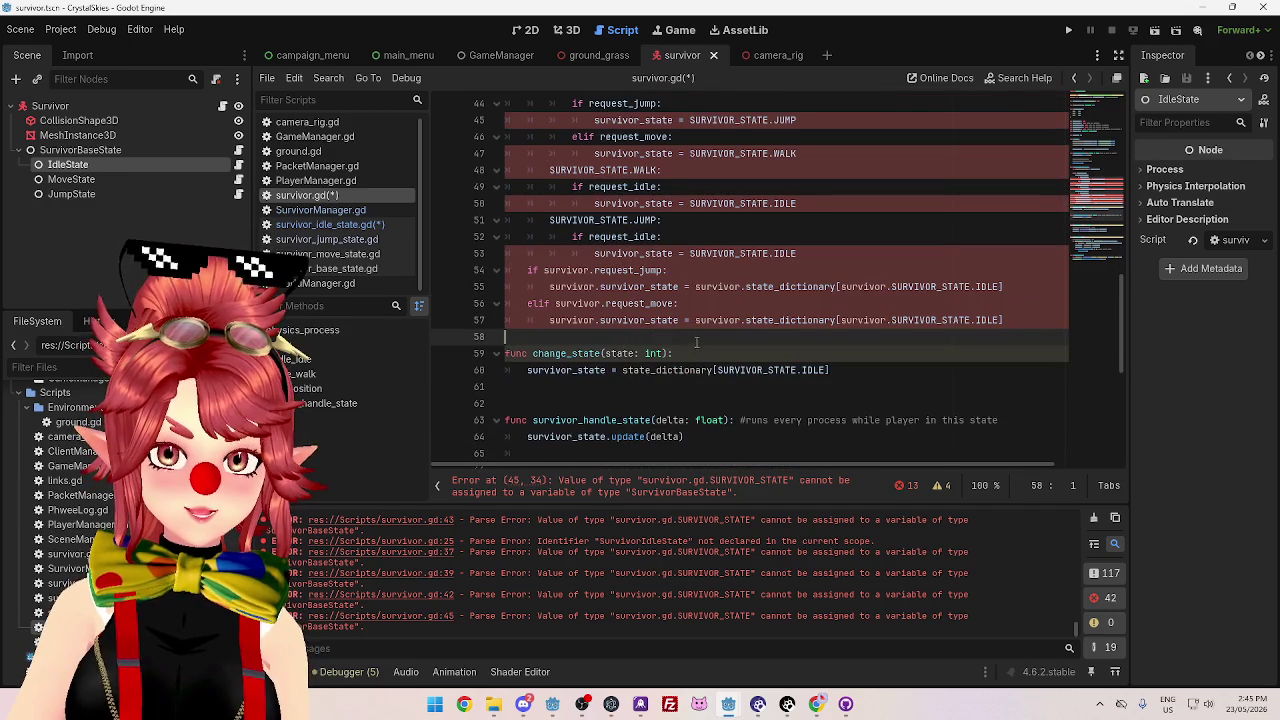
left_click(603, 352)
left_click_drag(801, 370, 823, 370)
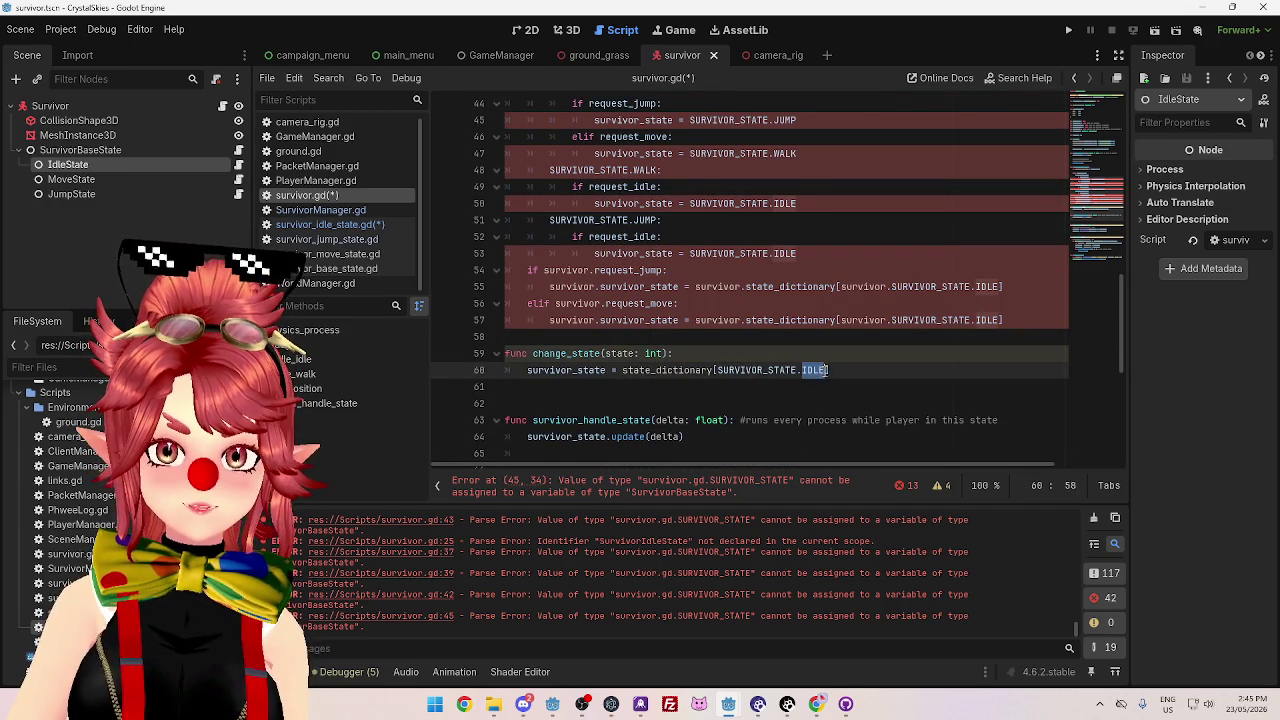
type("state")
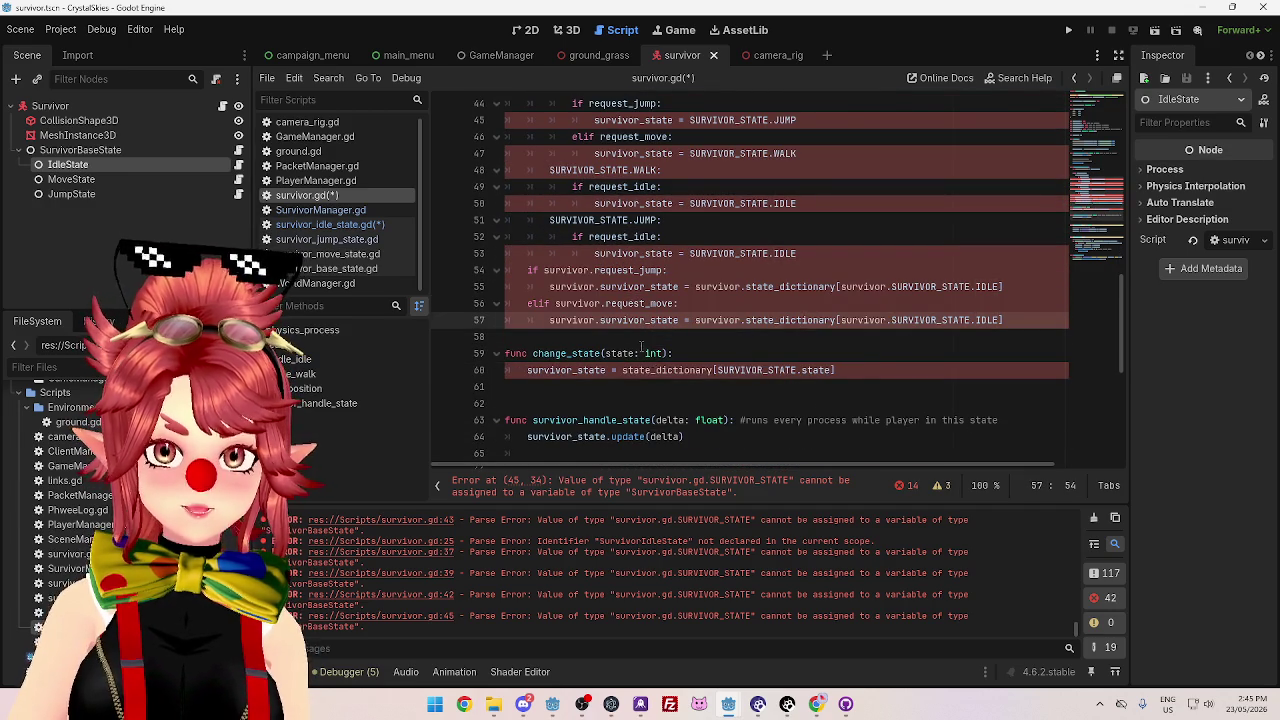
left_click(641, 349)
left_click(812, 370)
double_click(818, 370)
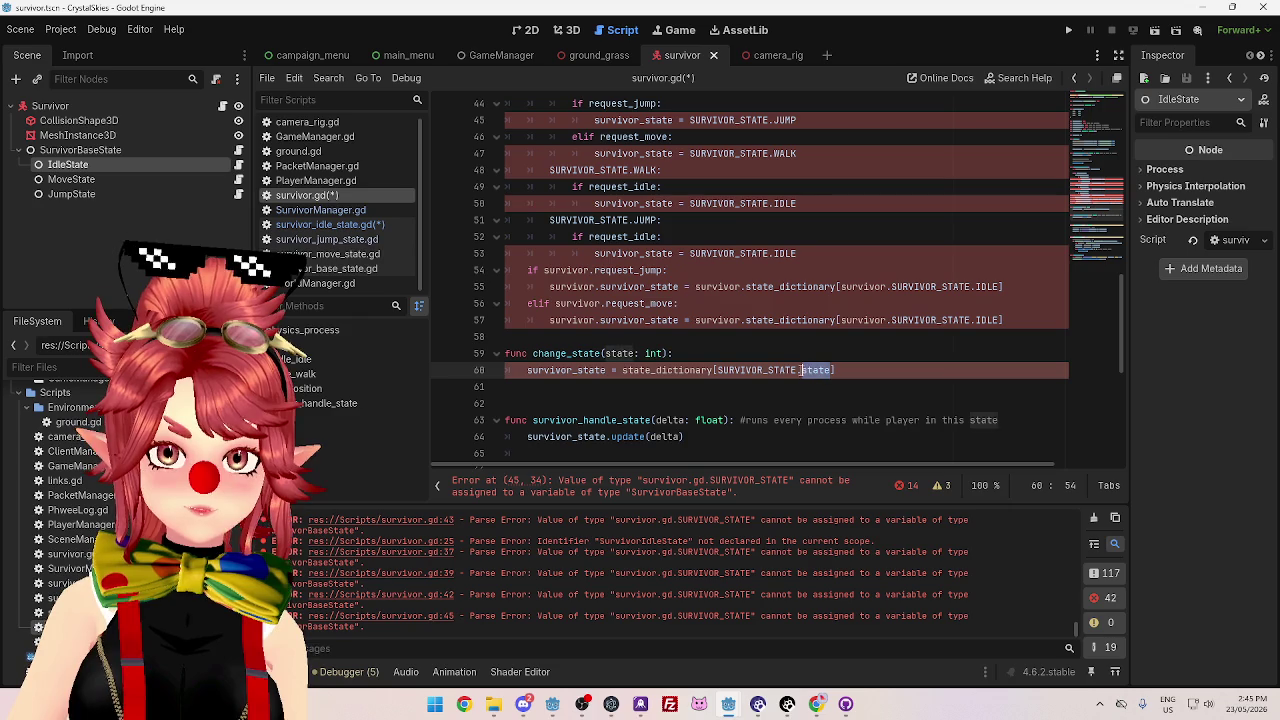
type("IDLE")
key("ctrl+z")
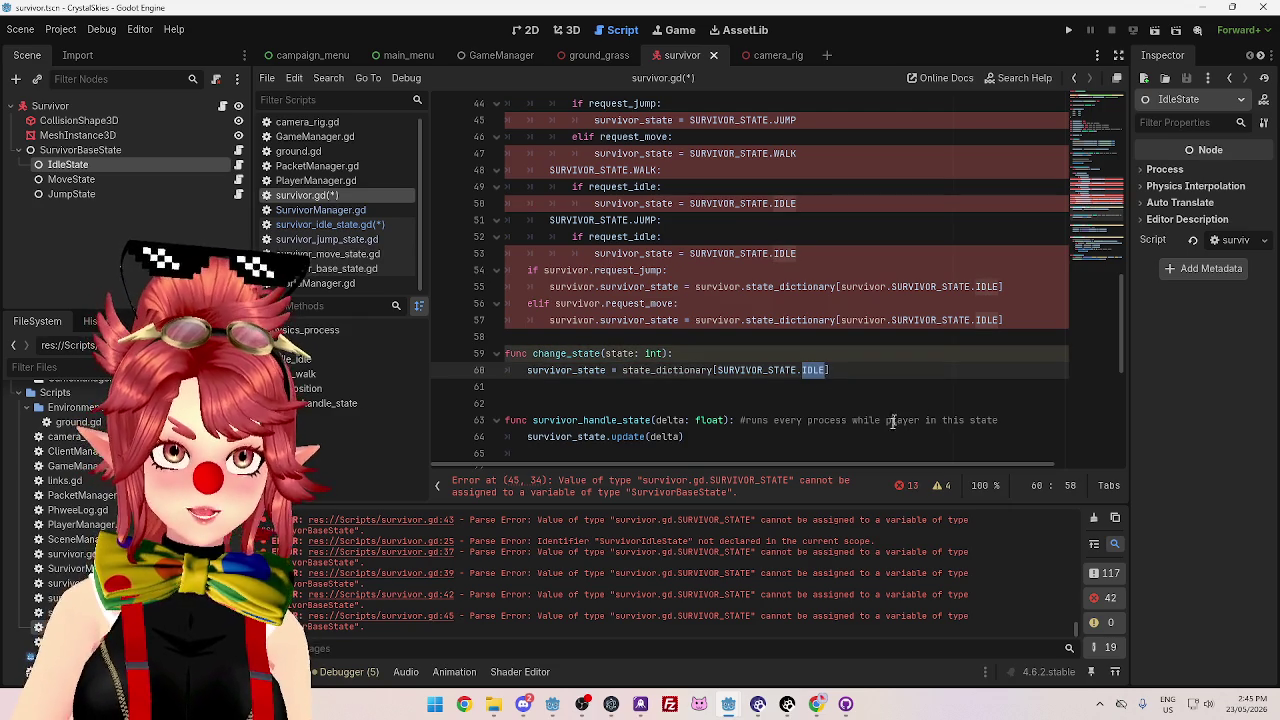
left_click_drag(717, 370, 797, 371)
key("ctrl+c")
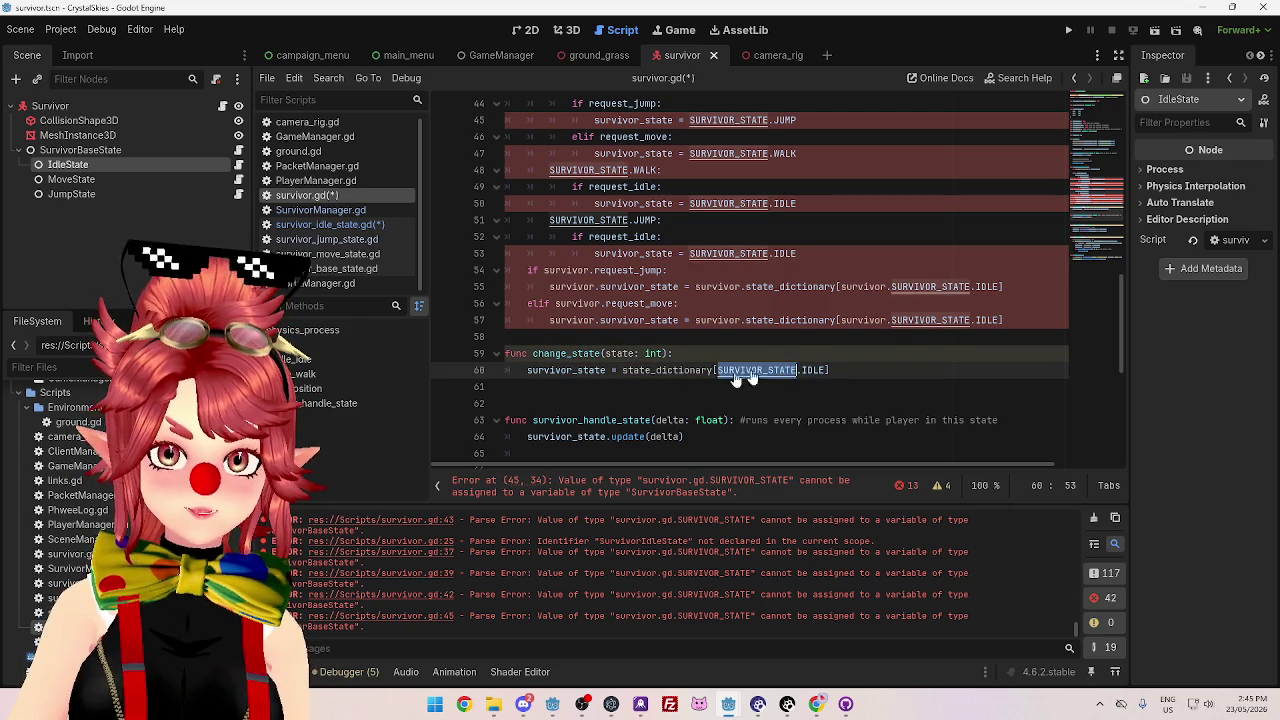
left_click(617, 353)
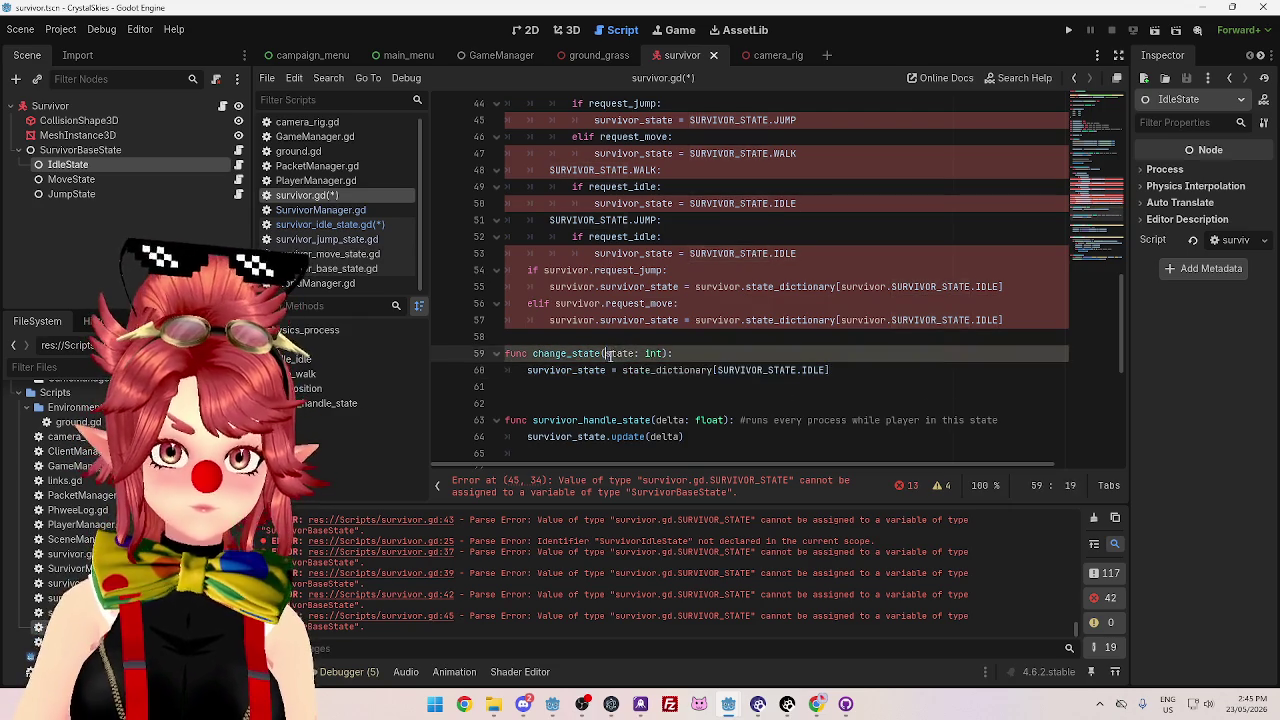
double_click(652, 353)
key("ctrl+v")
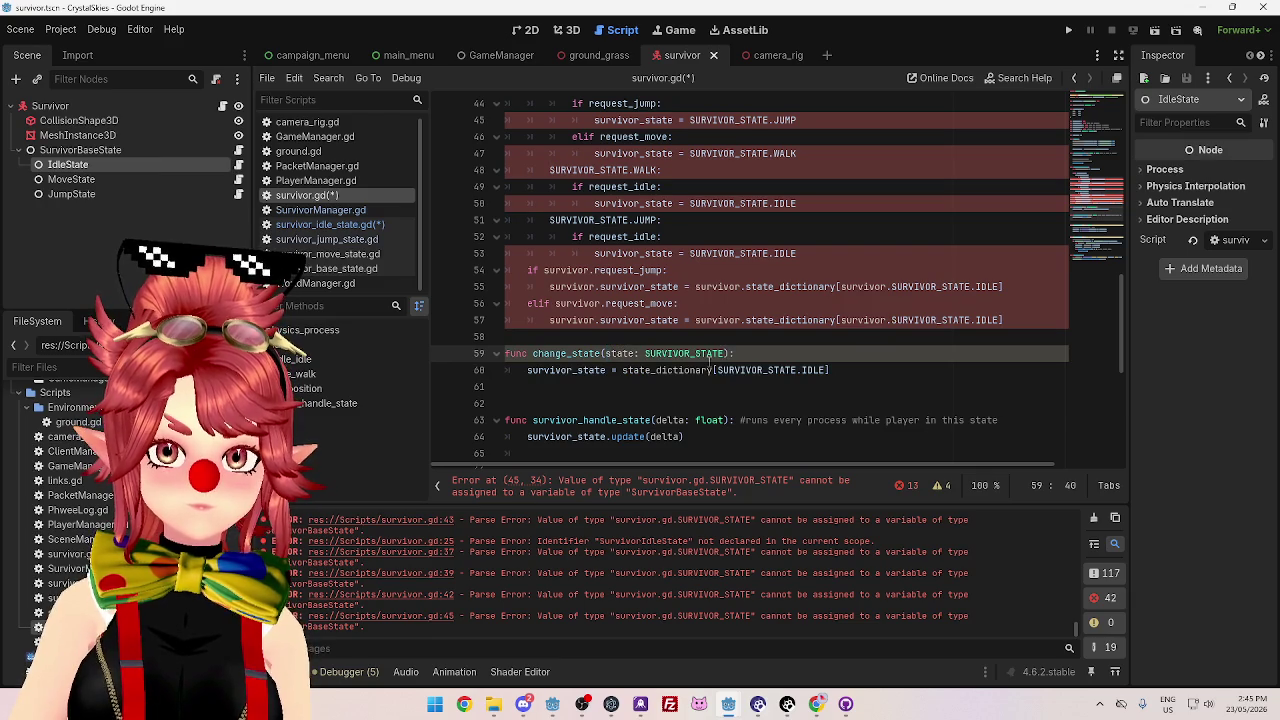
left_click(651, 355)
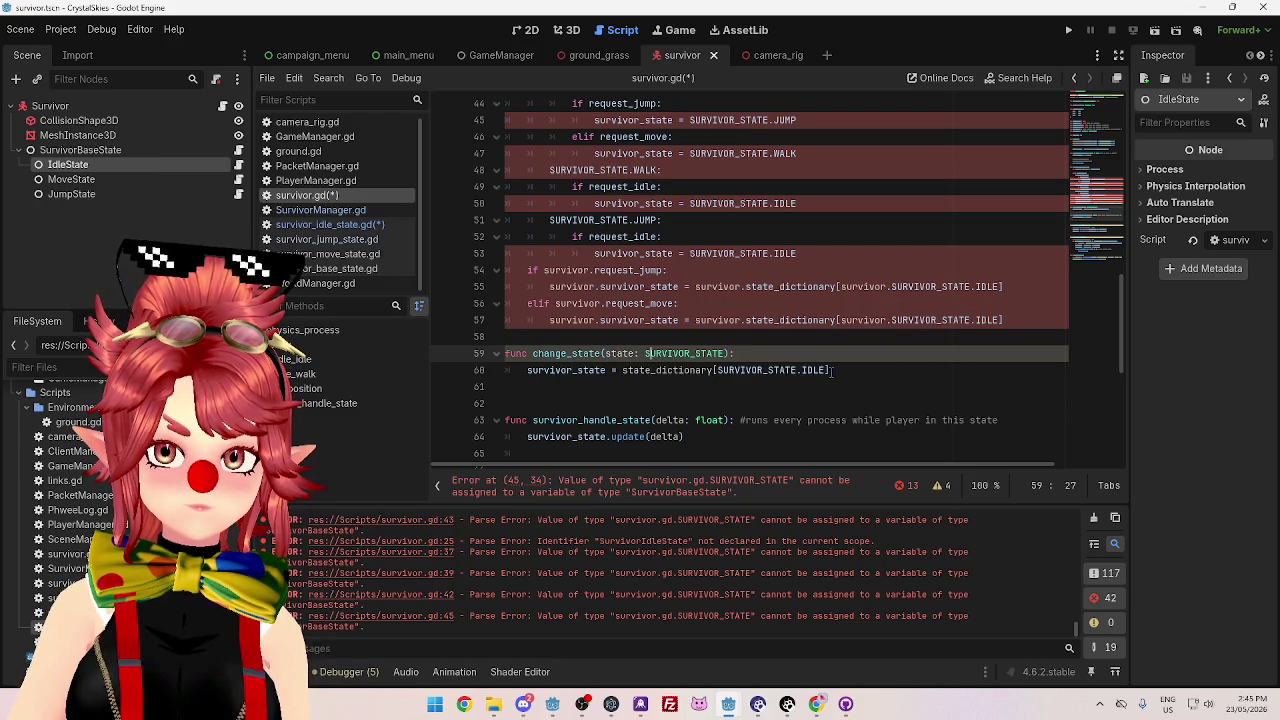
- Index state_dictionary by state instead of SURVIVOR_STATE.IDLE
left_click_drag(606, 354, 634, 355)
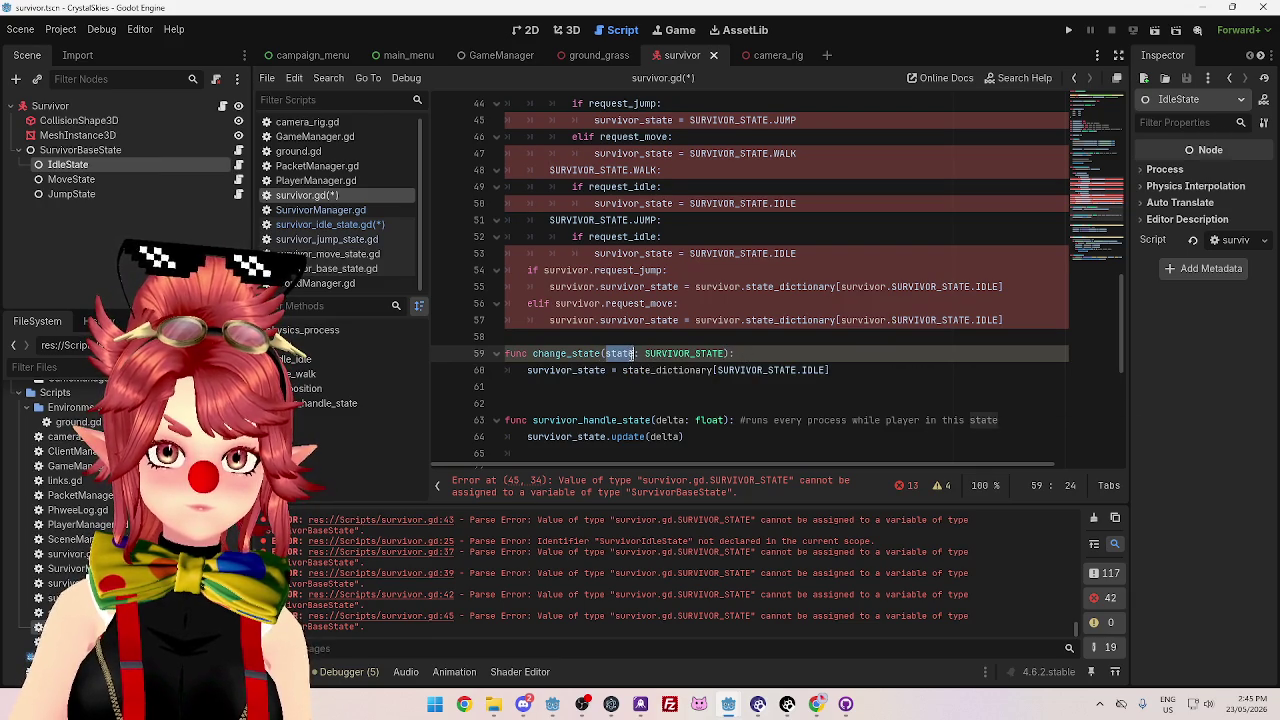
left_click_drag(717, 370, 825, 372)
type("state")
- Replace the request_move assignment on line 57 with change_state(SURVIVOR_STATE.MOVE)
scroll(738, 344, "up", 2)
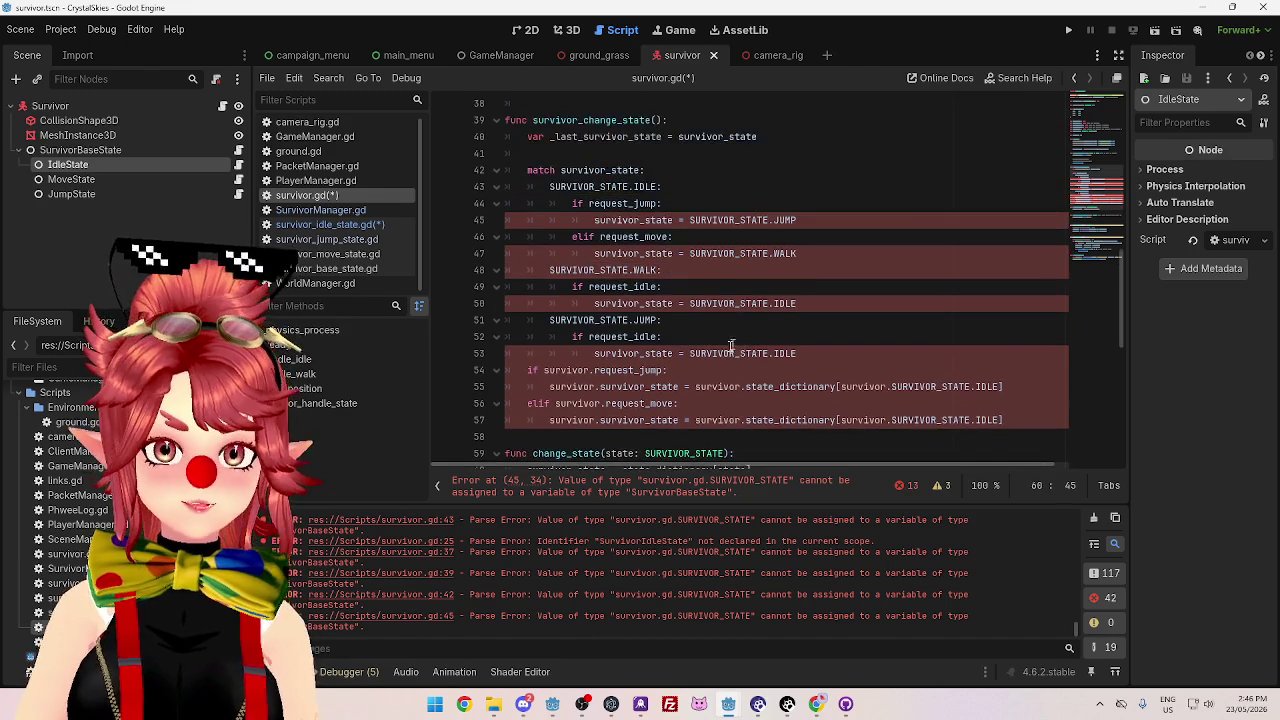
scroll(738, 344, "down", 1)
left_click_drag(533, 403, 601, 403)
key("ctrl+c")
left_click_drag(1004, 370, 549, 370)
key("ctrl+v")
type("()")
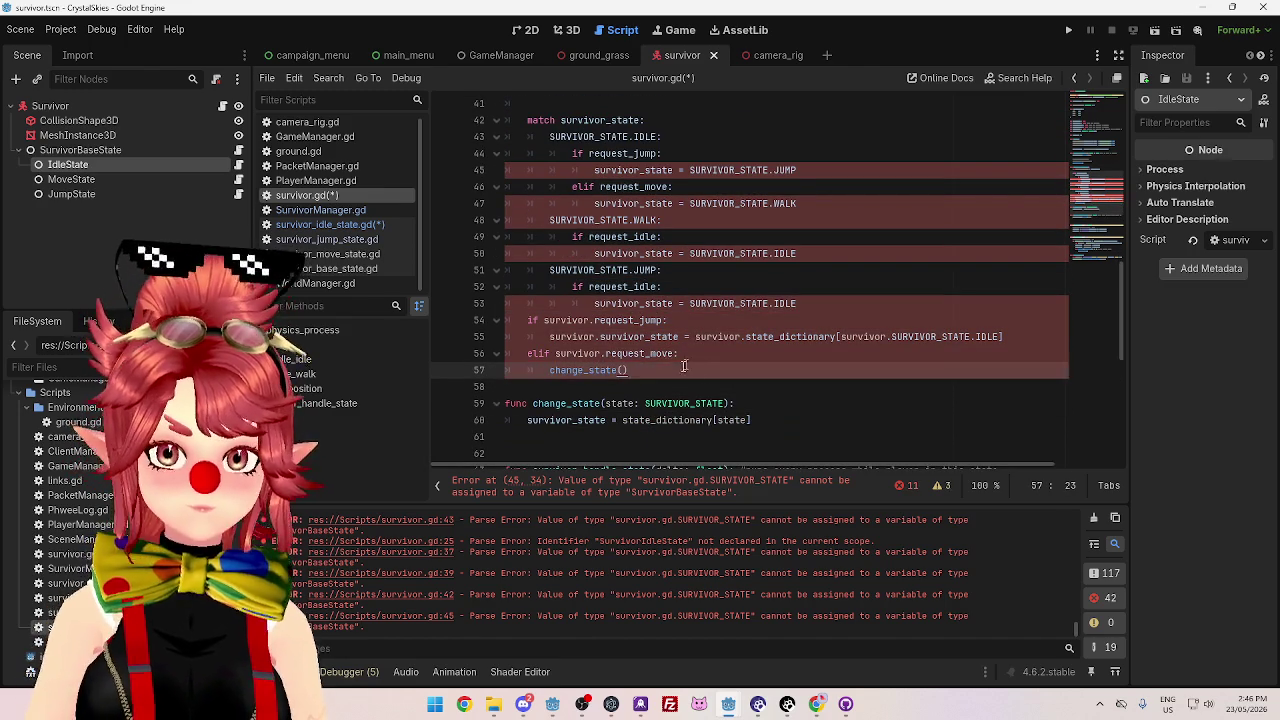
key("Left")
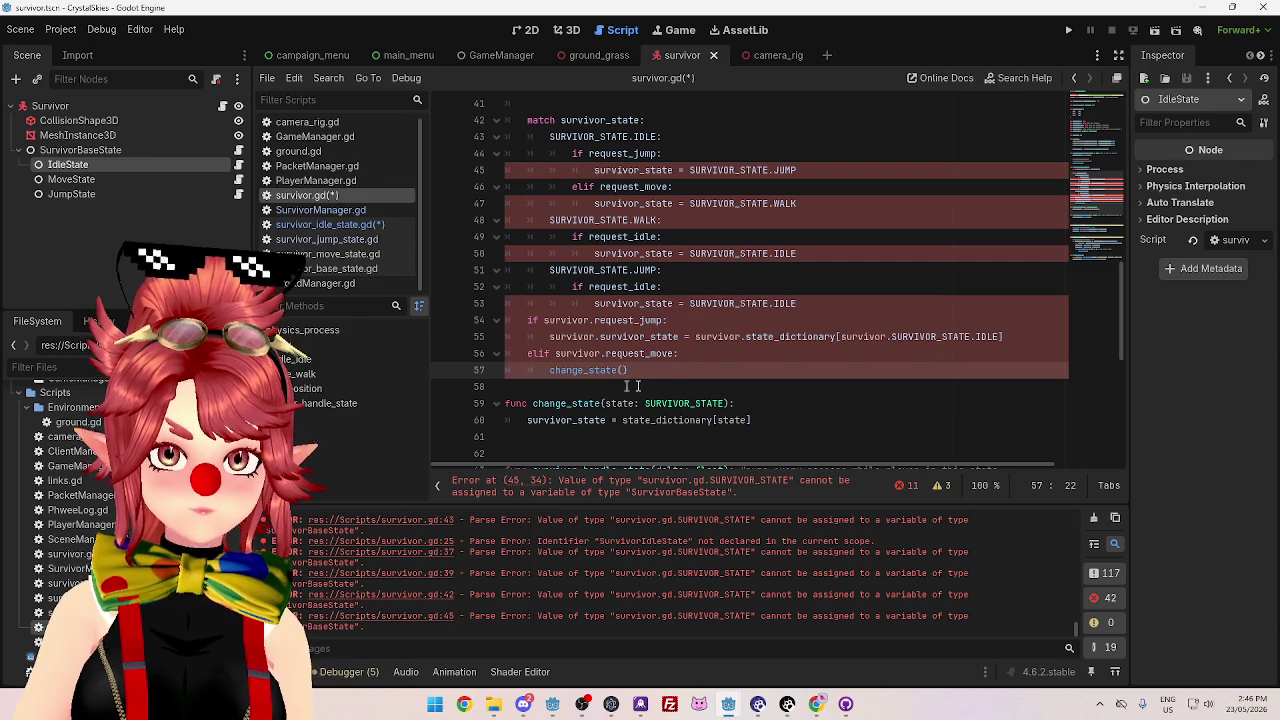
left_click(660, 403)
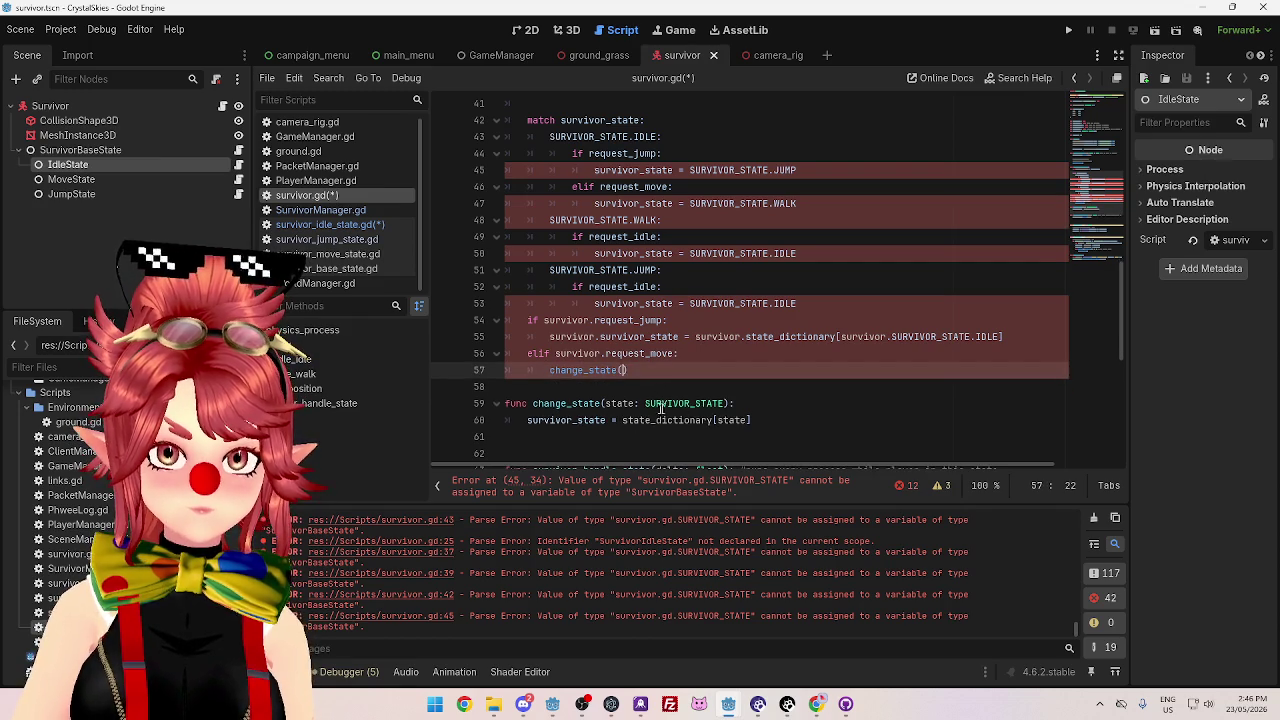
left_click_drag(686, 403, 726, 403)
key("ctrl+c")
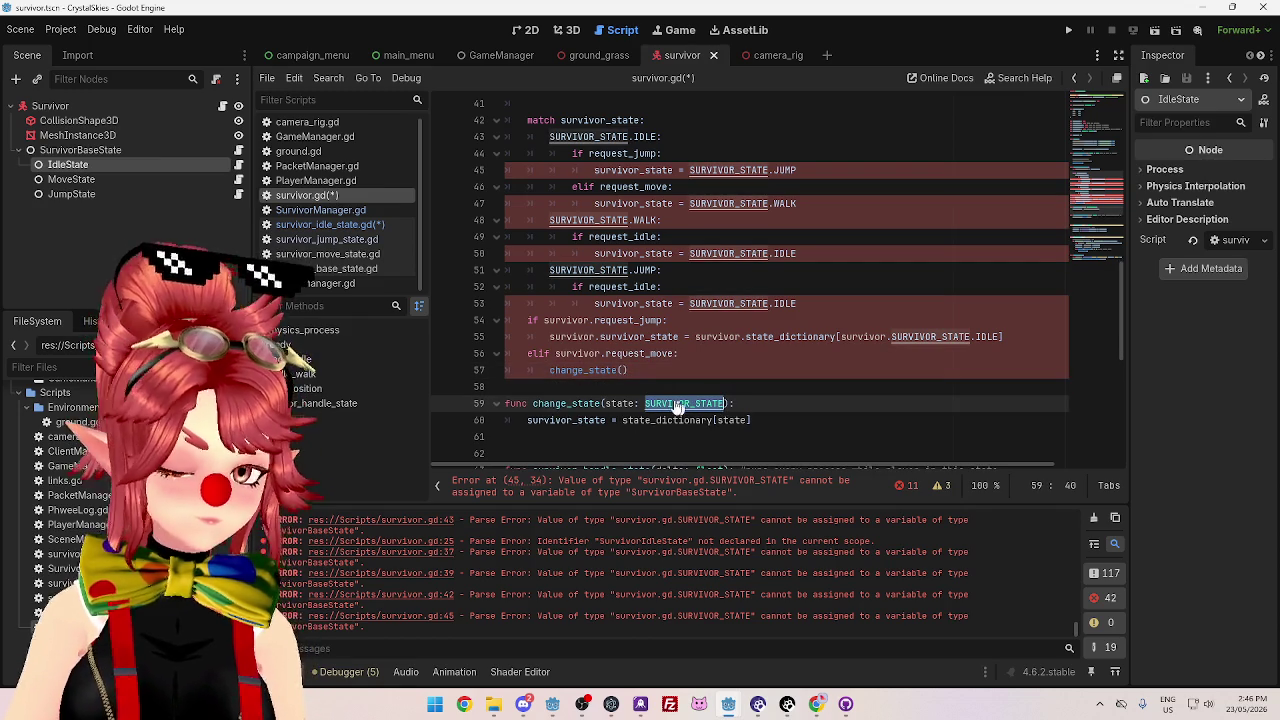
left_click(622, 370)
key("ctrl+v")
type(".MOVE")
left_click(988, 350)
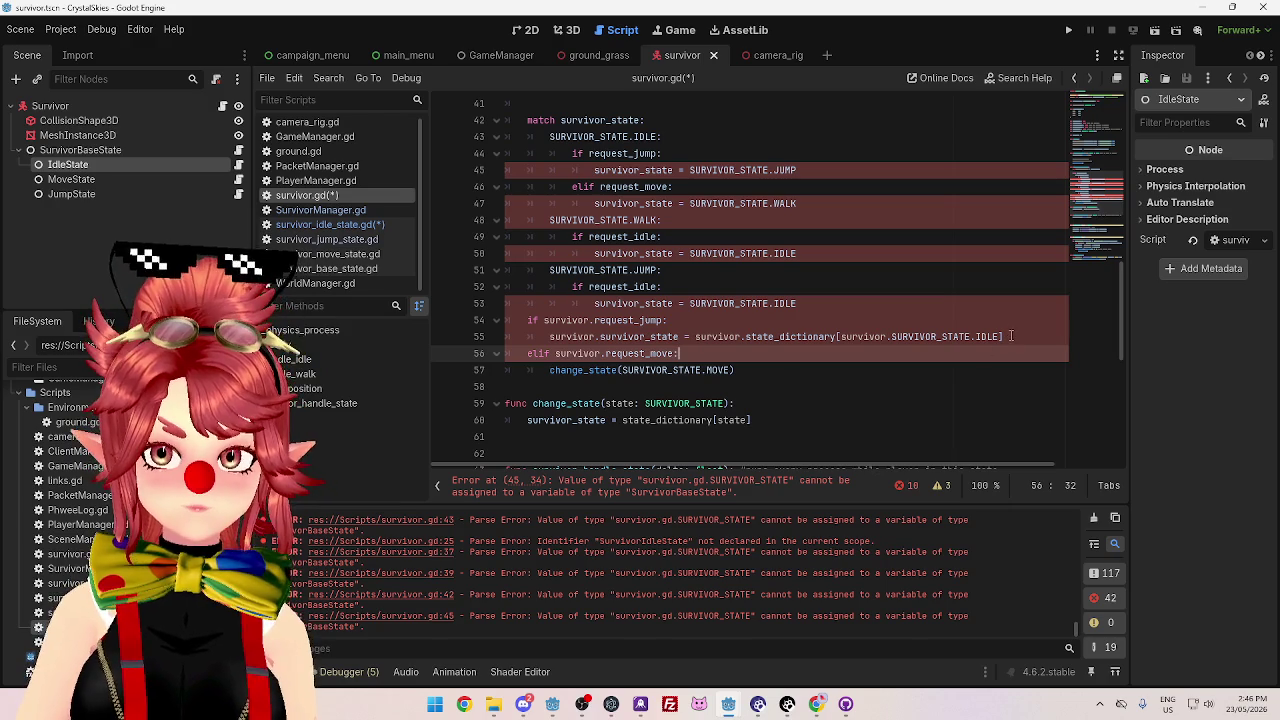
- Paste change_state(SURVIVOR_STATE.MOVE) over the request_jump, WALK and JUMP assignments
left_click_drag(736, 370, 549, 370)
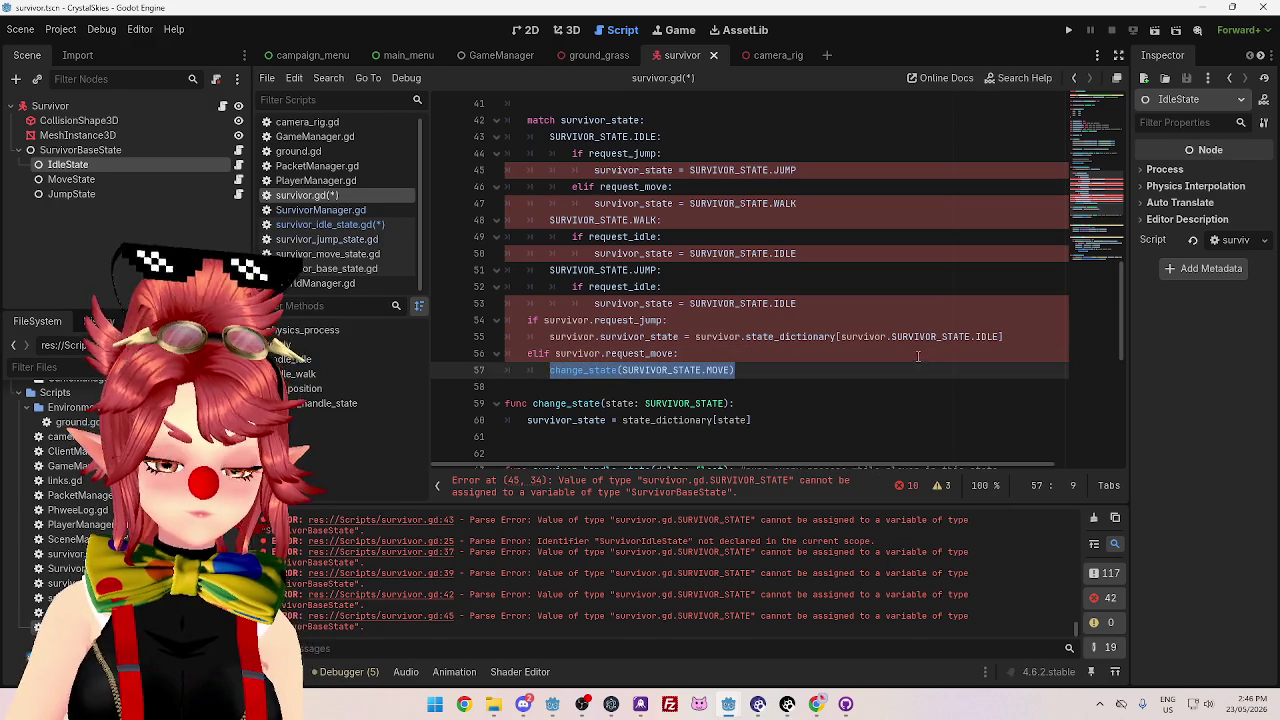
left_click_drag(1017, 336, 549, 337)
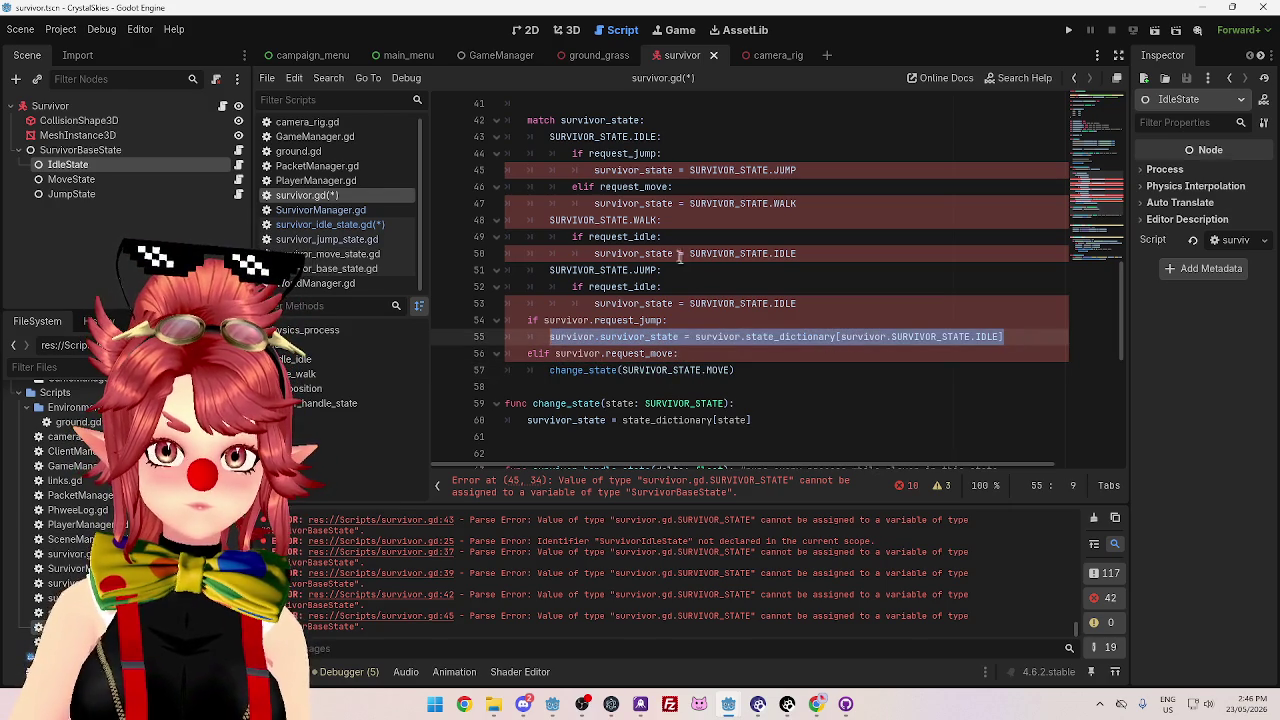
key("ctrl+v")
double_click(718, 336)
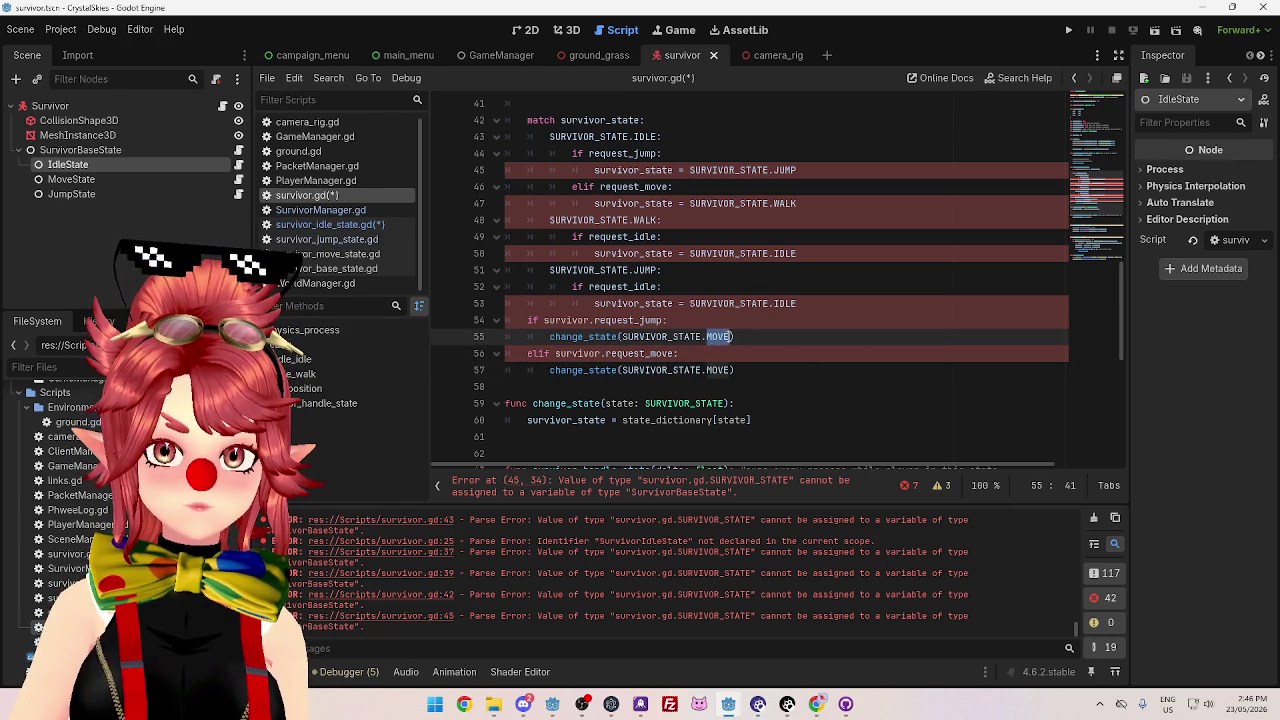
left_click(626, 320)
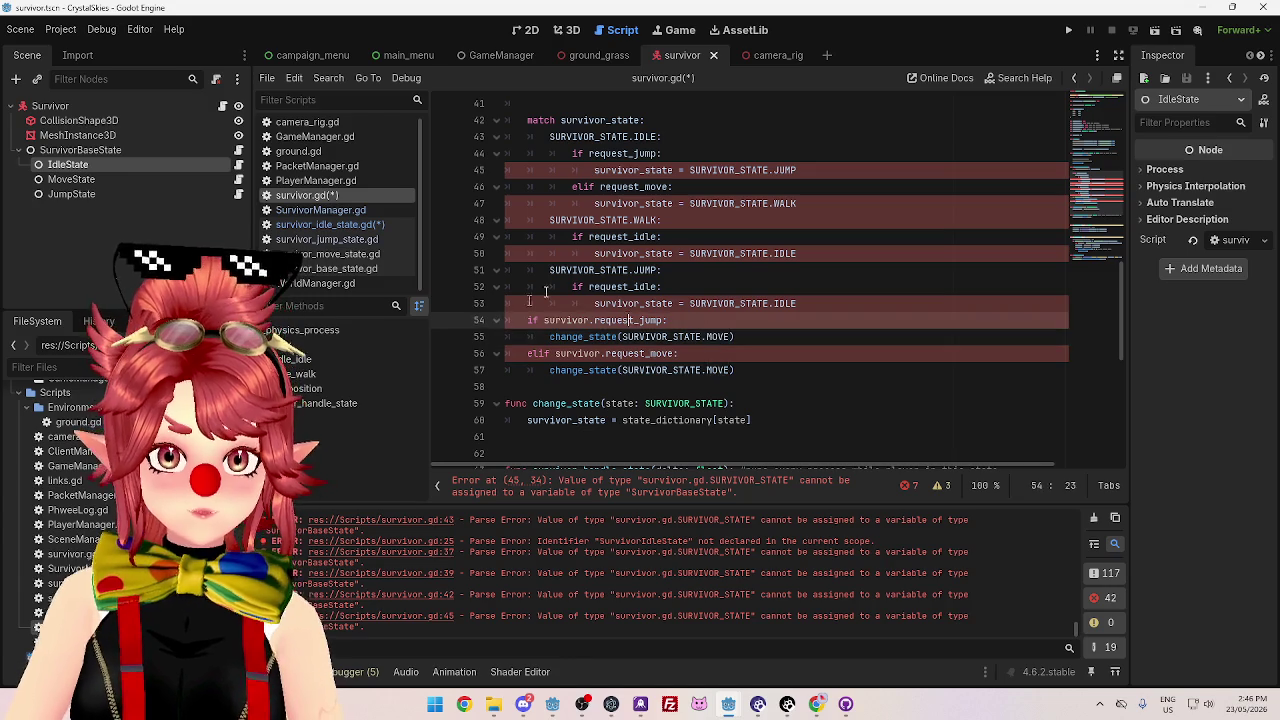
left_click_drag(736, 370, 549, 370)
left_click(757, 337)
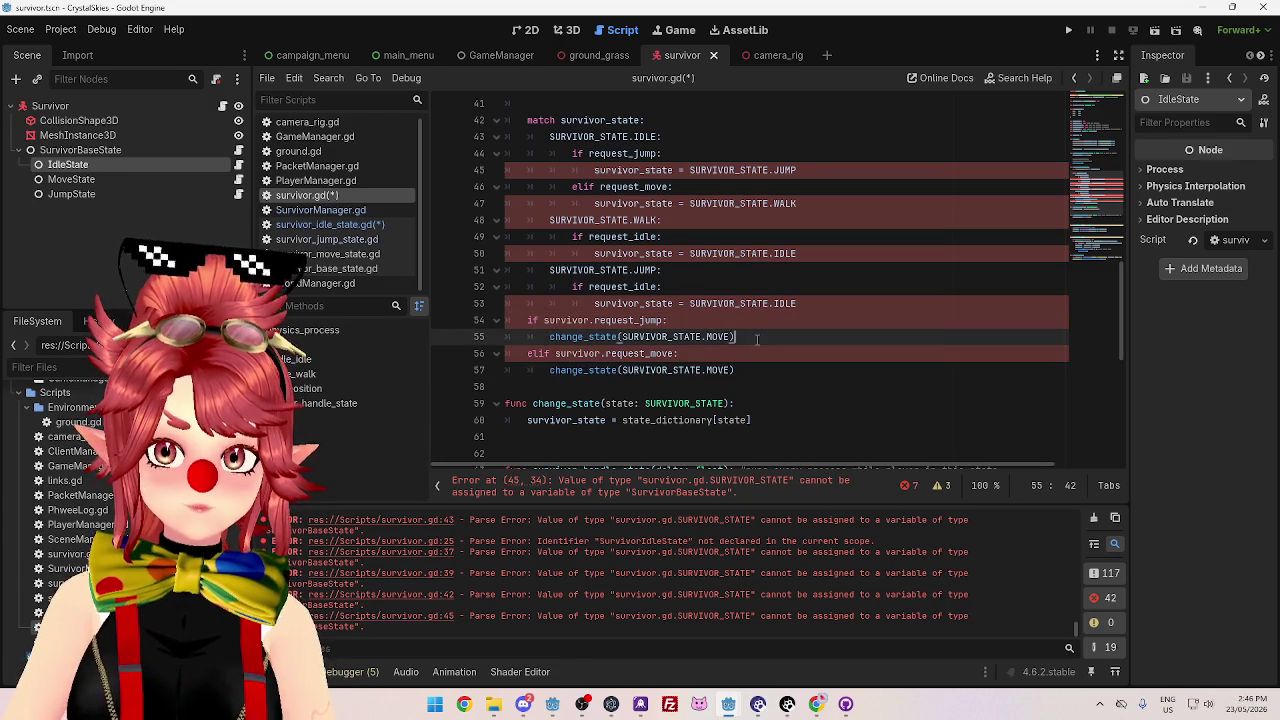
mouse_move(738, 370)
left_mouse_down()
mouse_move(528, 370)
mouse_move(549, 370)
left_mouse_up()
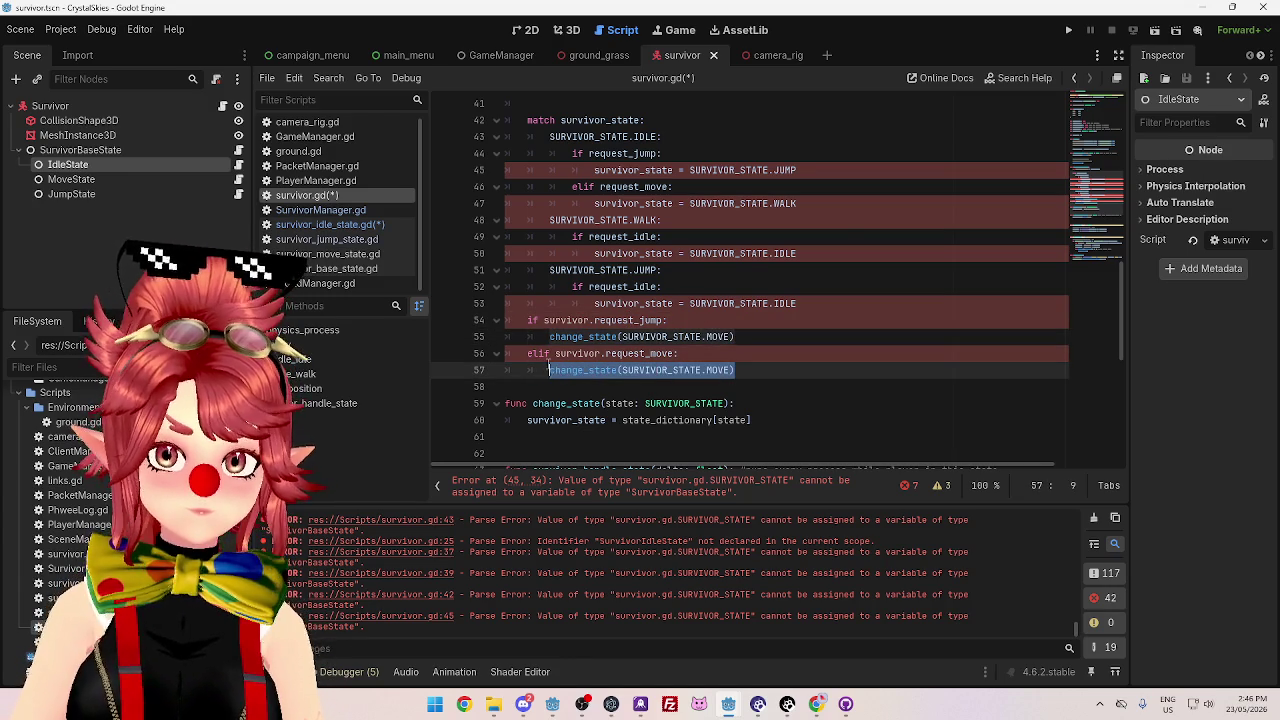
key("ctrl+c")
left_click_drag(877, 203, 594, 203)
key("ctrl+v")
left_click_drag(797, 170, 594, 170)
key("ctrl+v")
- Make line 45 call change_state(SURVIVOR_STATE.JUMP), delete the old if/elif block, and reuse the call on line 50
double_click(765, 170)
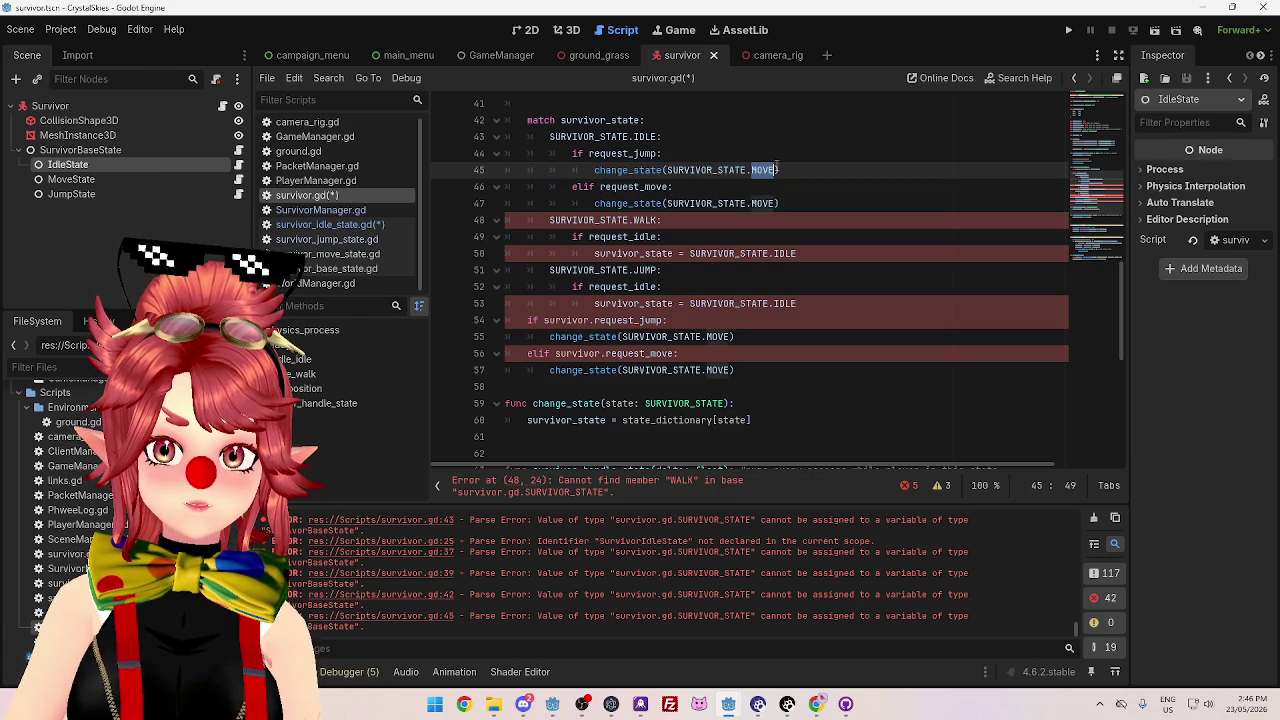
type("JUMP")
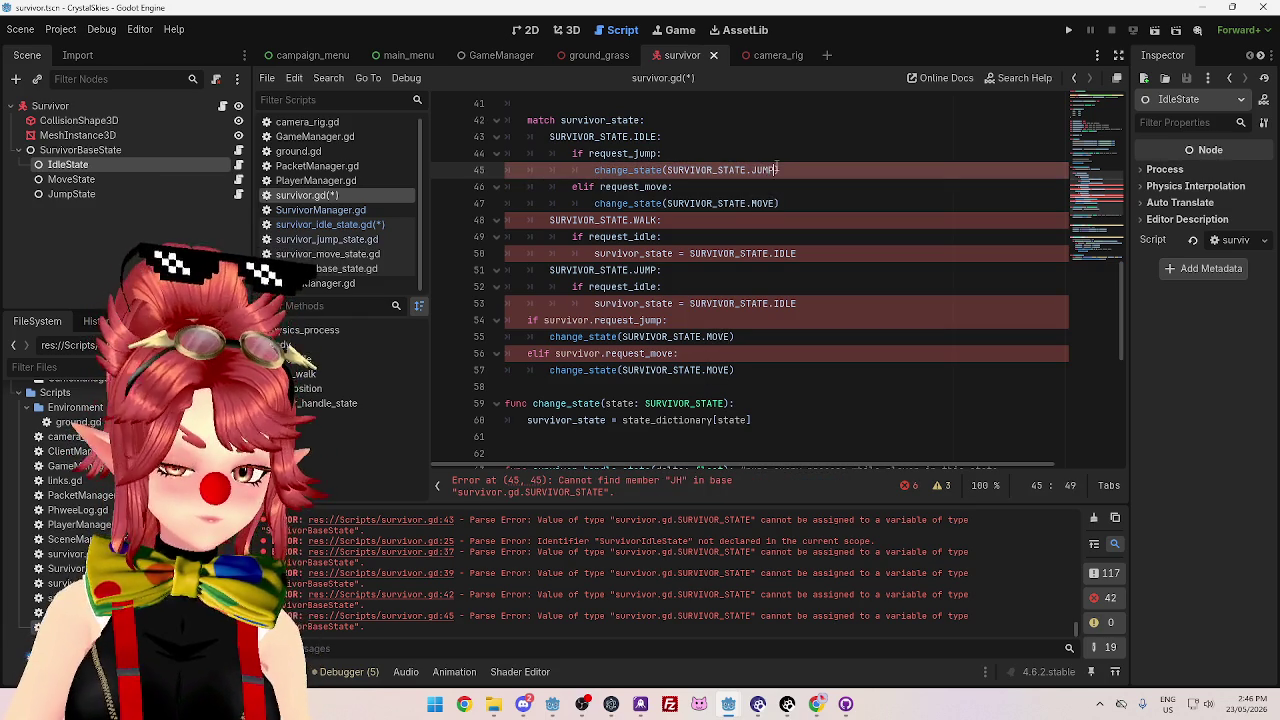
left_click_drag(734, 370, 797, 303)
key("BackSpace")
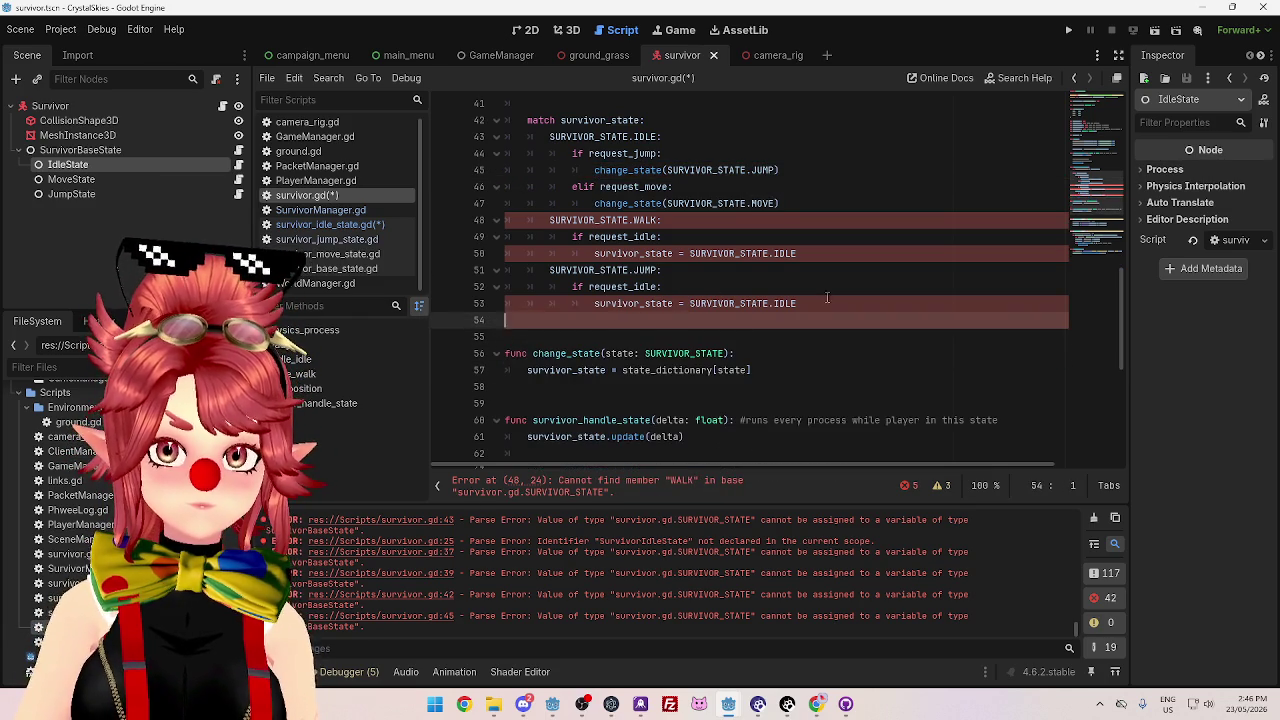
left_click_drag(779, 170, 594, 170)
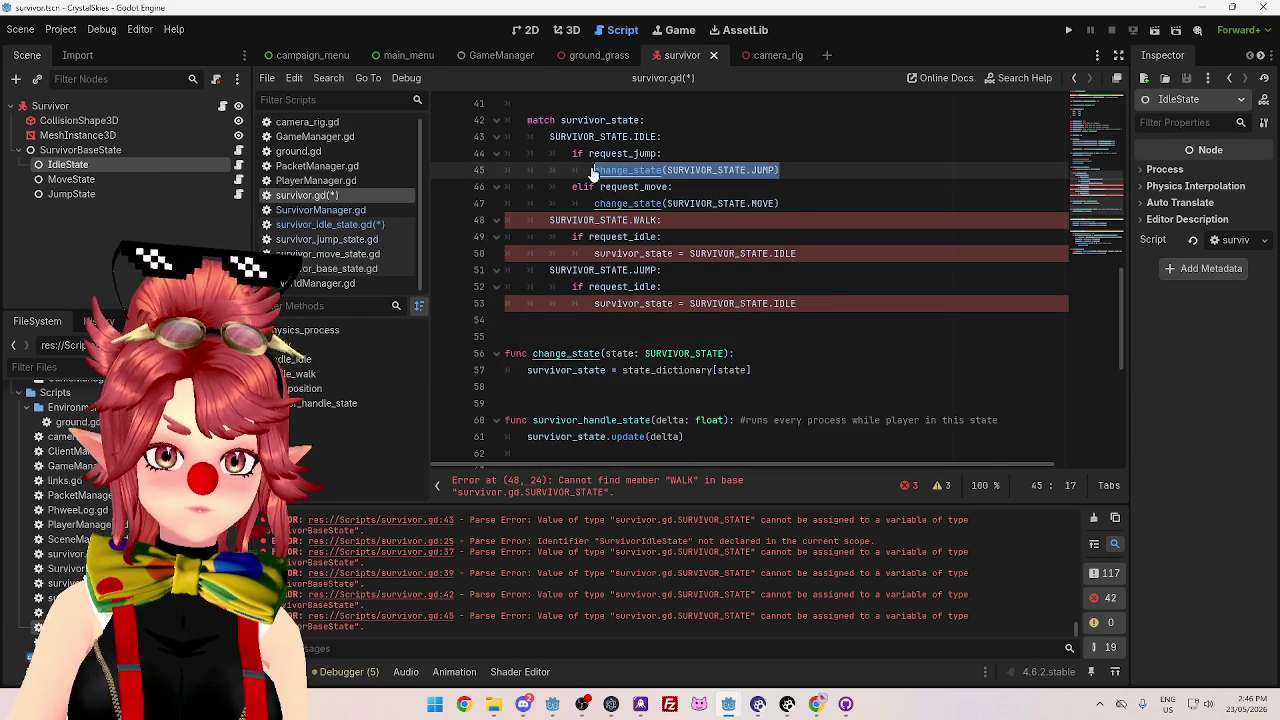
left_click_drag(797, 253, 594, 253)
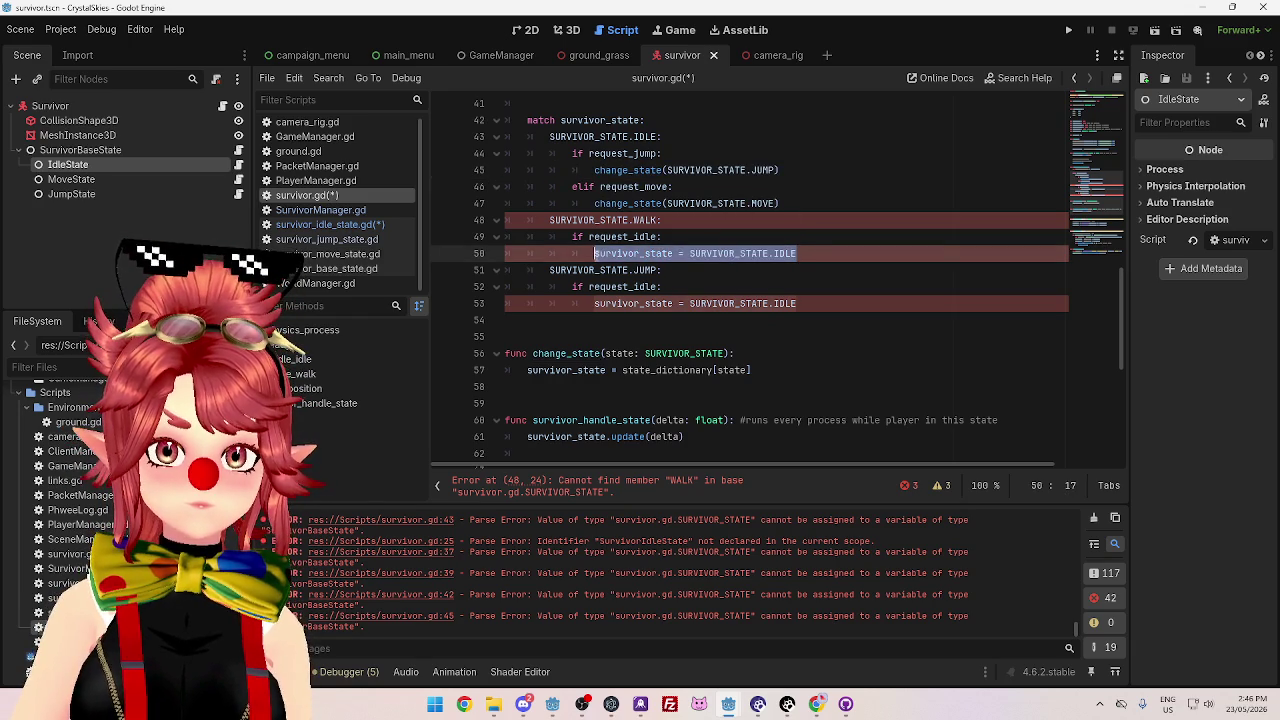
key("ctrl+v")
- Replace the assignment on line 53 with change_state(SURVIVOR_STATE.IDLE)
scroll(645, 150, "up", 1)
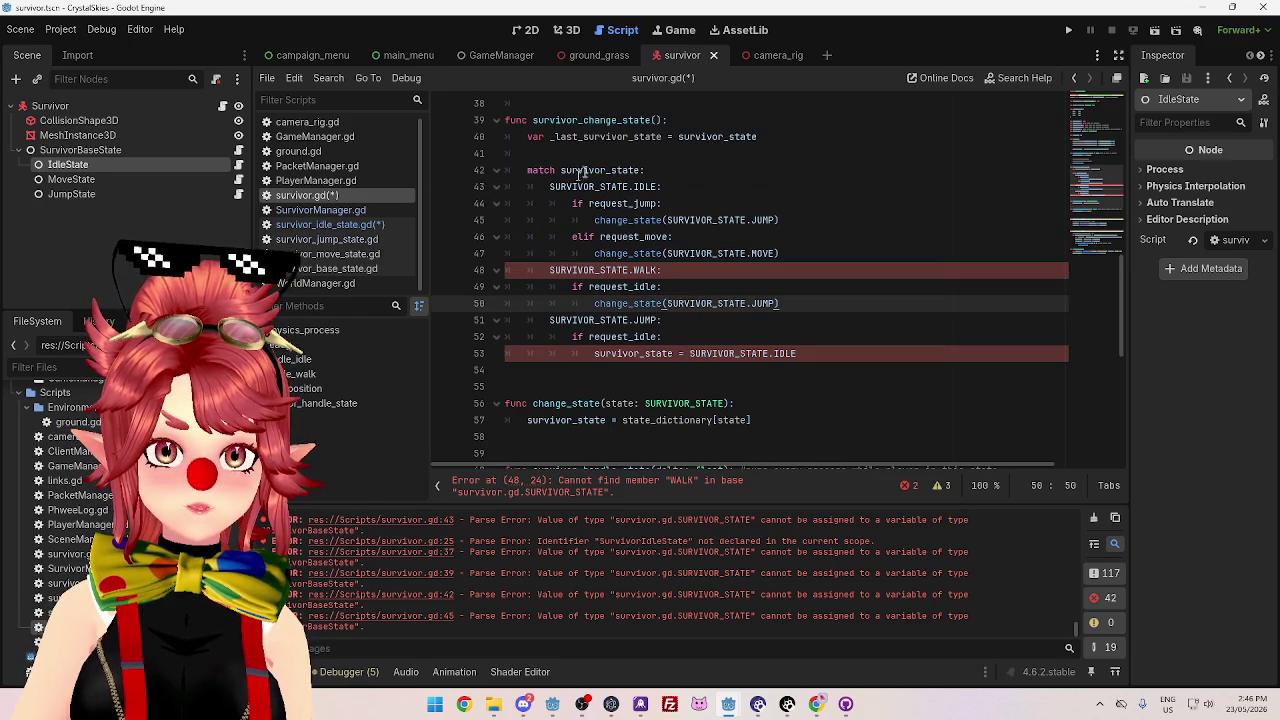
left_click(660, 170)
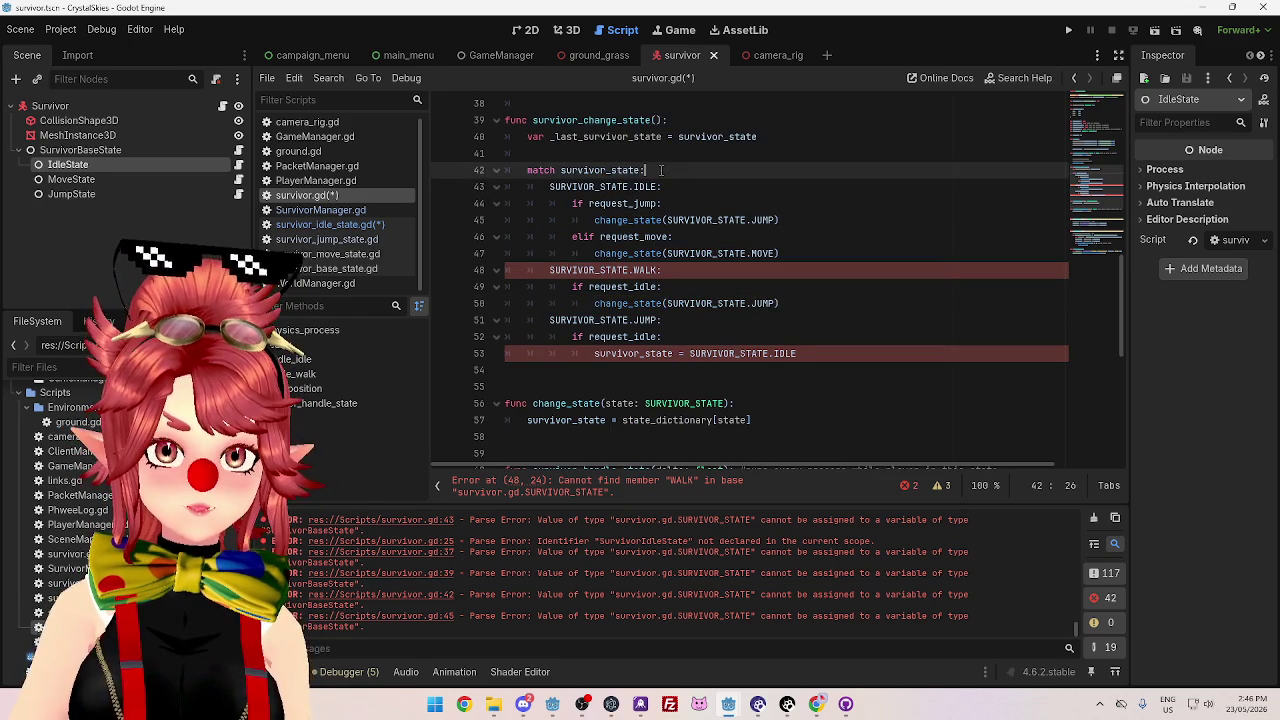
left_click(572, 170)
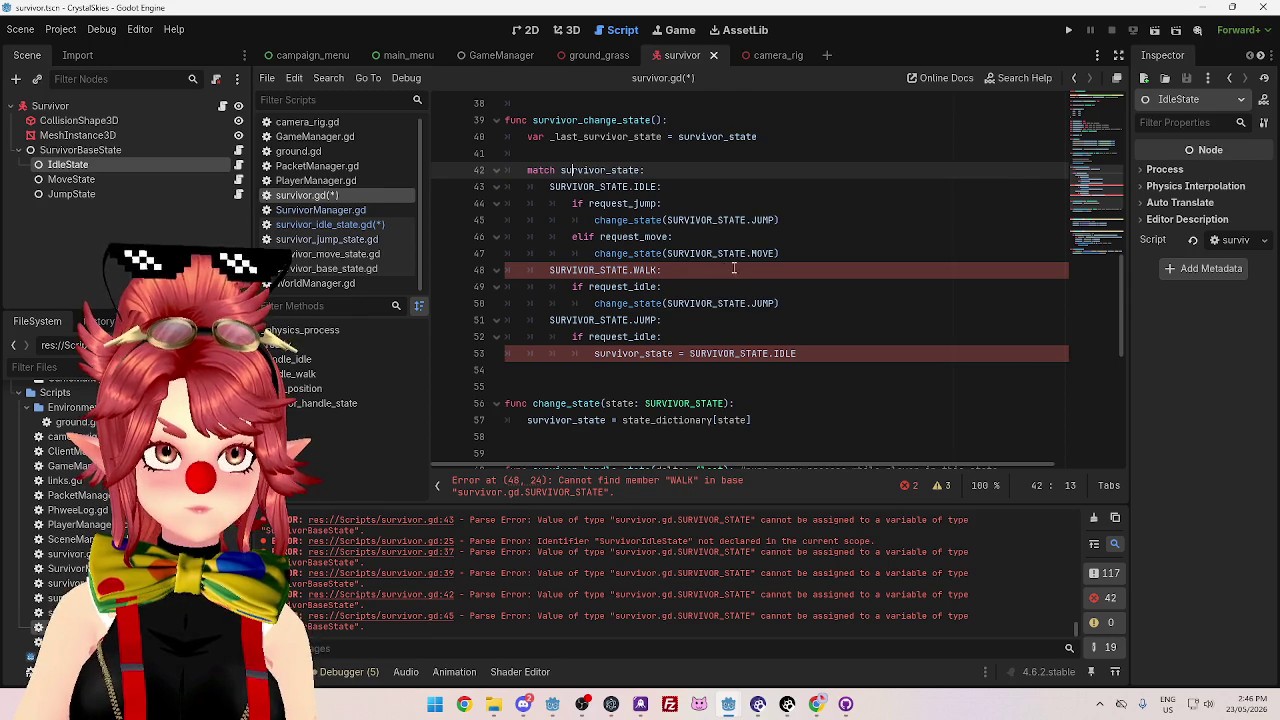
left_click_drag(795, 347, 594, 353)
key("ctrl+v")
double_click(763, 353)
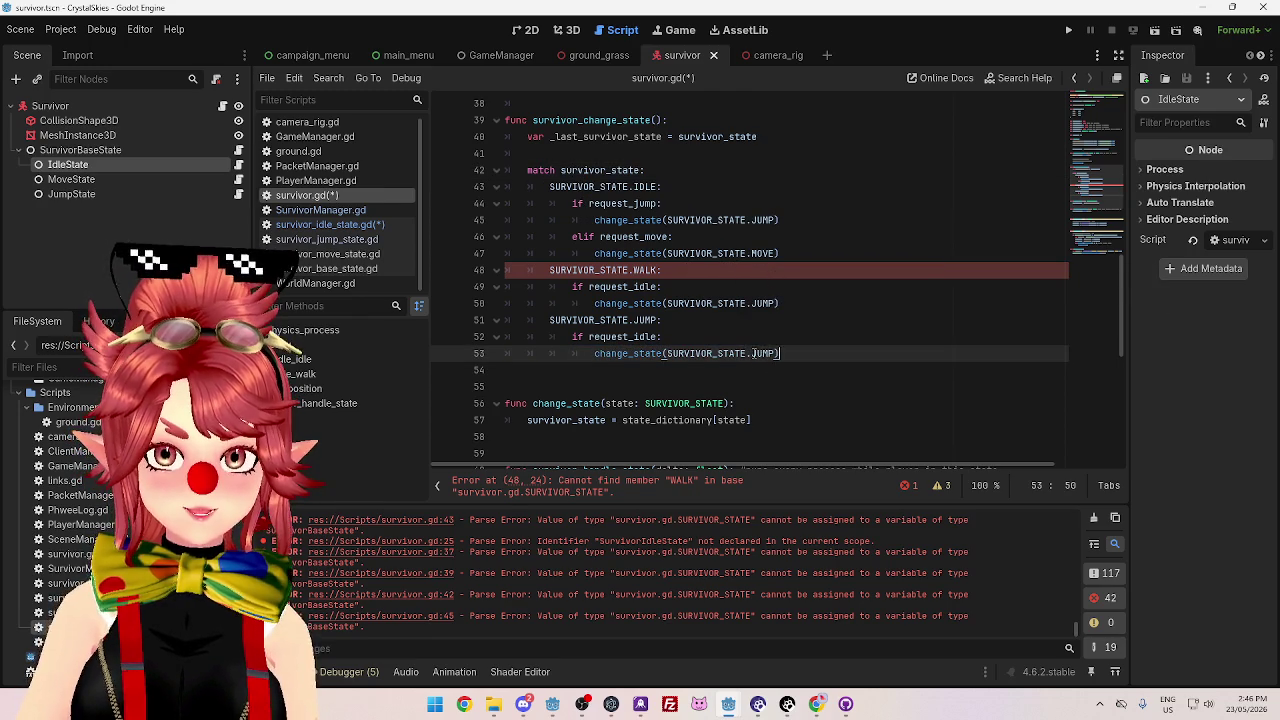
type("ID")
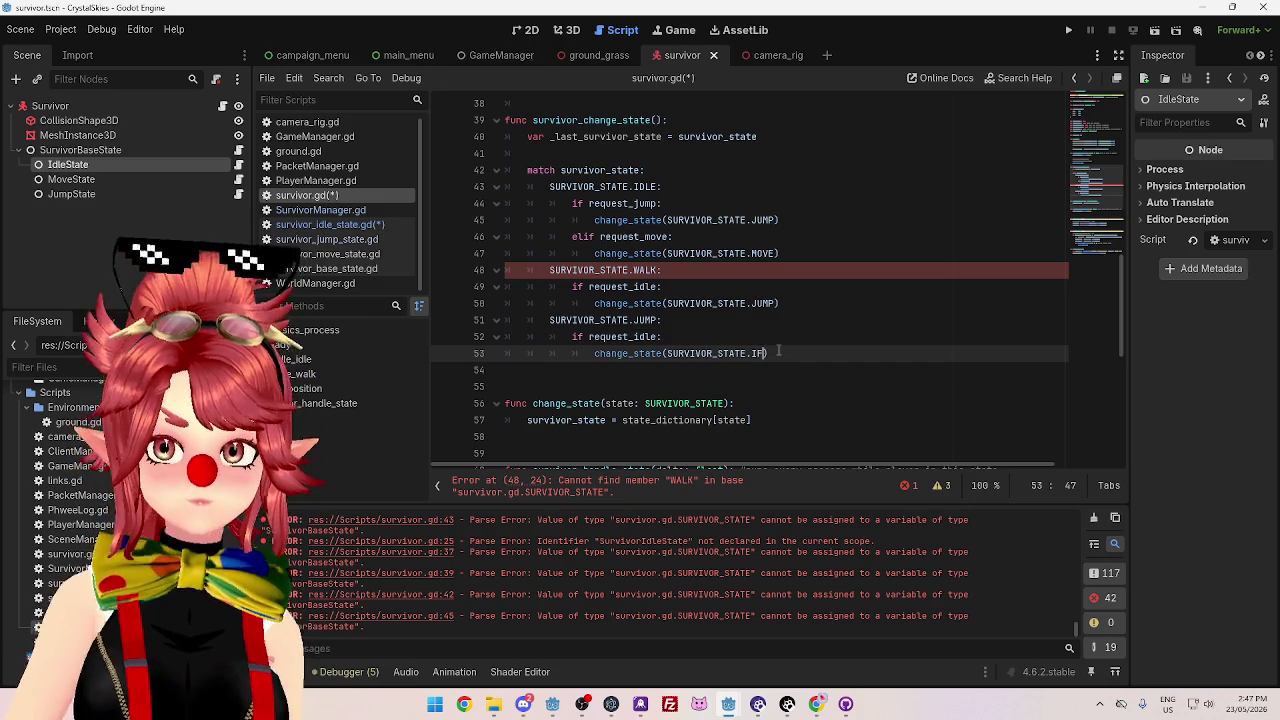
type("LE")
left_click(850, 253)
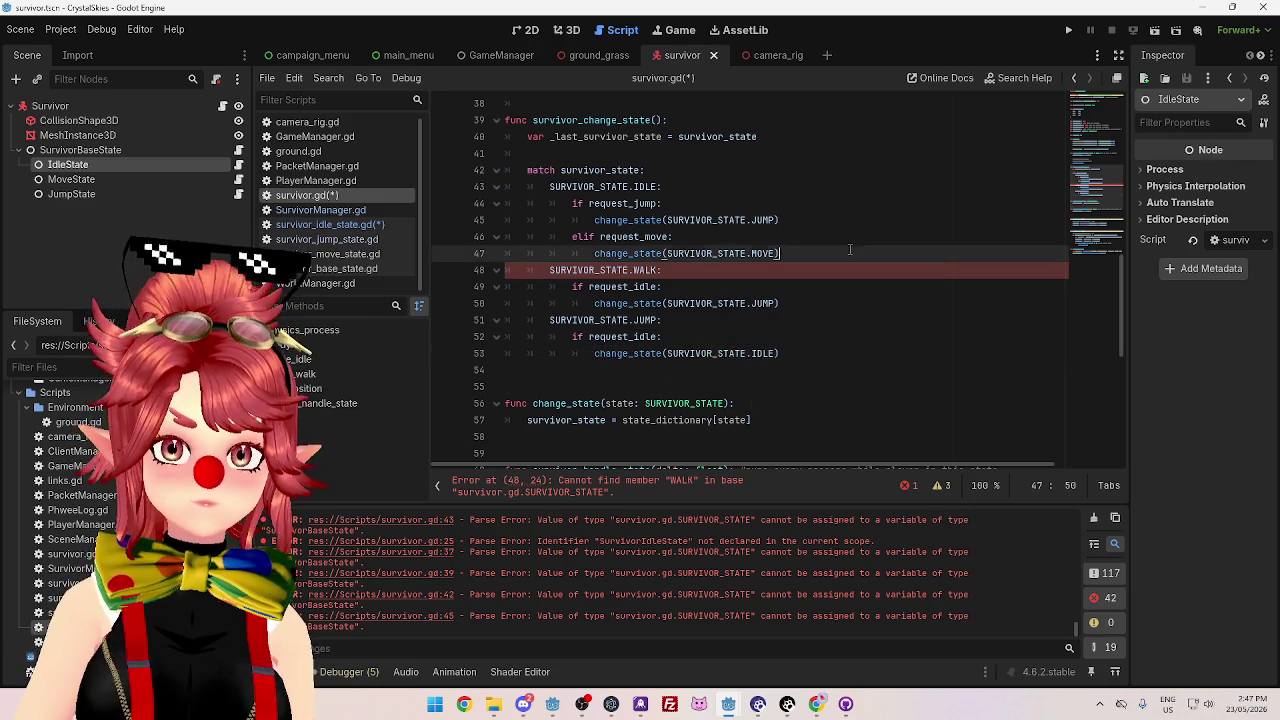
- Rename the WALK match case to MOVE
double_click(632, 270)
type("MOVE")
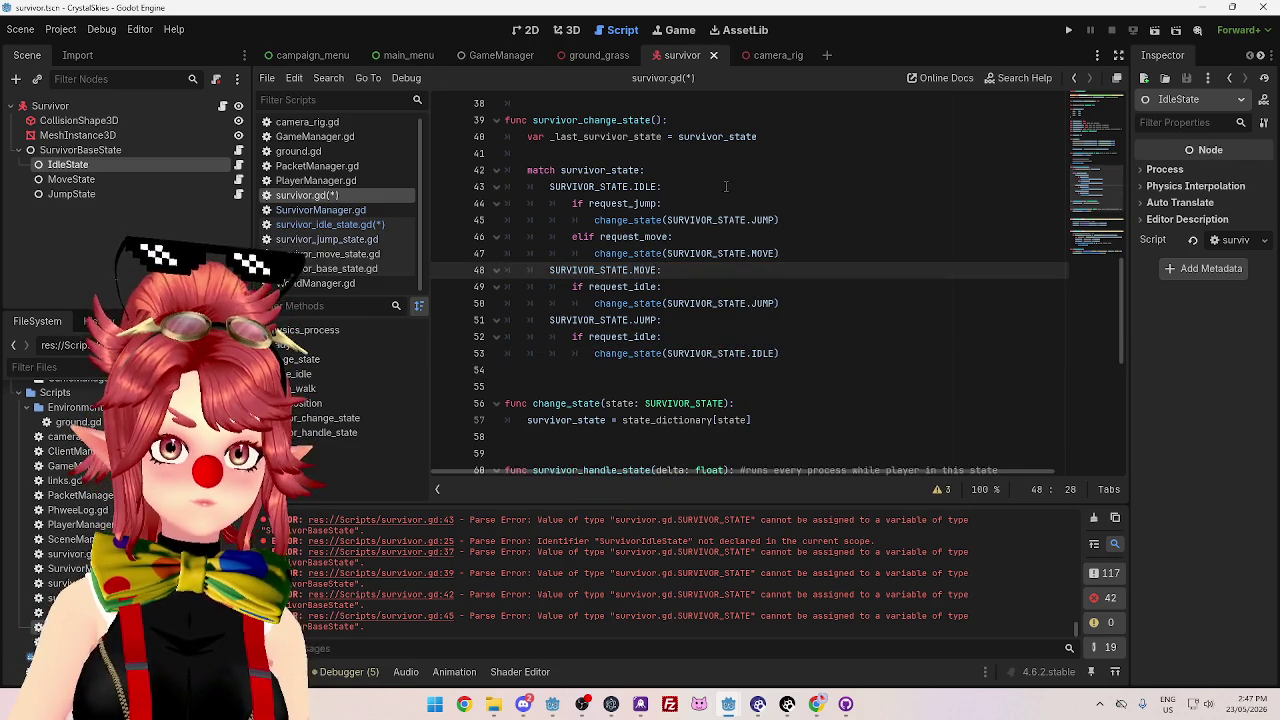
left_click(737, 174)
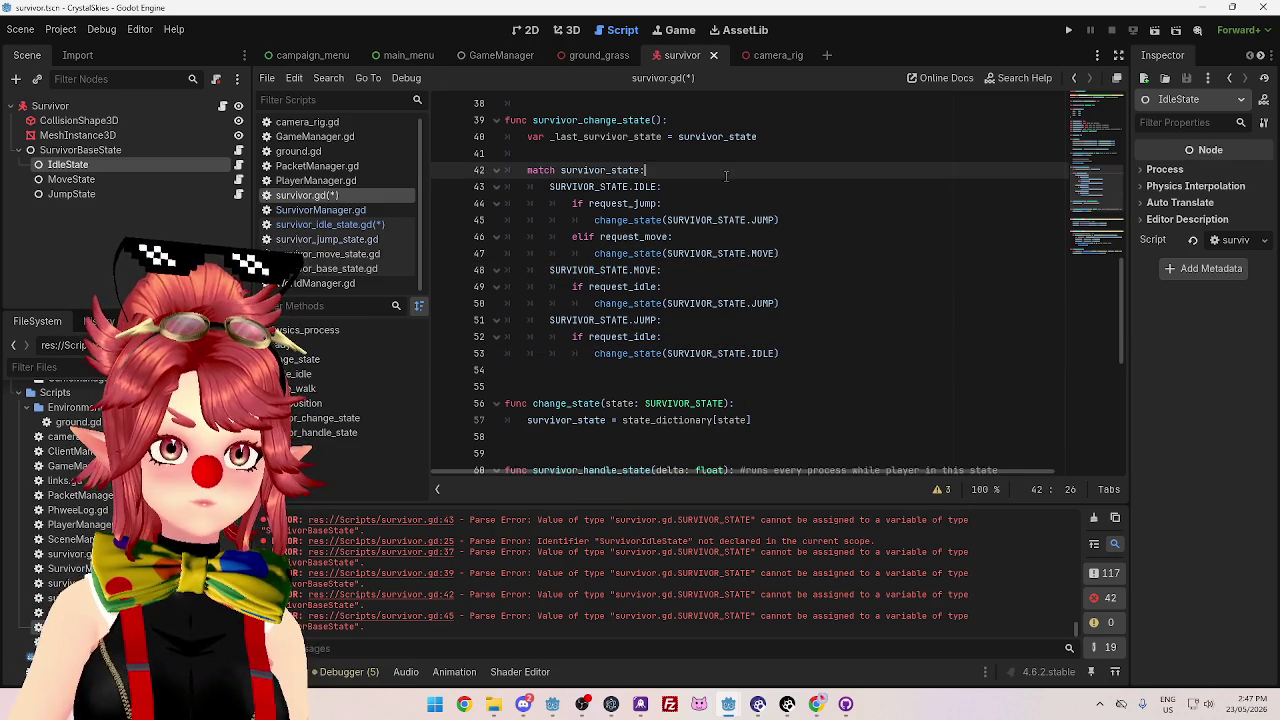
- Delete the blank line between var _last_survivor_state and match survivor_state:
left_click(655, 158)
scroll(880, 234, "up", 2)
scroll(814, 237, "down", 2)
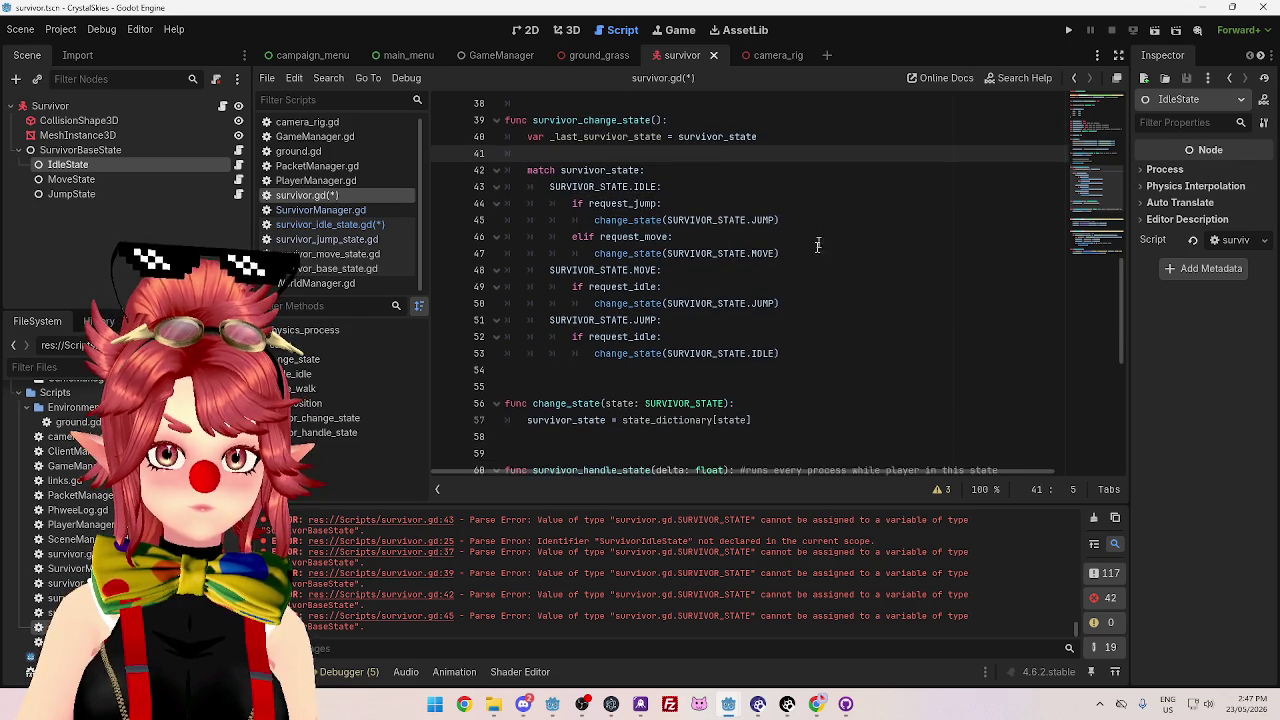
mouse_move(535, 170)
left_mouse_down()
mouse_move(648, 171)
mouse_move(676, 187)
mouse_move(615, 171)
mouse_move(640, 171)
left_mouse_up()
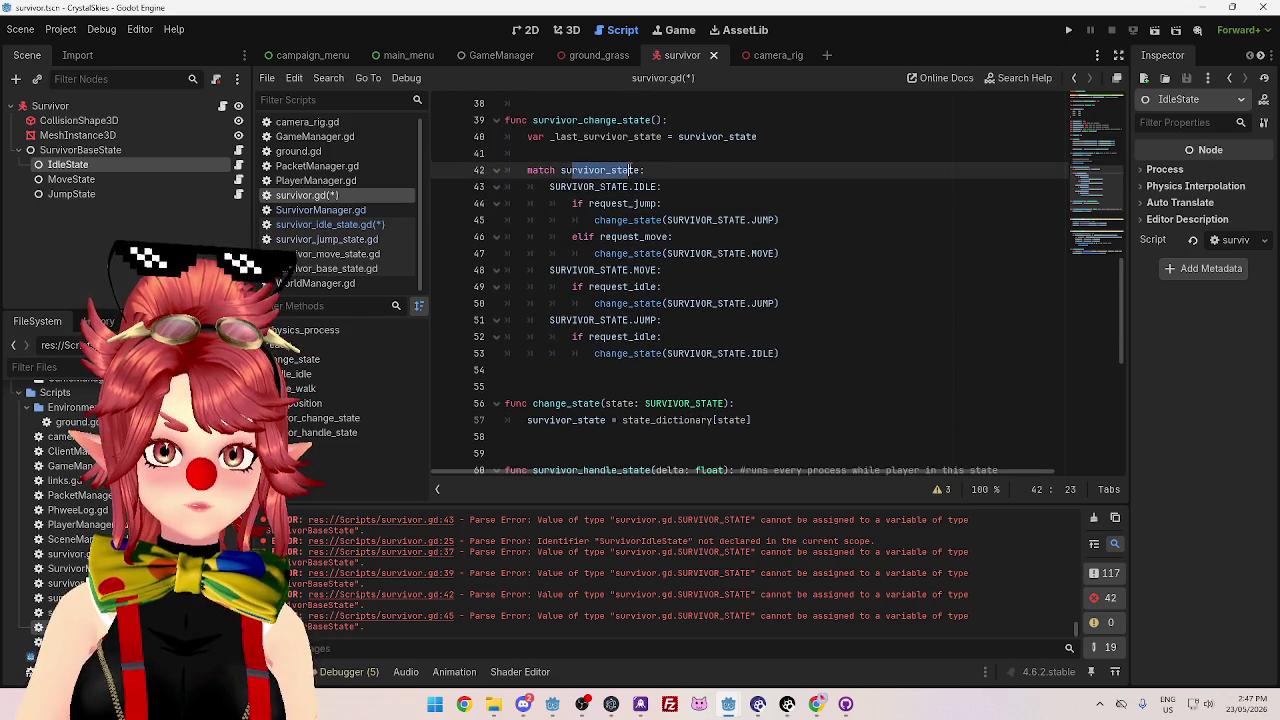
scroll(738, 262, "up", 1)
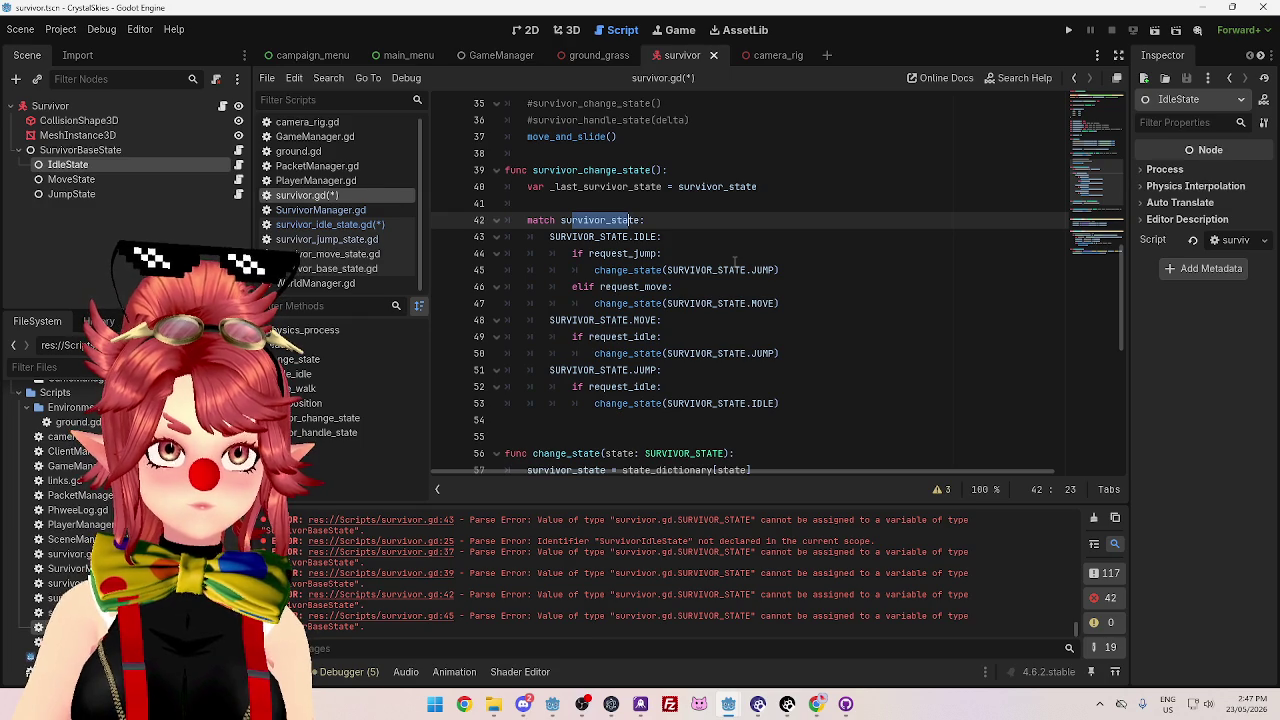
left_click(573, 198)
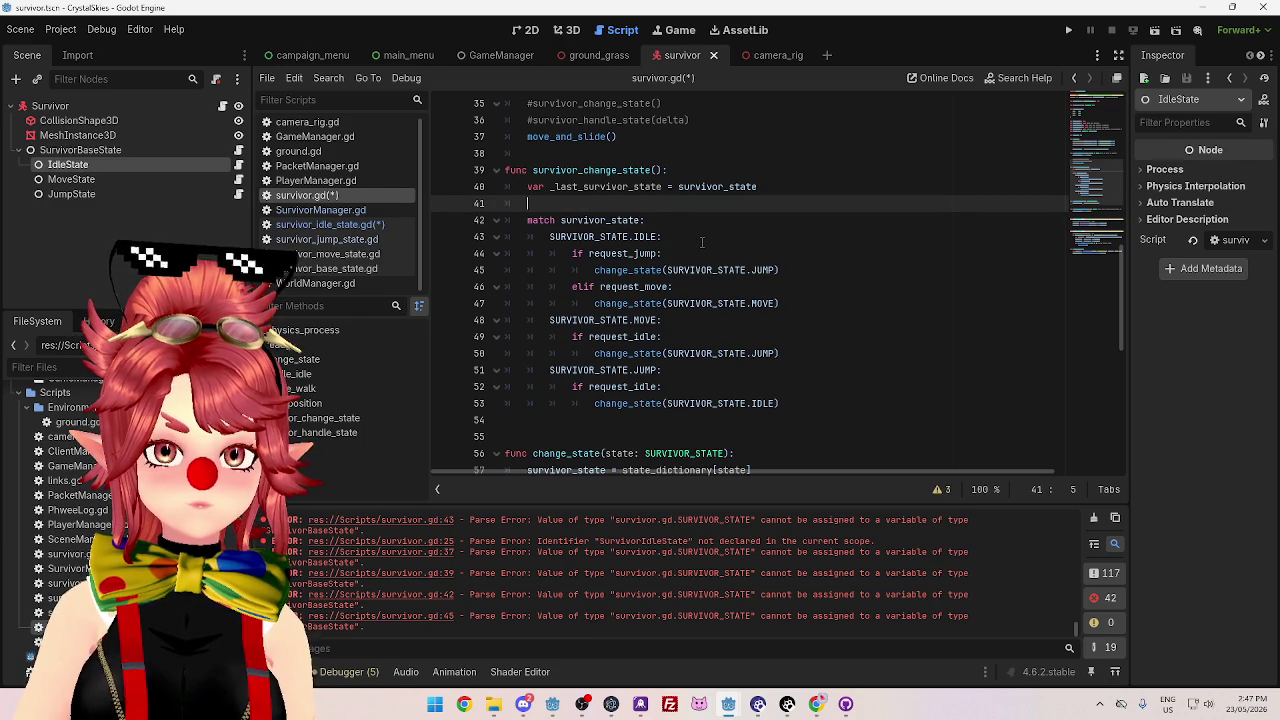
key("BackSpace")
- Scroll through the reworked match cases to review their change_state calls
left_click(786, 222)
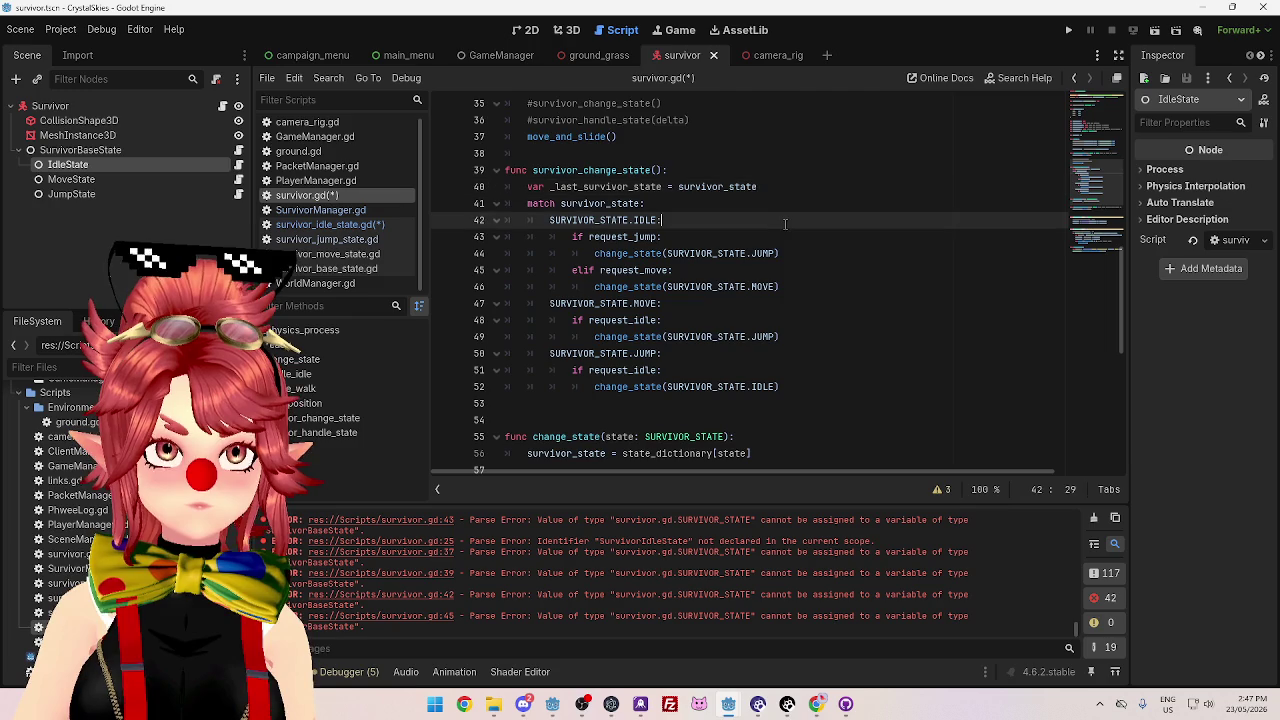
scroll(736, 258, "down", 1)
scroll(816, 286, "up", 1)
scroll(816, 286, "up", 1)
scroll(760, 268, "down", 1)
scroll(704, 255, "up", 1)
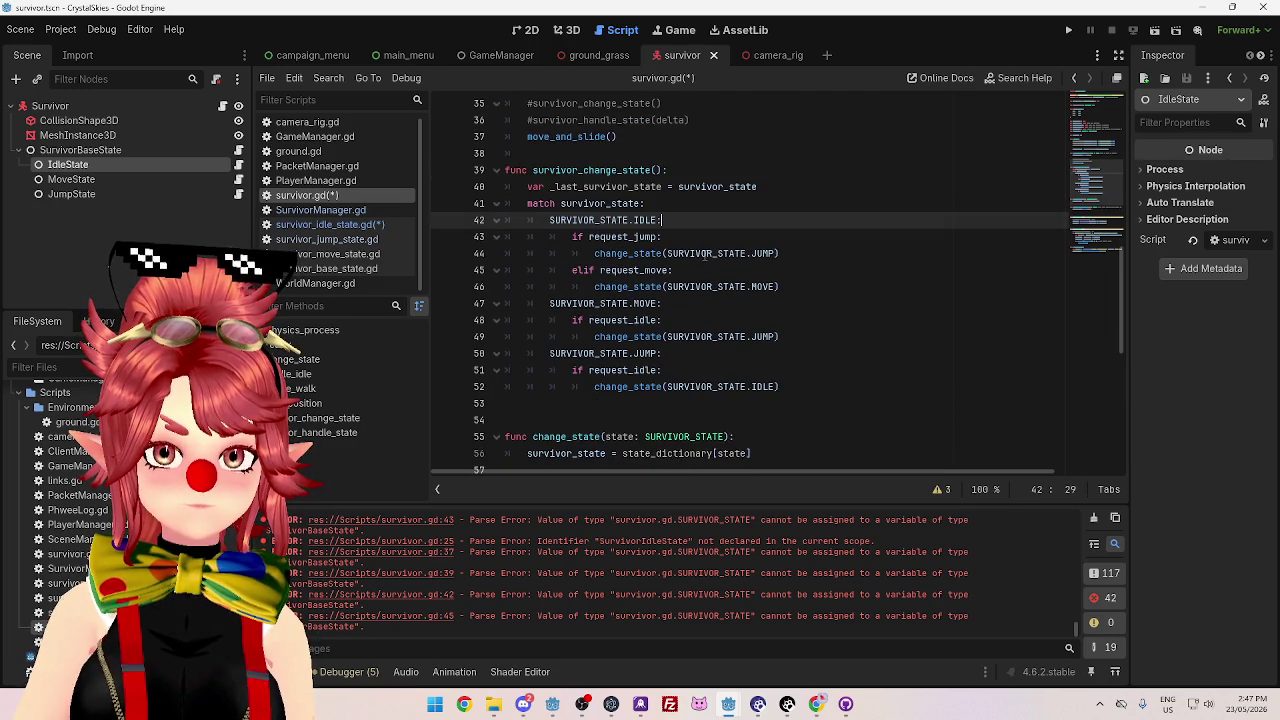
scroll(704, 255, "up", 1)
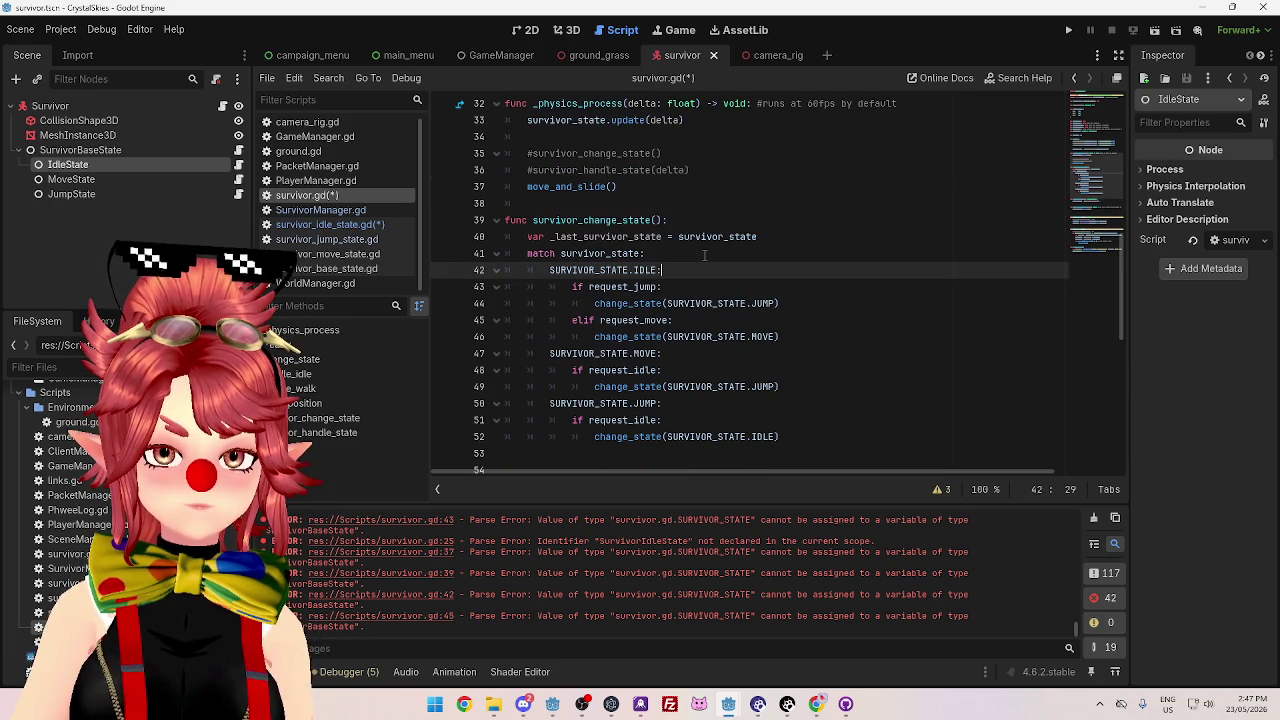
scroll(704, 255, "down", 2)
left_click(707, 172)
scroll(708, 188, "up", 2)
scroll(708, 200, "down", 3)
scroll(712, 245, "up", 1)
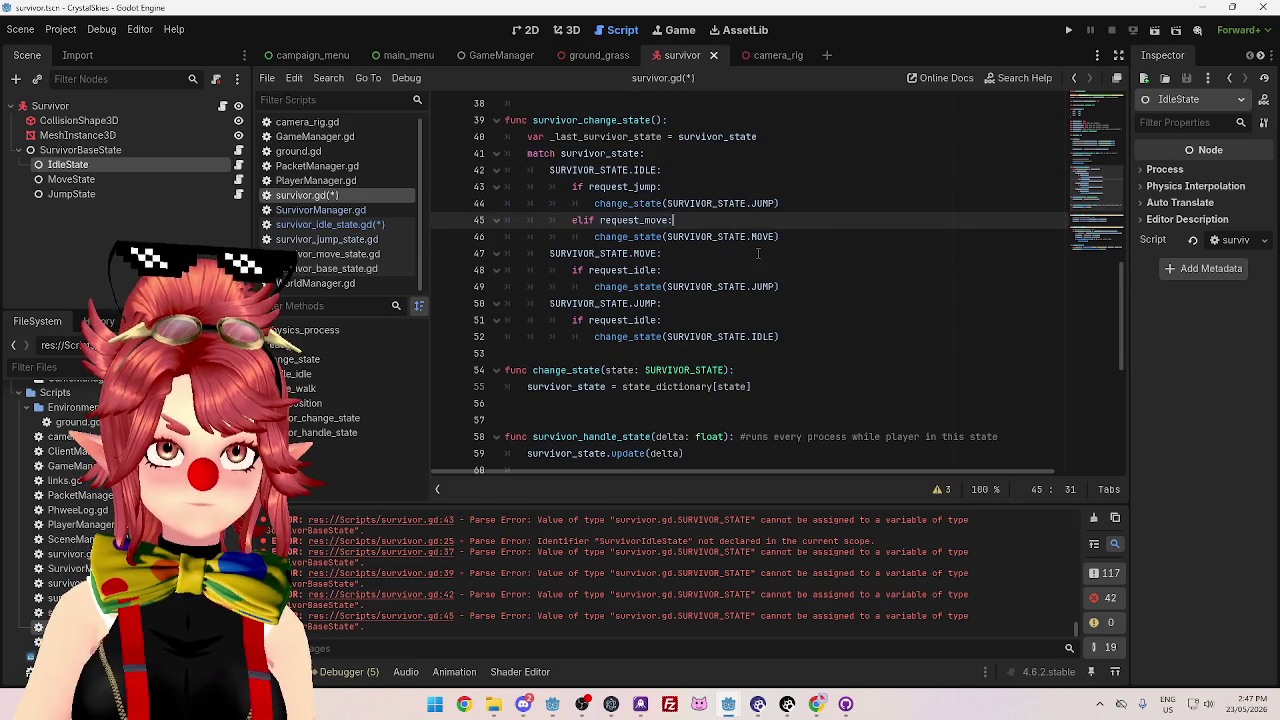
scroll(758, 254, "down", 1)
scroll(700, 290, "up", 2)
scroll(640, 320, "down", 2)
scroll(680, 320, "up", 2)
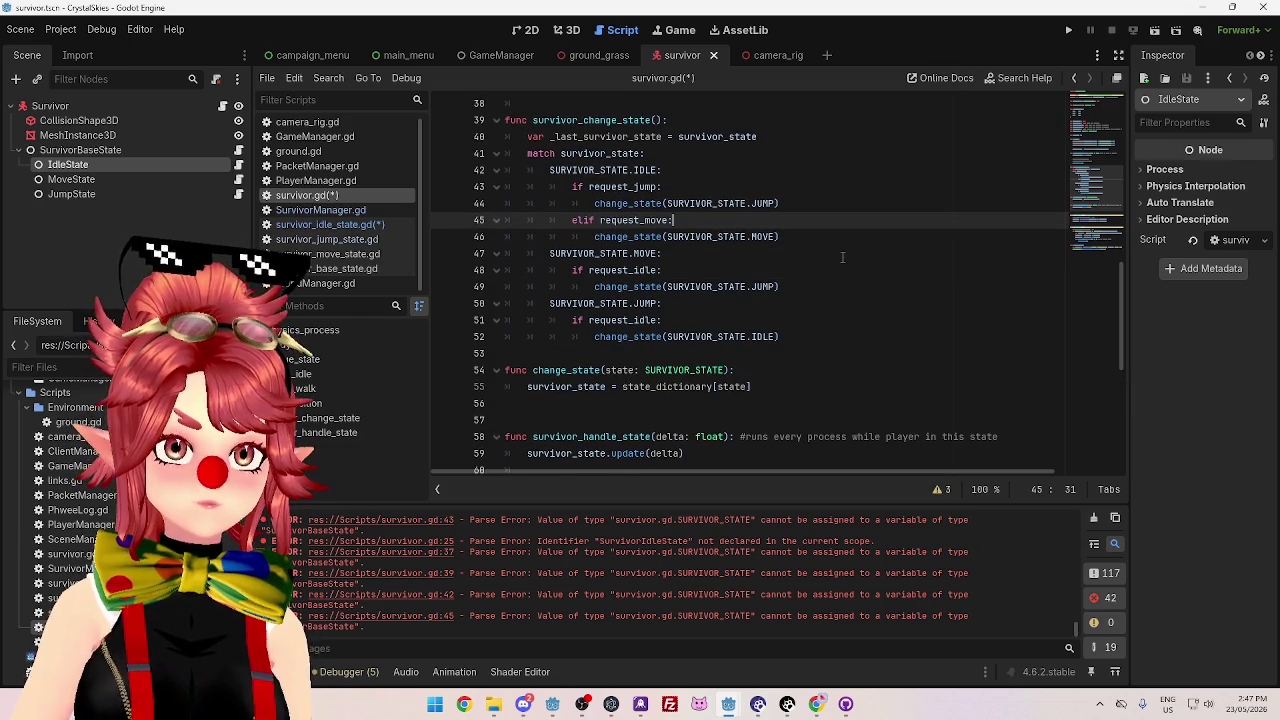
scroll(838, 250, "up", 1)
- Inspect the jump change_state call and the survivor_state.update(delta) call in _physics_process
left_click(664, 220)
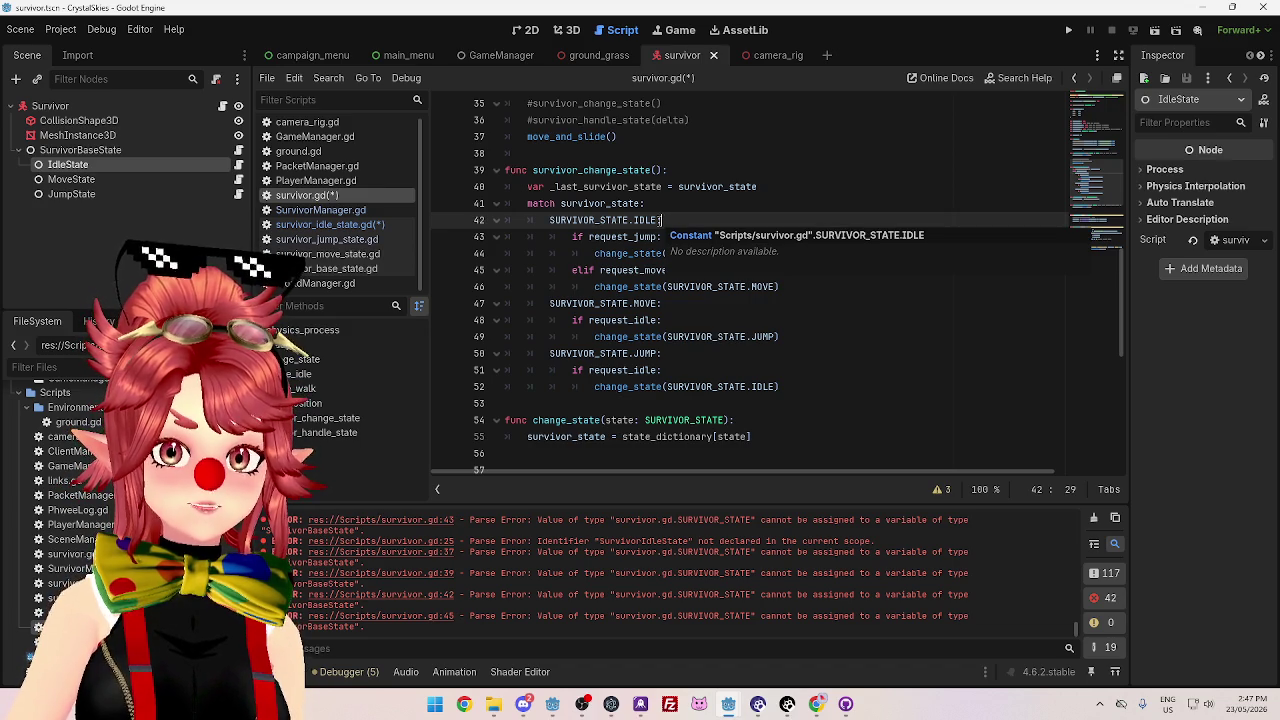
left_click(625, 252)
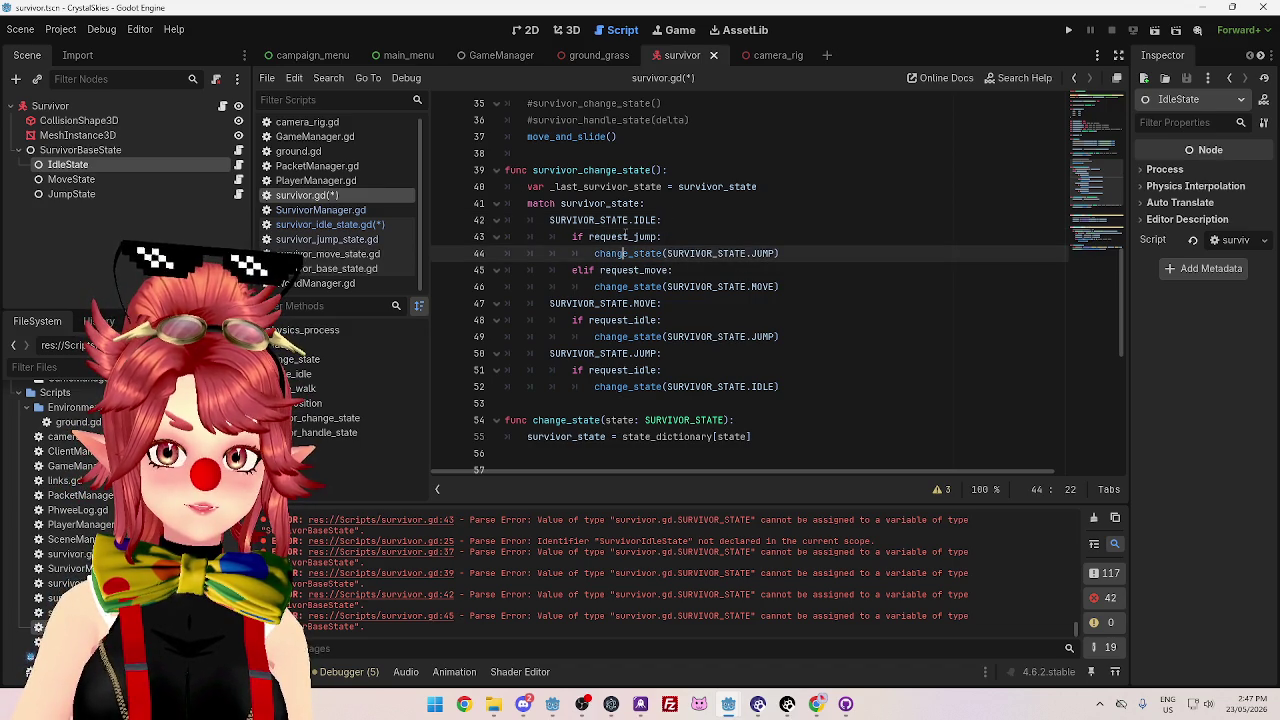
scroll(626, 237, "down", 2)
scroll(626, 237, "up", 4)
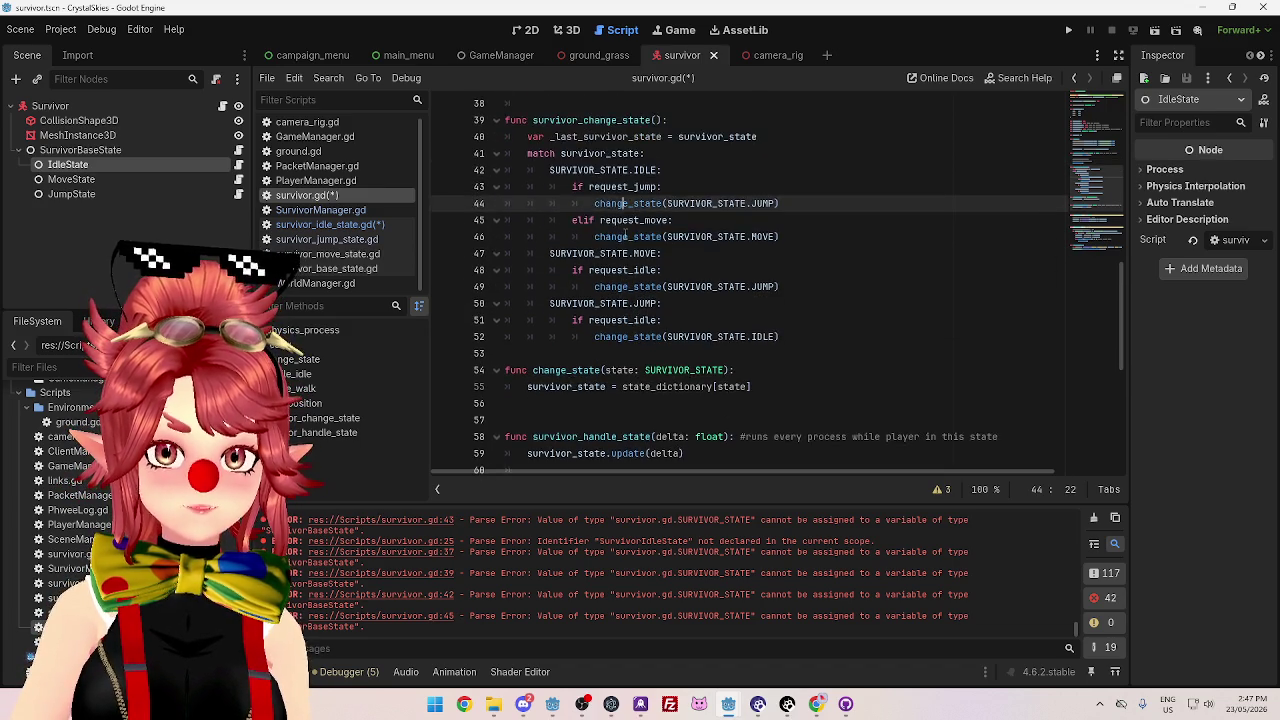
left_click(685, 181)
left_click_drag(684, 170, 527, 170)
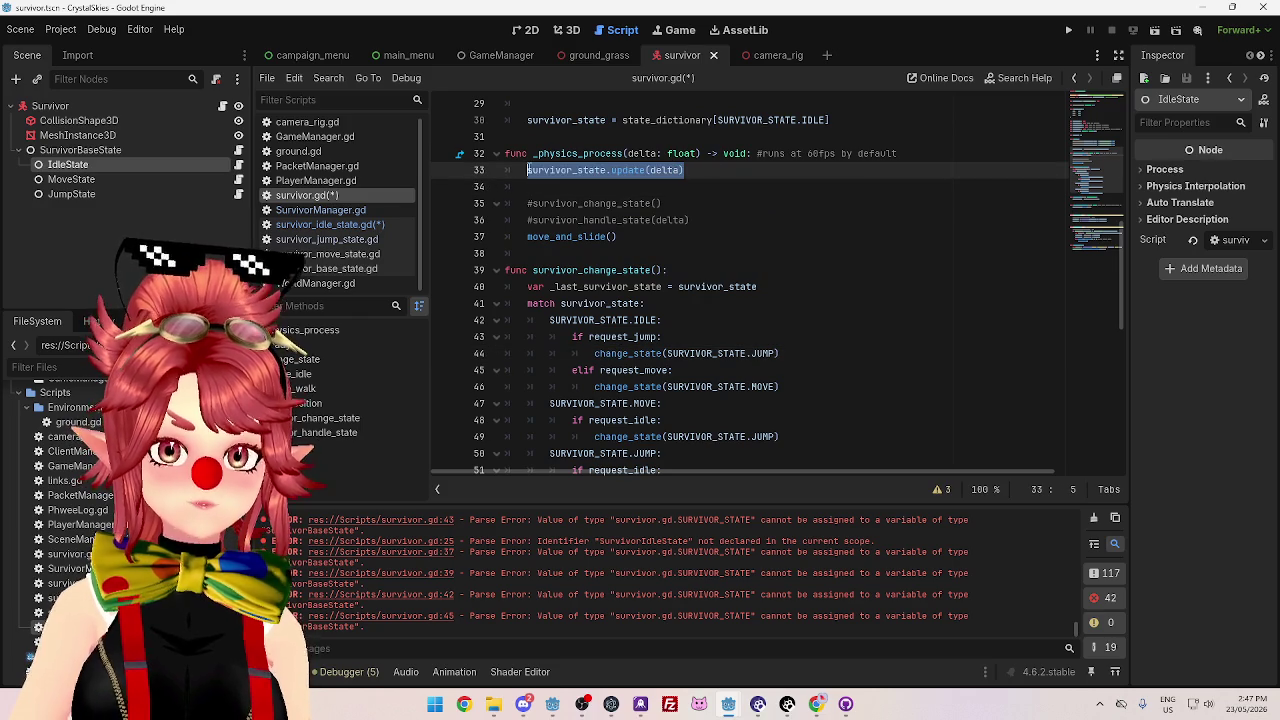
left_click(765, 190)
- Delete the old handle_idle and handle_walk functions from survivor.gd
triple_click(649, 175)
left_click(738, 183)
scroll(620, 171, "down", 3)
scroll(612, 205, "down", 6)
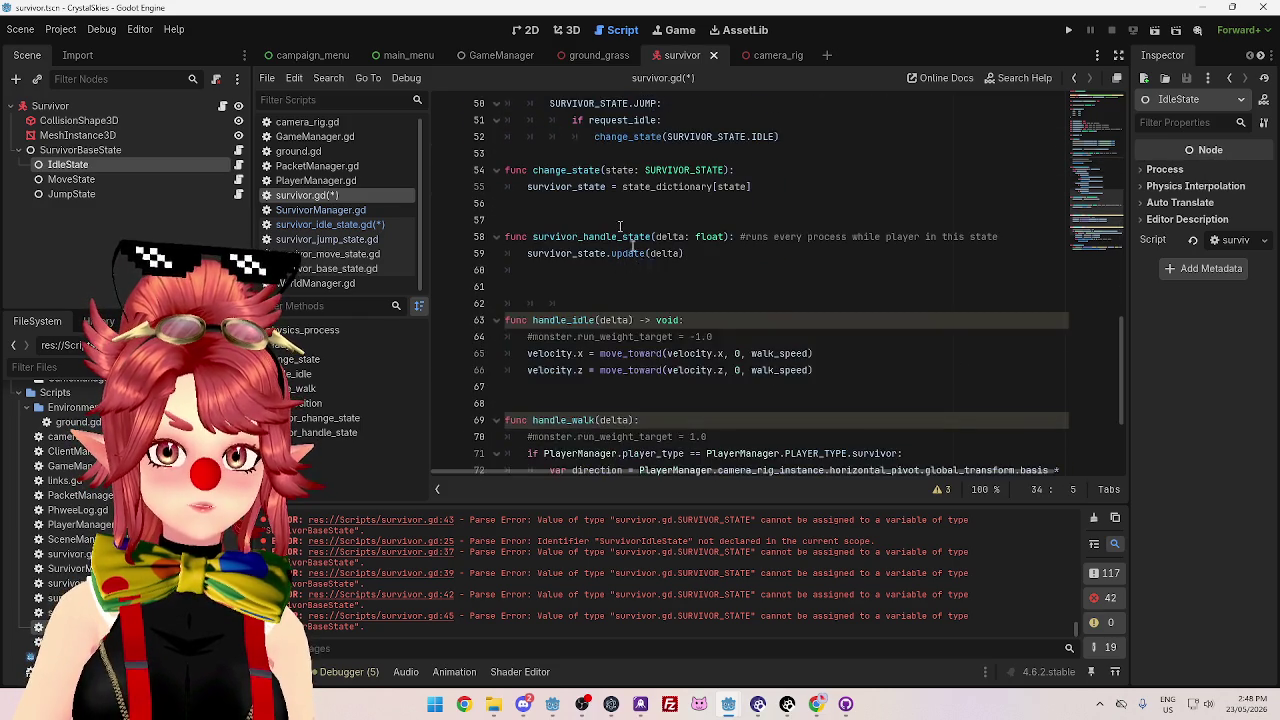
left_click_drag(510, 203, 876, 310)
key("shift+Down")
key("shift+Down")
key("shift+Down")
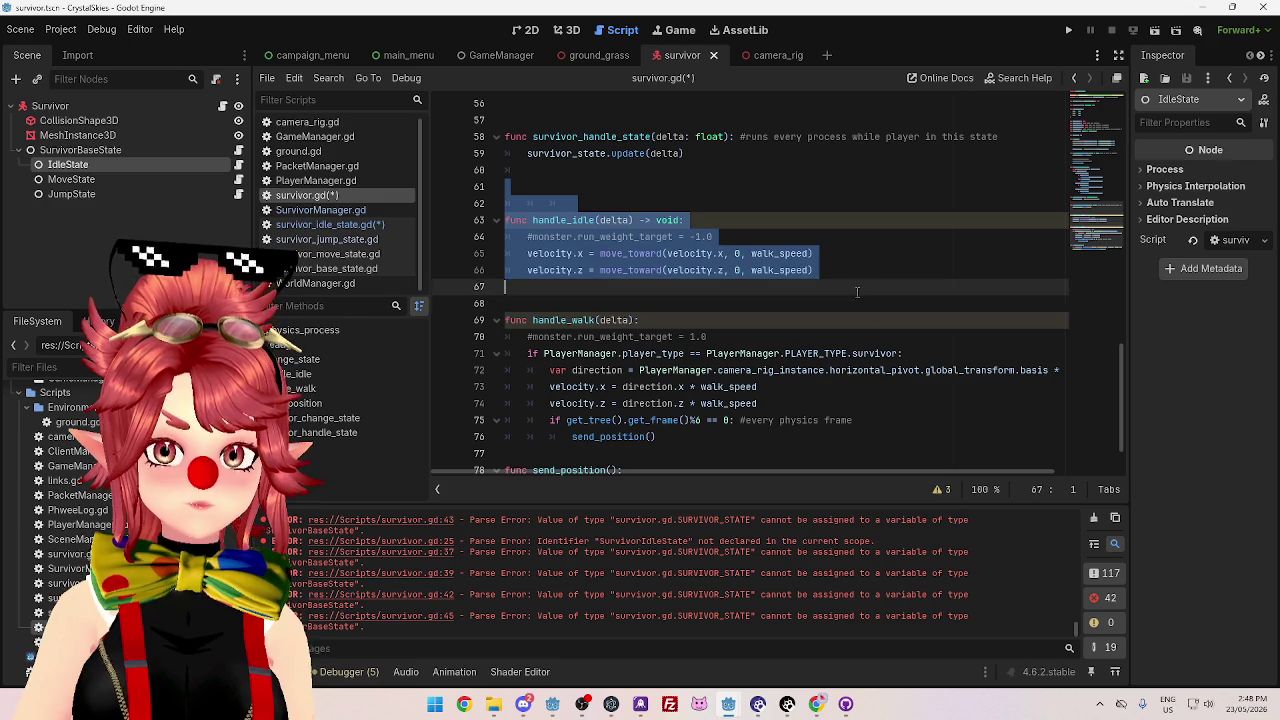
key("BackSpace")
- Uncomment the survivor_change_state() call and remove the blank line in _physics_process
scroll(788, 326, "up", 5)
scroll(788, 326, "up", 2)
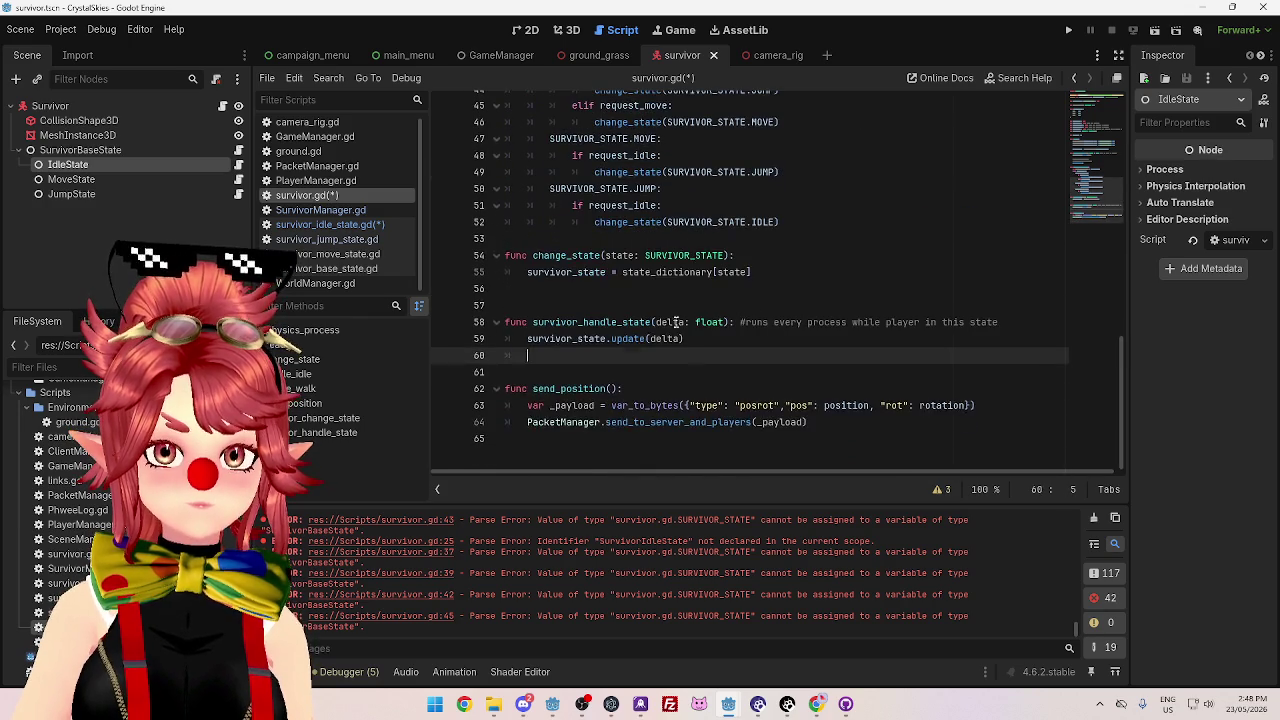
key("Up")
key("Up")
key("Up")
scroll(772, 337, "up", 2)
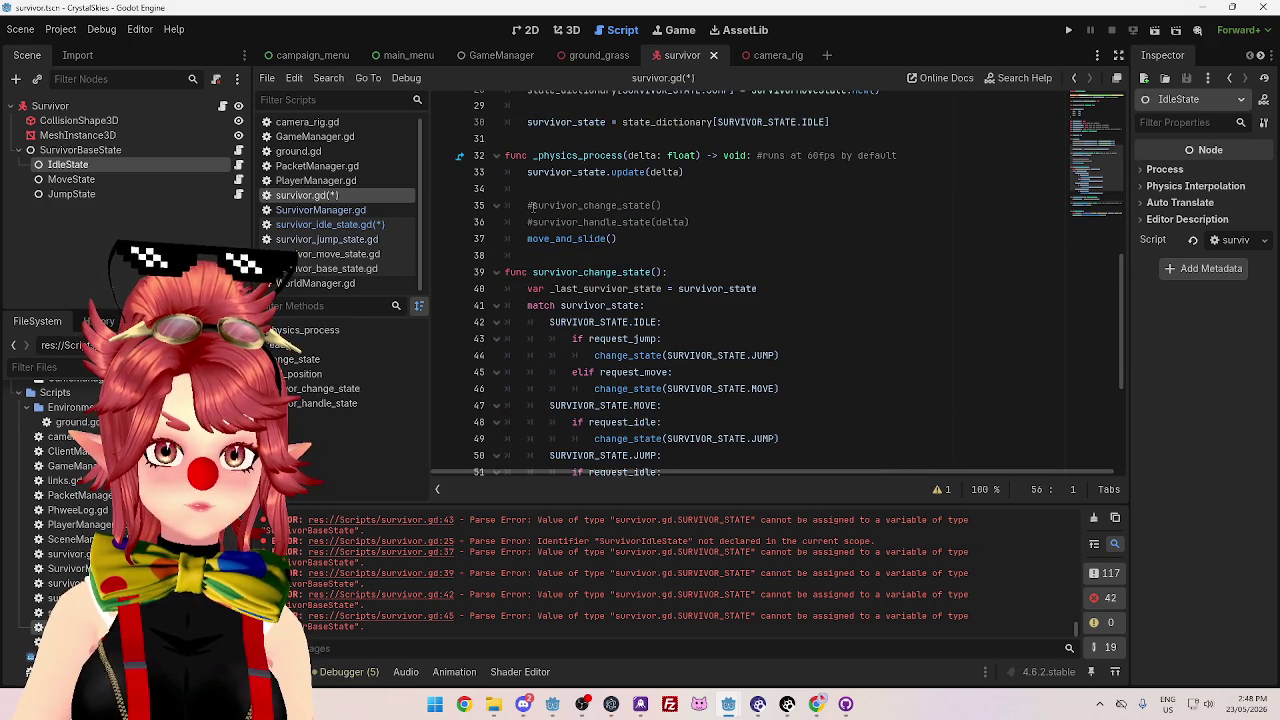
left_click(528, 205)
key("Delete")
left_click(605, 186)
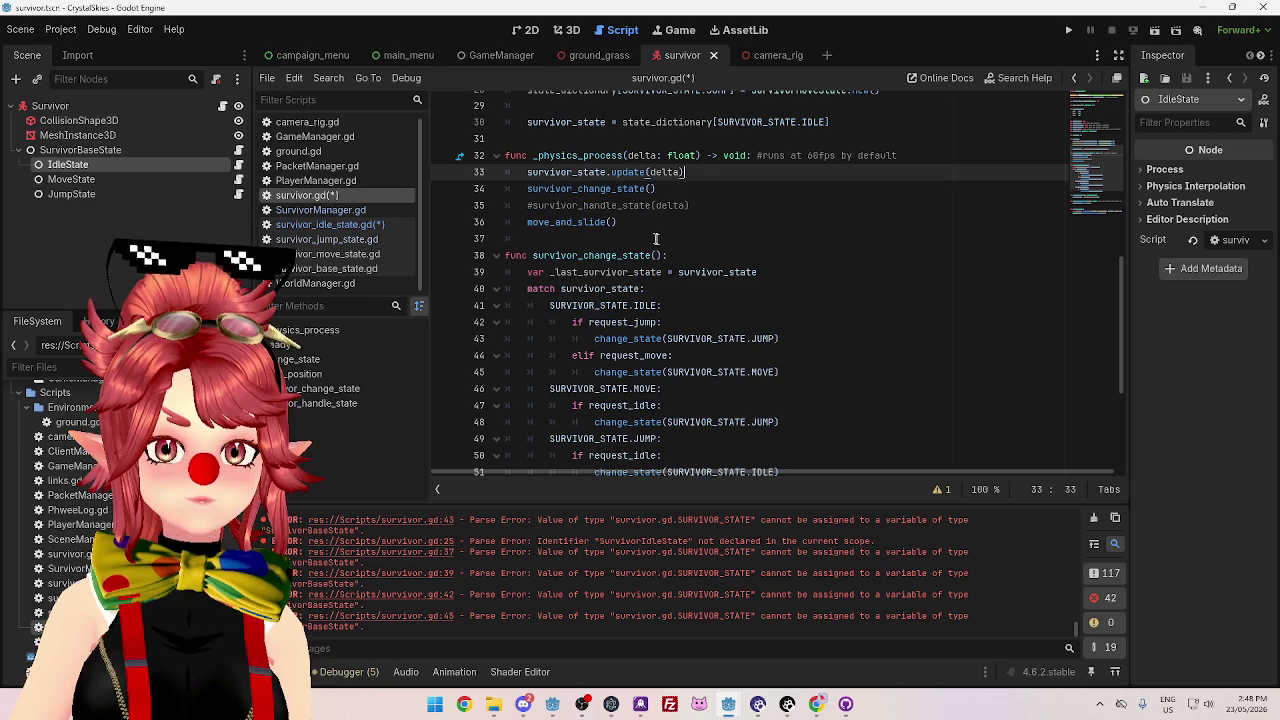
key("BackSpace")
- Delete the commented survivor_handle_state line and move survivor_change_state() above update(delta)
left_click_drag(695, 206, 583, 206)
left_click(510, 205, "shift")
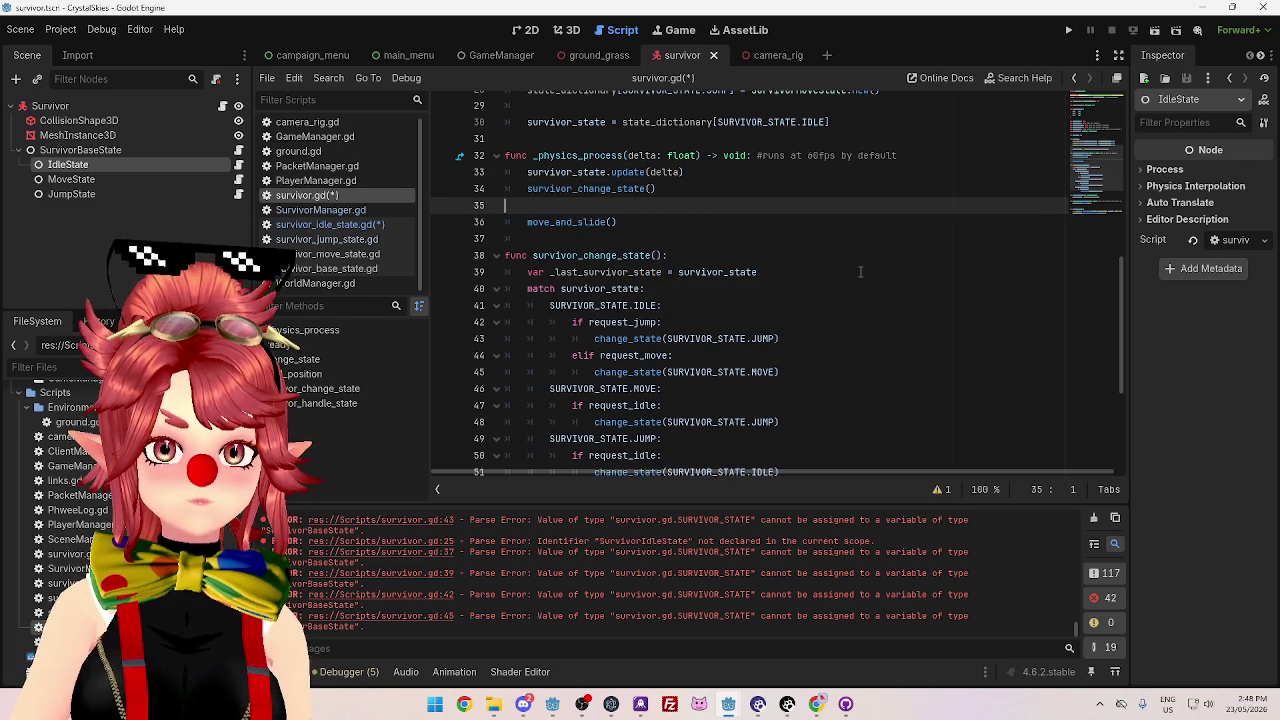
key("BackSpace")
key("BackSpace")
key("BackSpace")
left_click(728, 172)
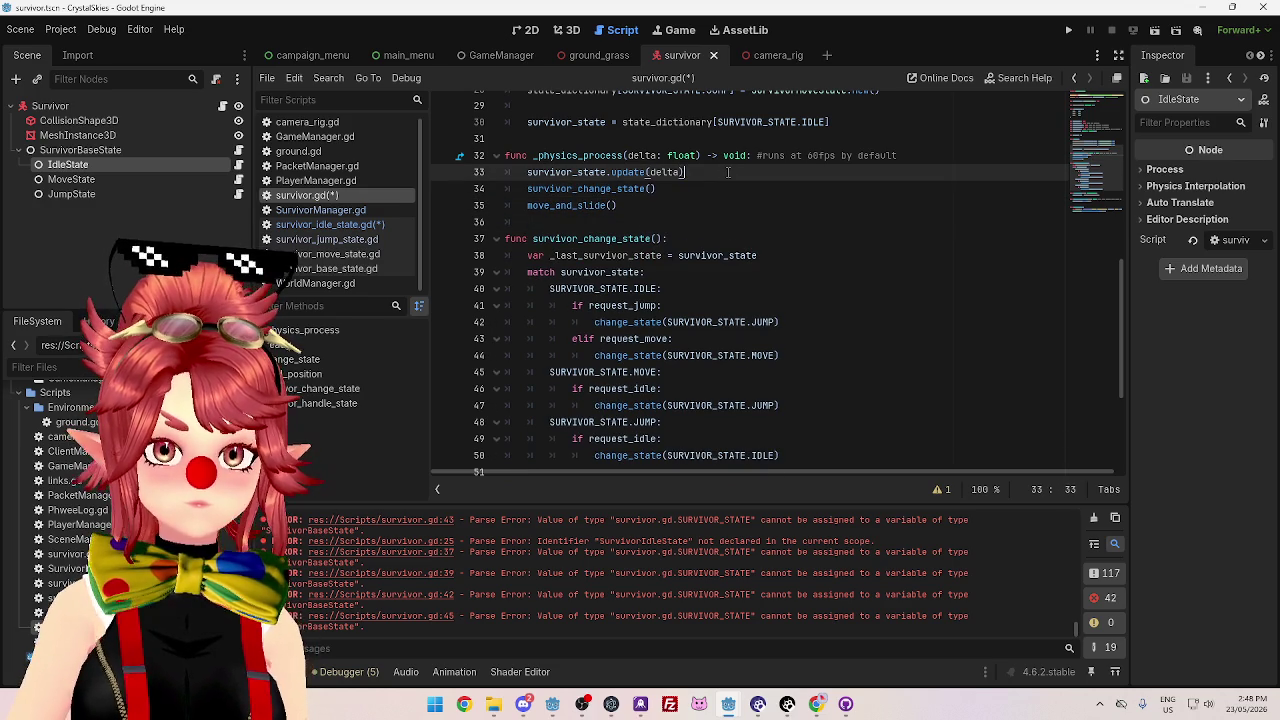
key("alt+Down")
- Review survivor_change_state's _last_survivor_state, request_jump and request_move checks
left_click(768, 272)
scroll(776, 285, "down", 1)
scroll(798, 314, "down", 2)
scroll(798, 314, "up", 1)
left_click(532, 155)
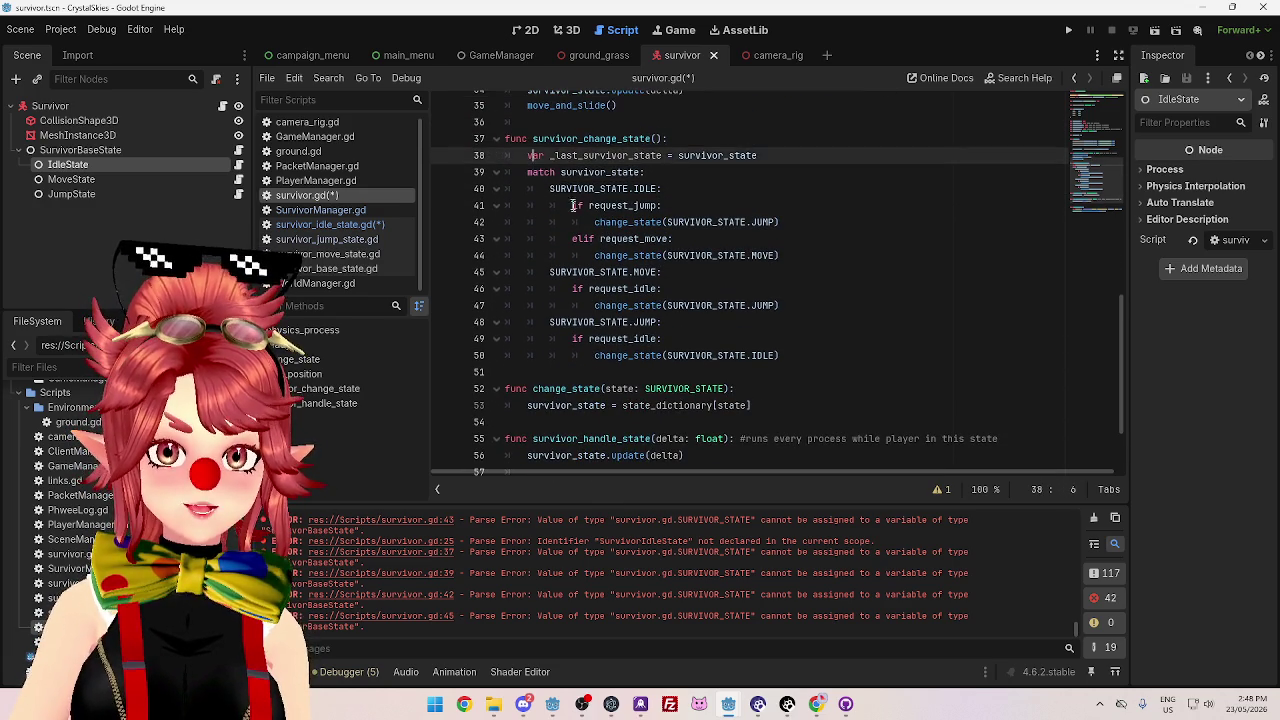
left_click(577, 207)
left_click(705, 239)
- Select request_jump in survivor_change_state to inspect its description
scroll(724, 246, "up", 2)
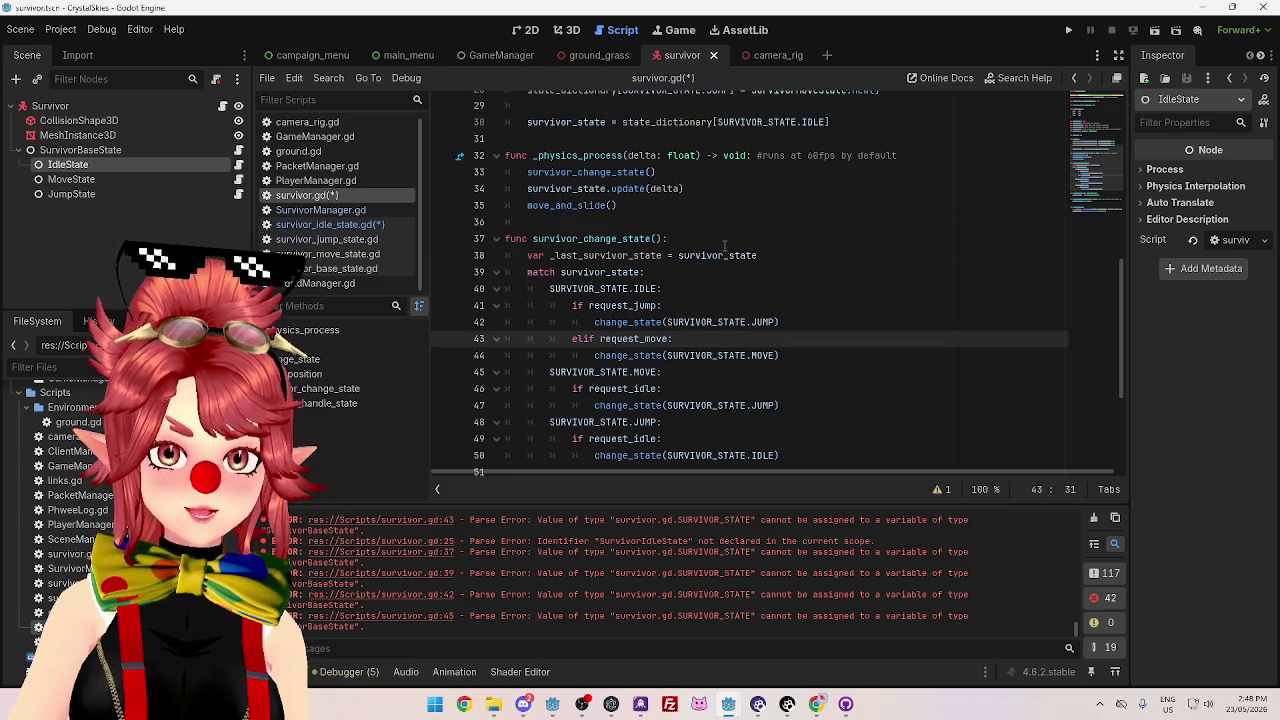
left_click(673, 305)
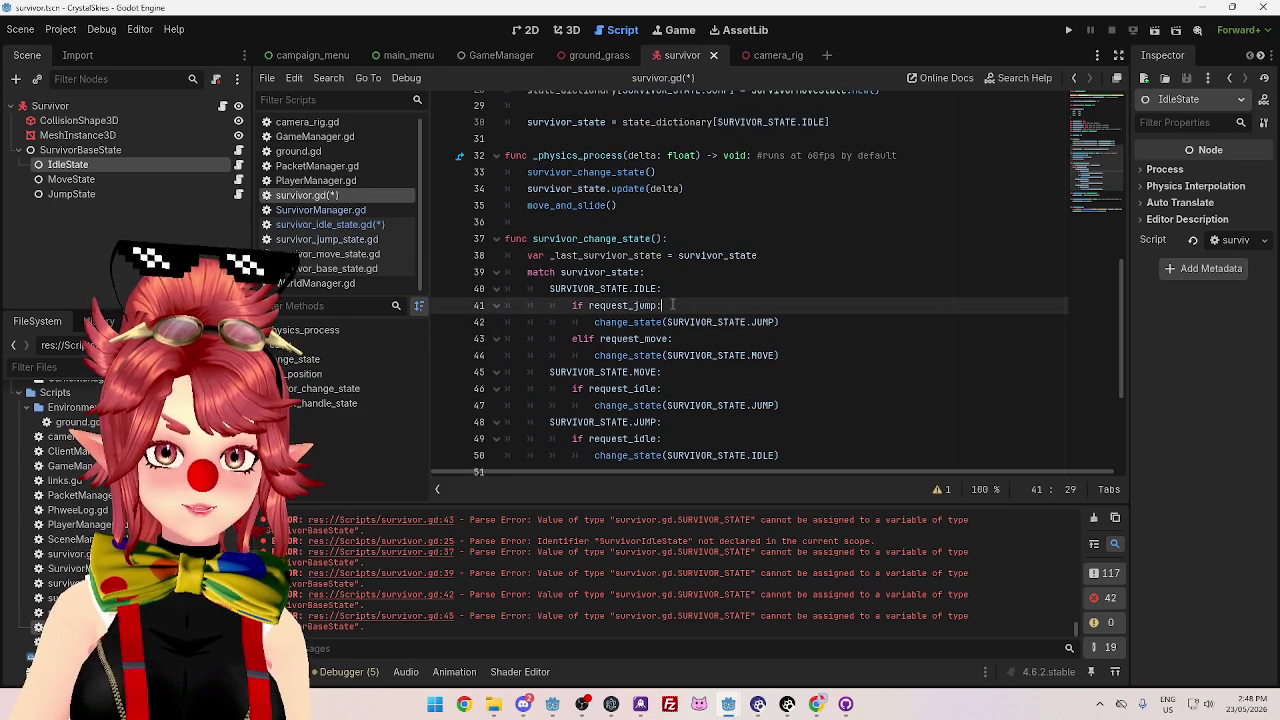
left_click(591, 305)
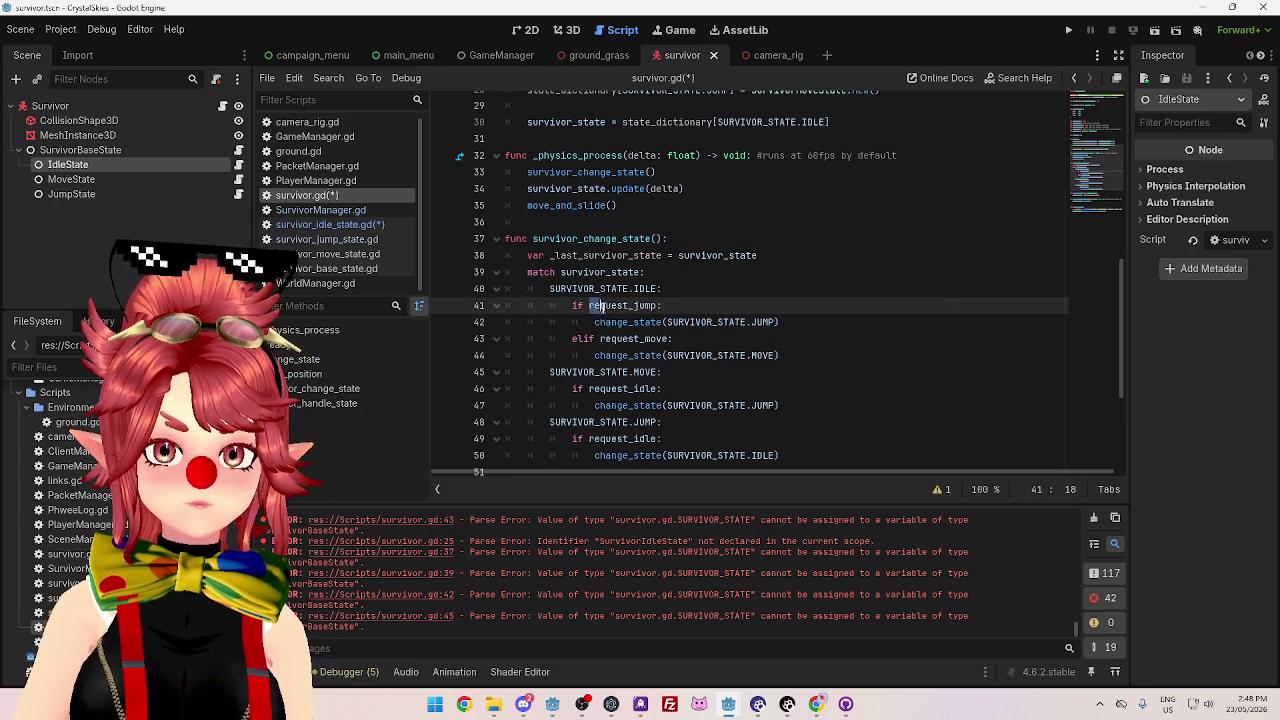
double_click(655, 305)
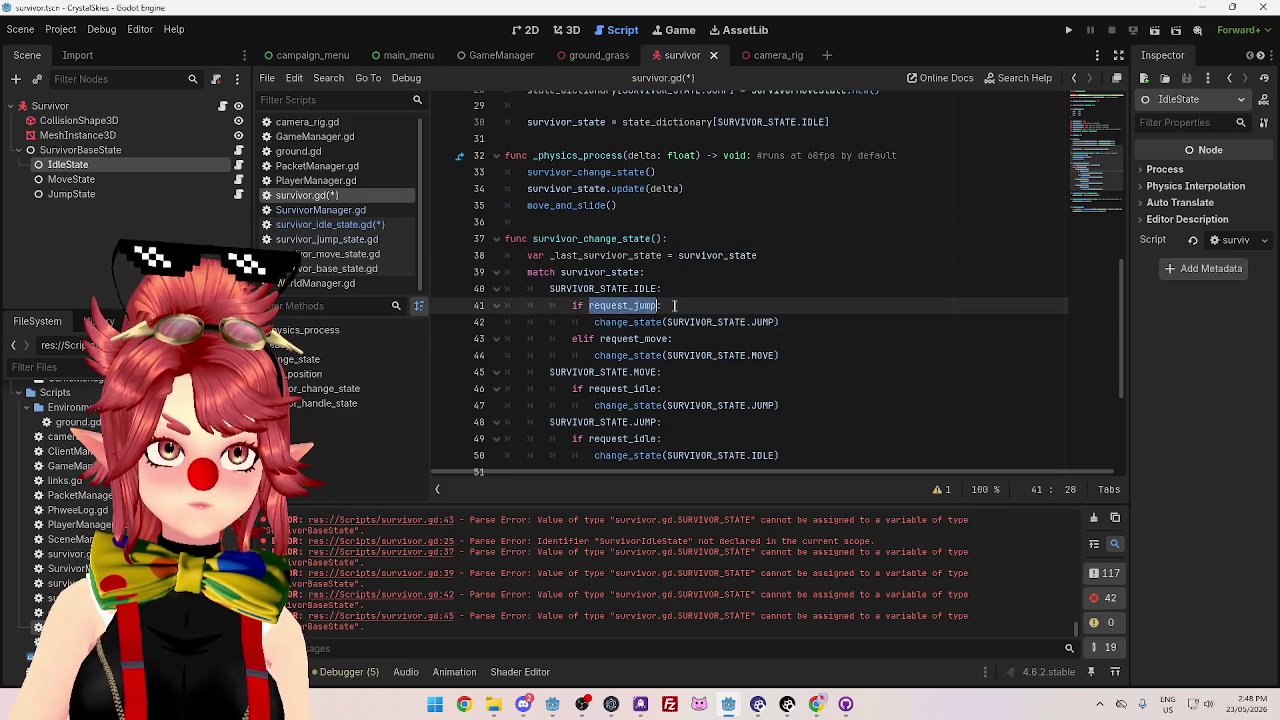
left_click_drag(589, 305, 666, 305)
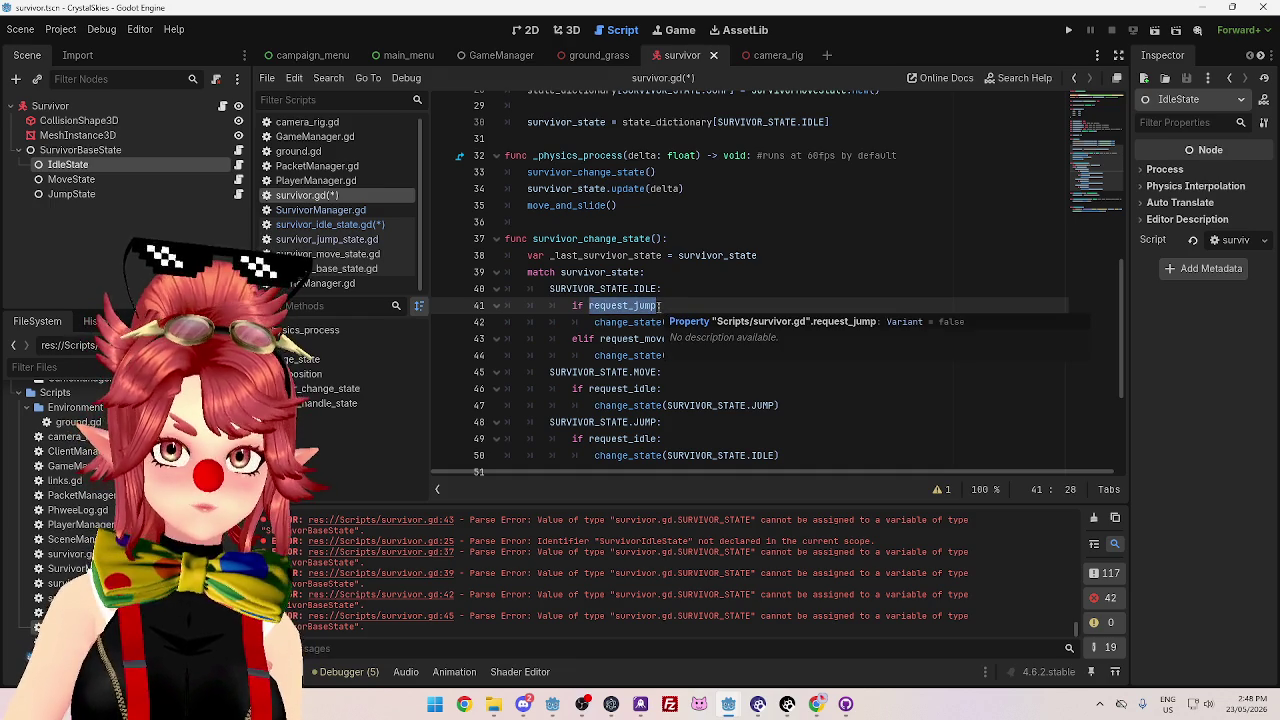
left_click(662, 305)
left_click_drag(589, 305, 659, 305)
mouse_move(659, 305)
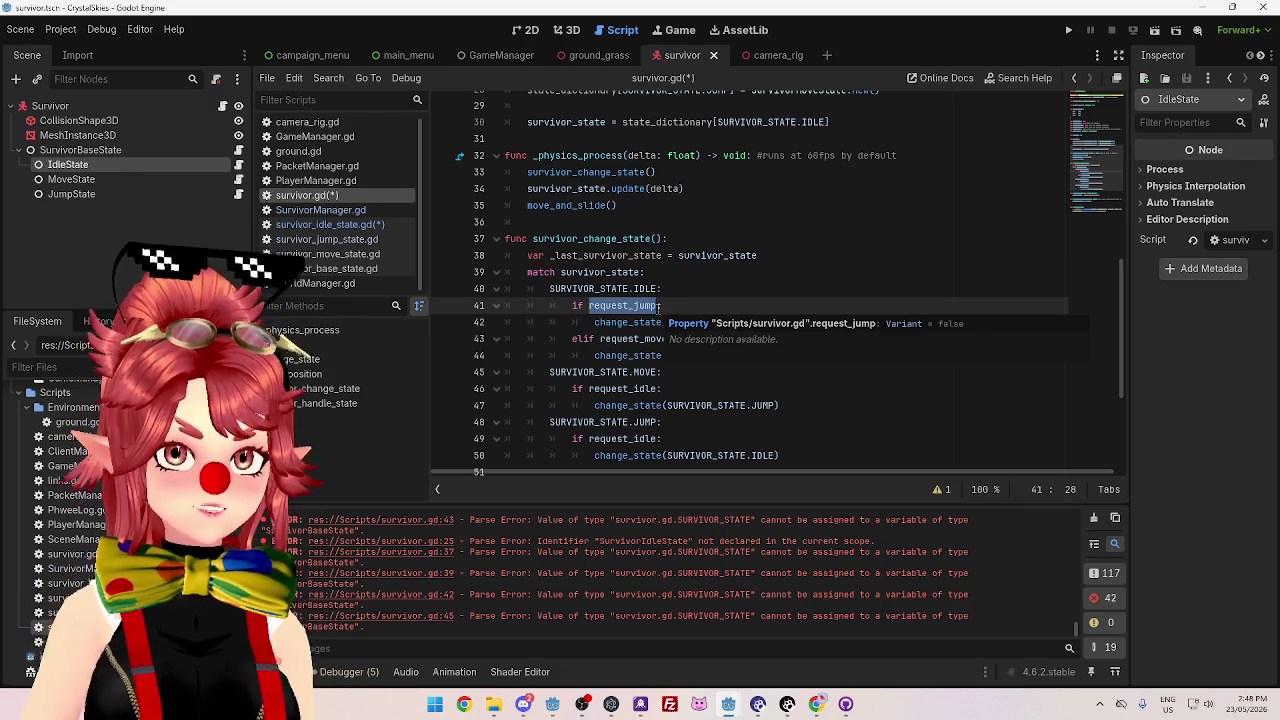
scroll(726, 294, "down", 1)
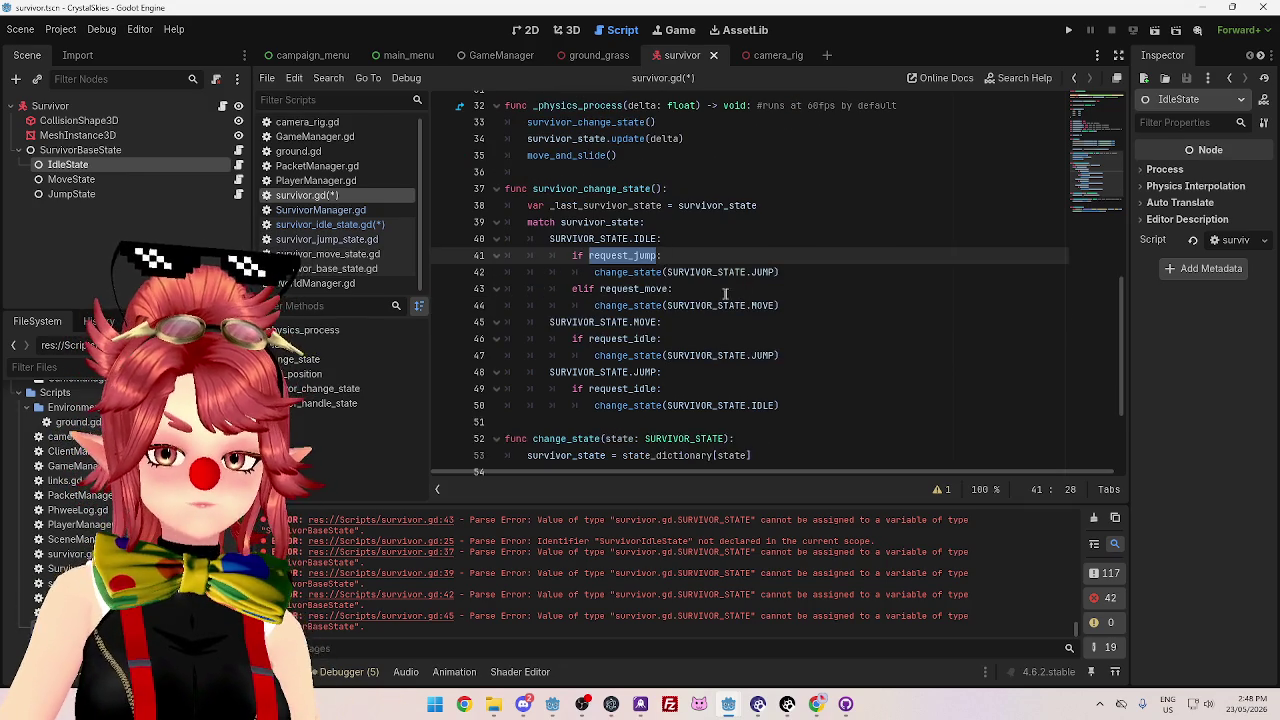
left_click(689, 288)
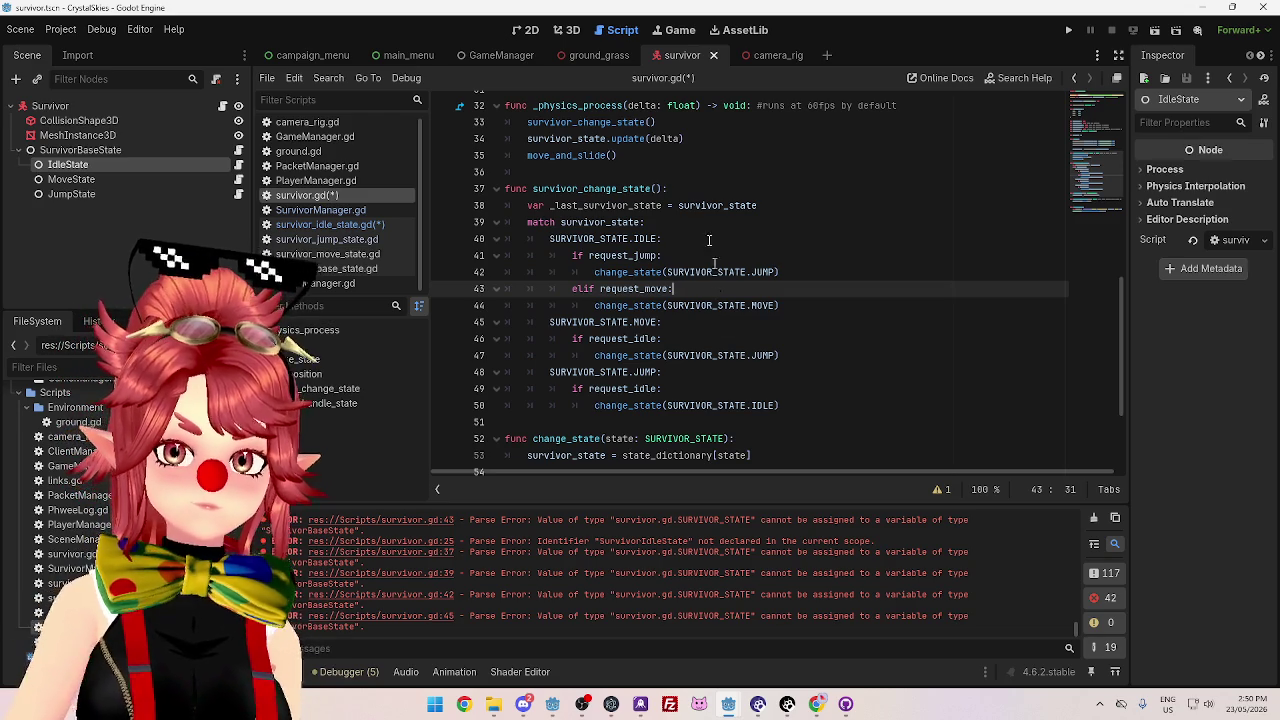
- Compare the survivor state update call with the idle state script's velocity lines
left_click_drag(533, 138, 688, 139)
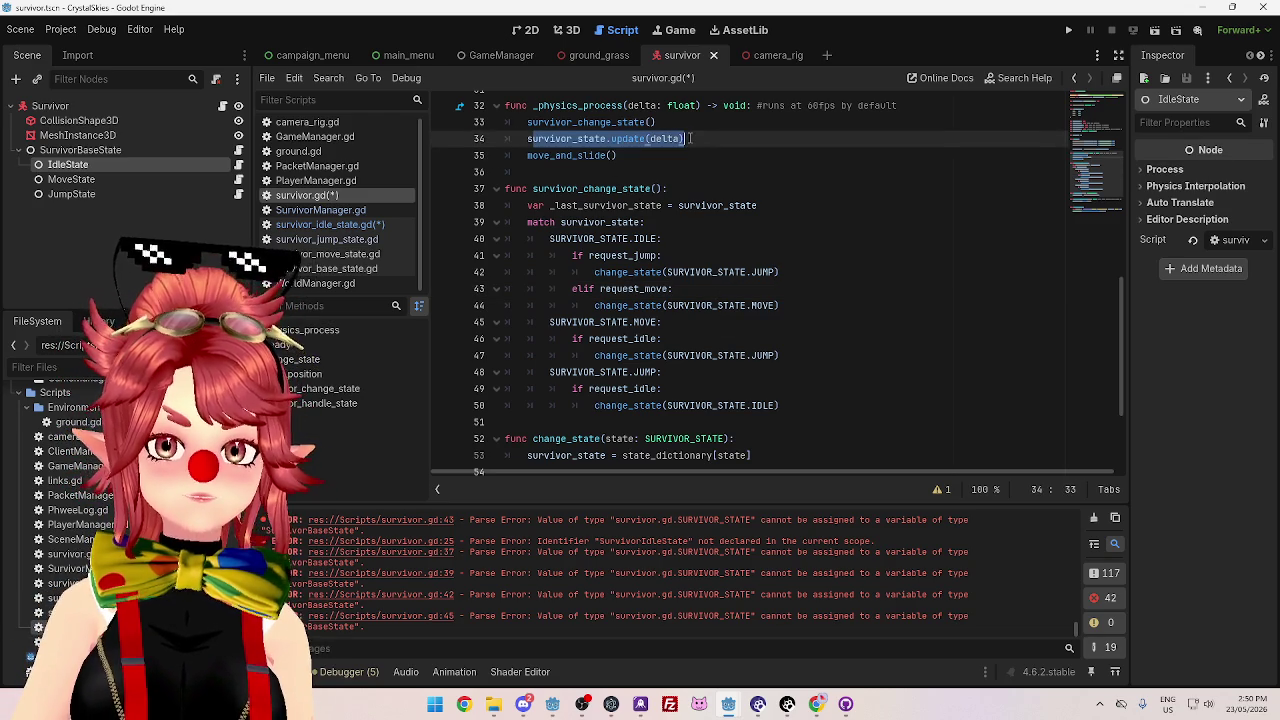
left_click(360, 224)
left_click_drag(527, 186, 965, 203)
left_click(966, 203)
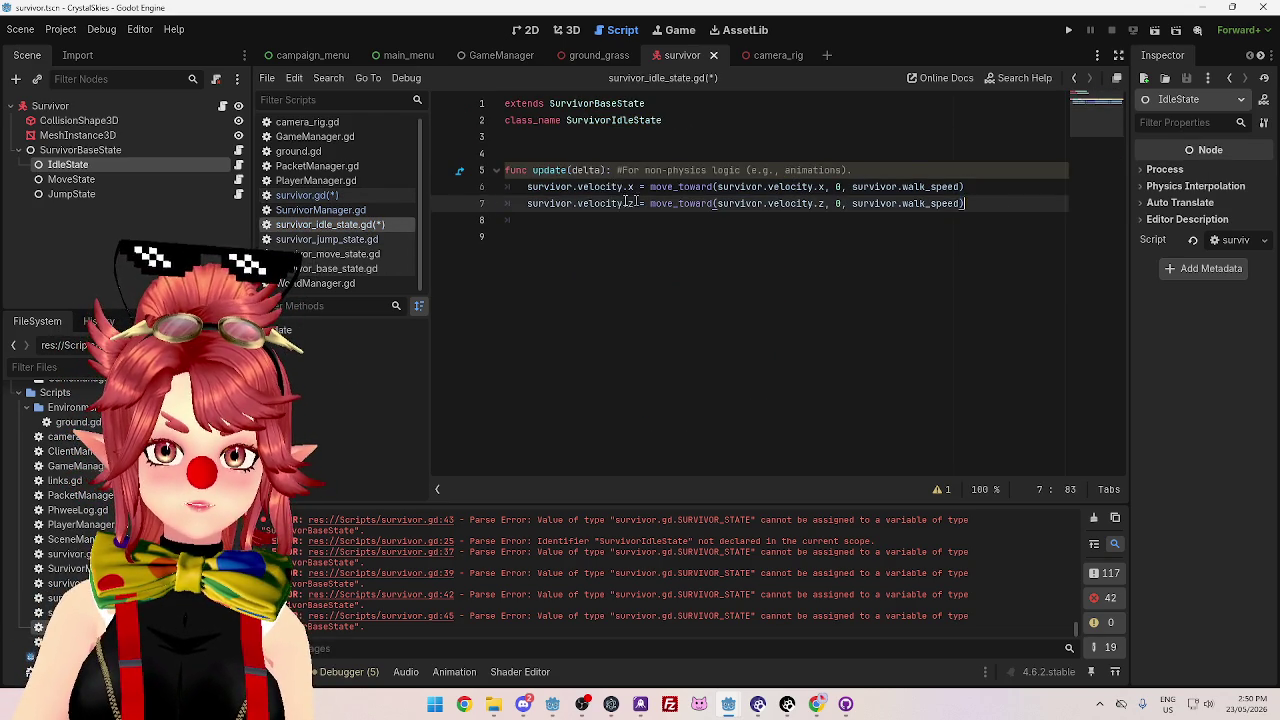
- Compare the jump and move state scripts' update functions with idle, then return to survivor.gd
left_click(388, 239)
left_click(333, 254)
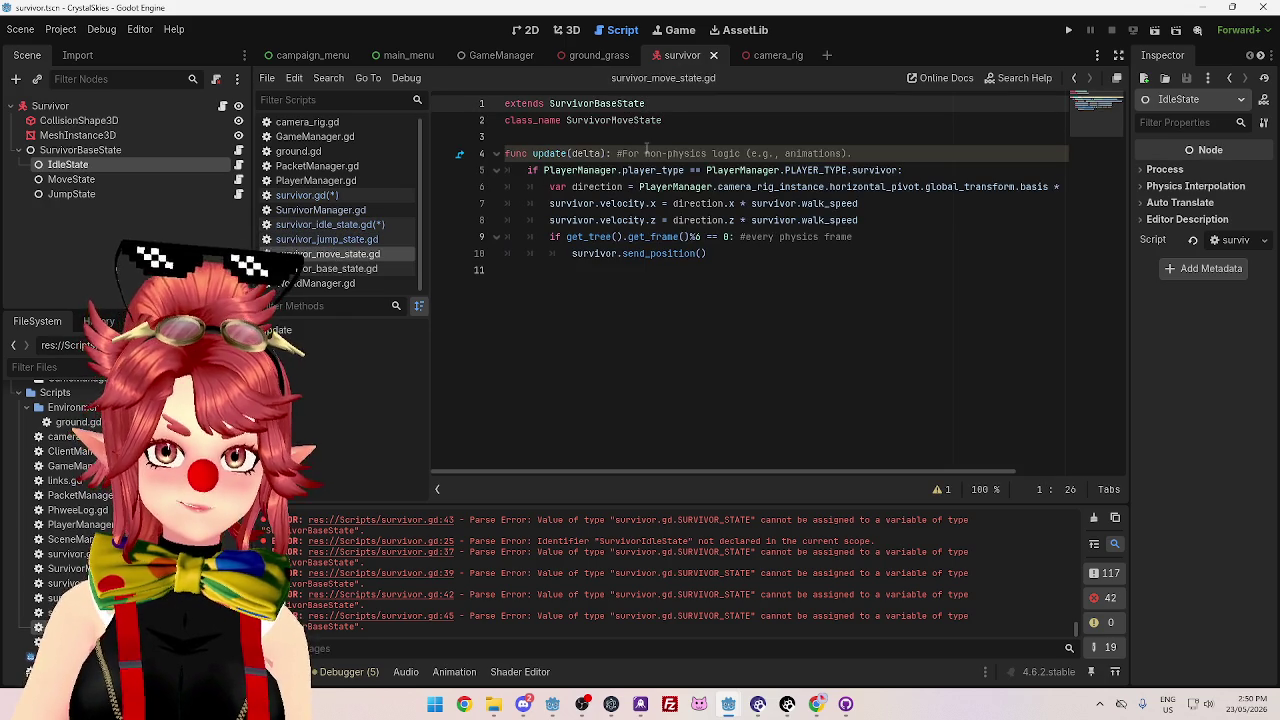
left_click_drag(730, 253, 505, 153)
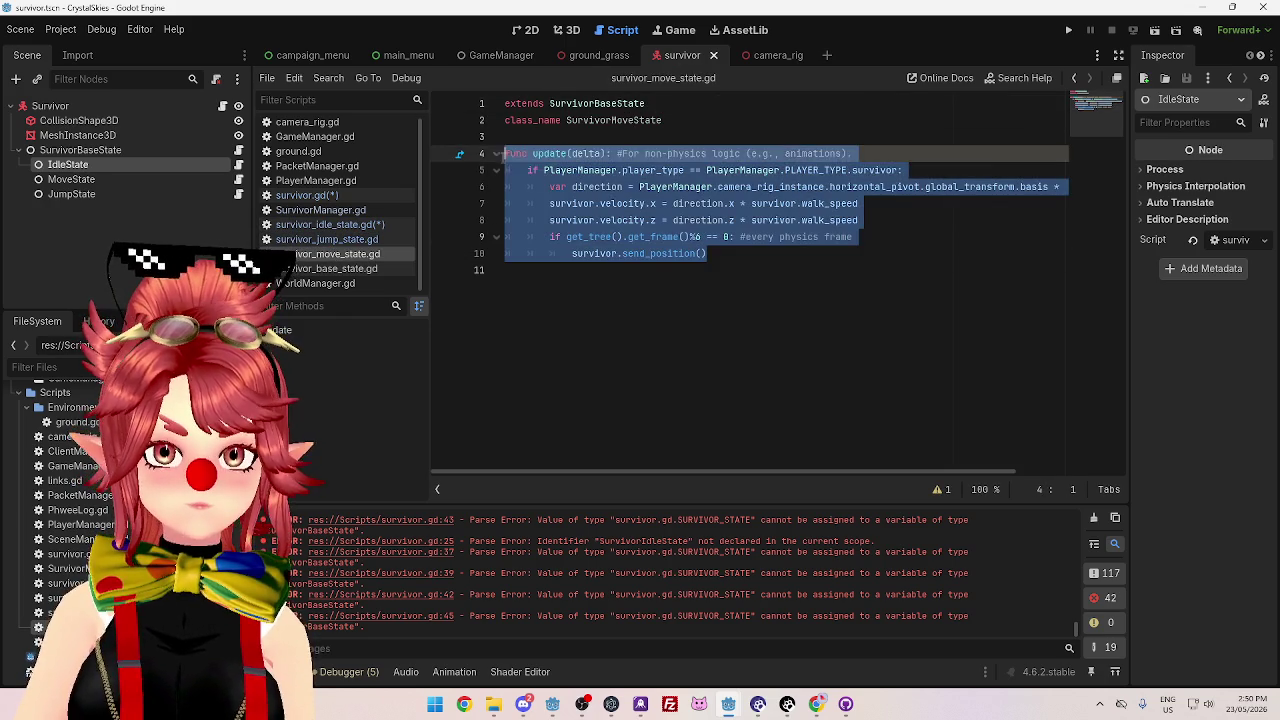
left_click(378, 223)
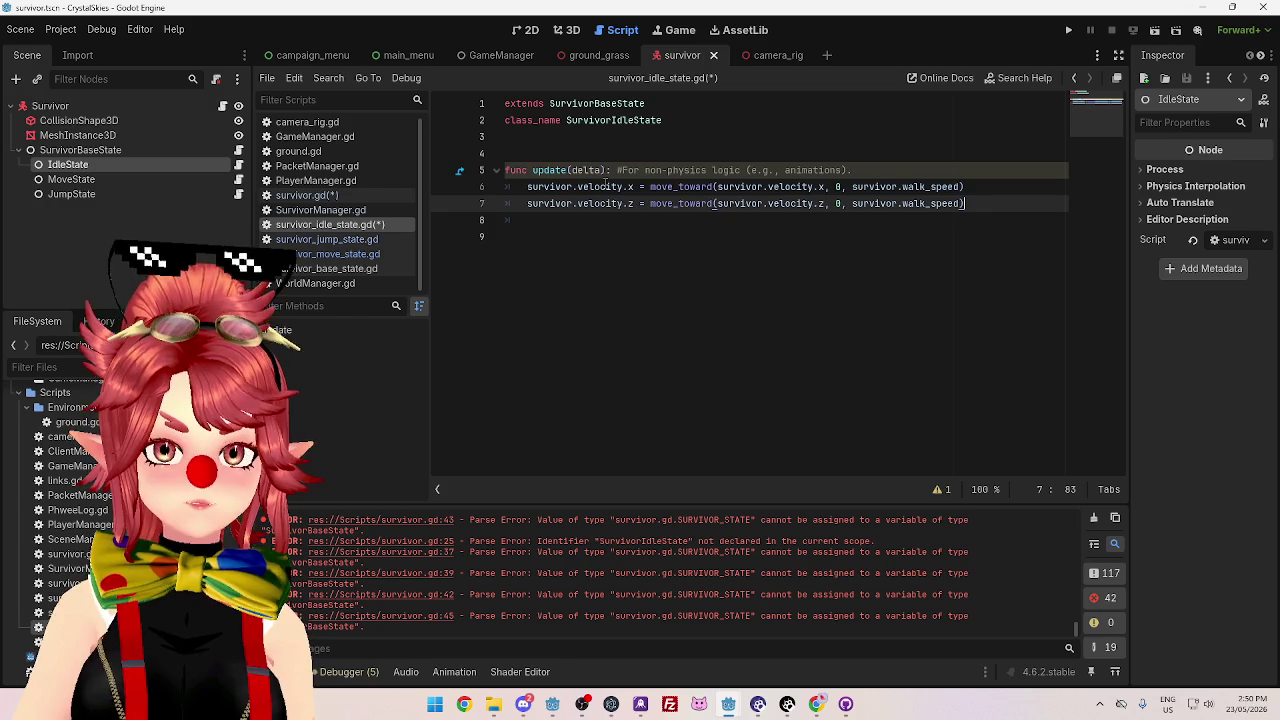
left_click(370, 254)
left_click(330, 224)
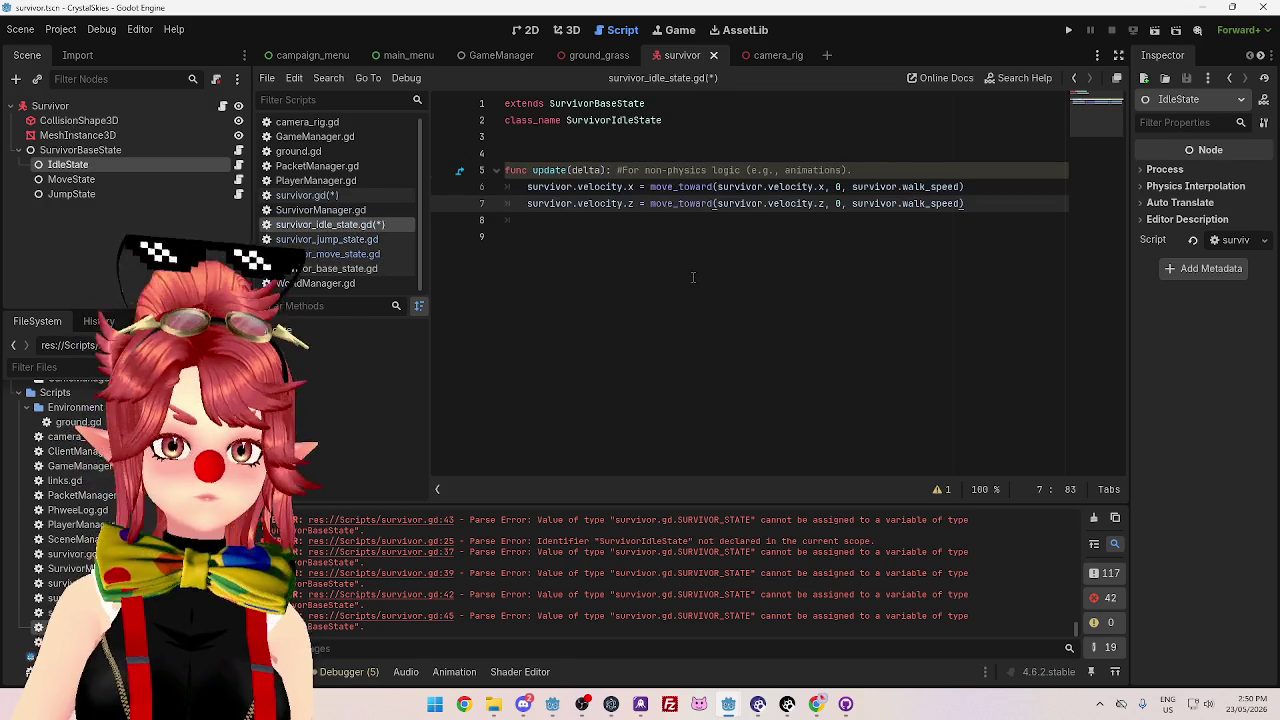
left_click(313, 194)
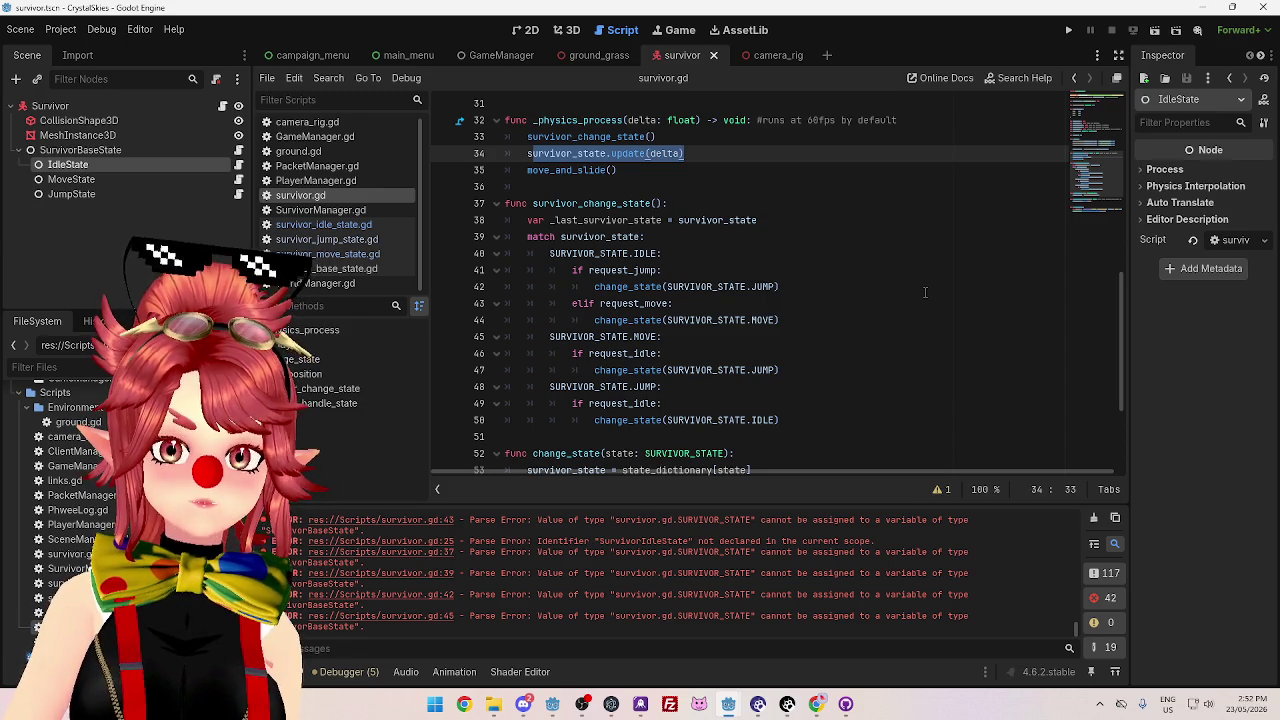
left_click_drag(589, 270, 658, 270)
scroll(792, 332, "up", 1)
scroll(792, 332, "up", 1)
scroll(760, 325, "down", 1)
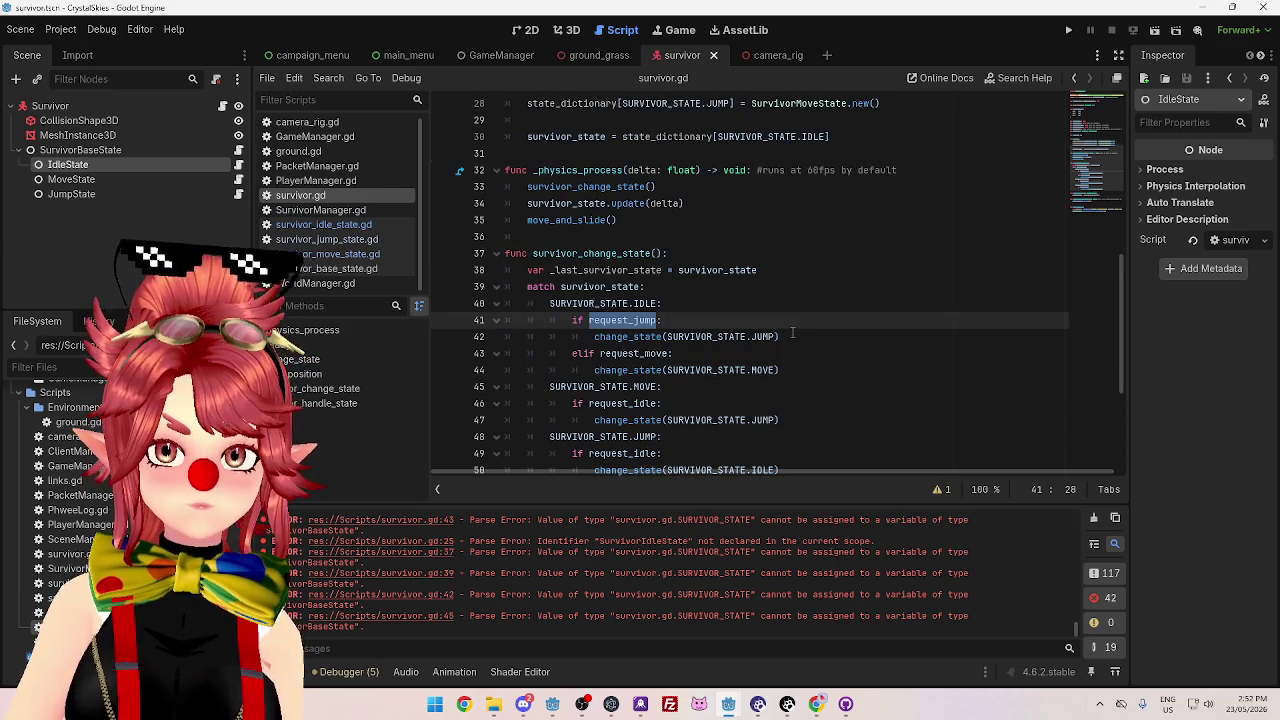
left_click(724, 306)
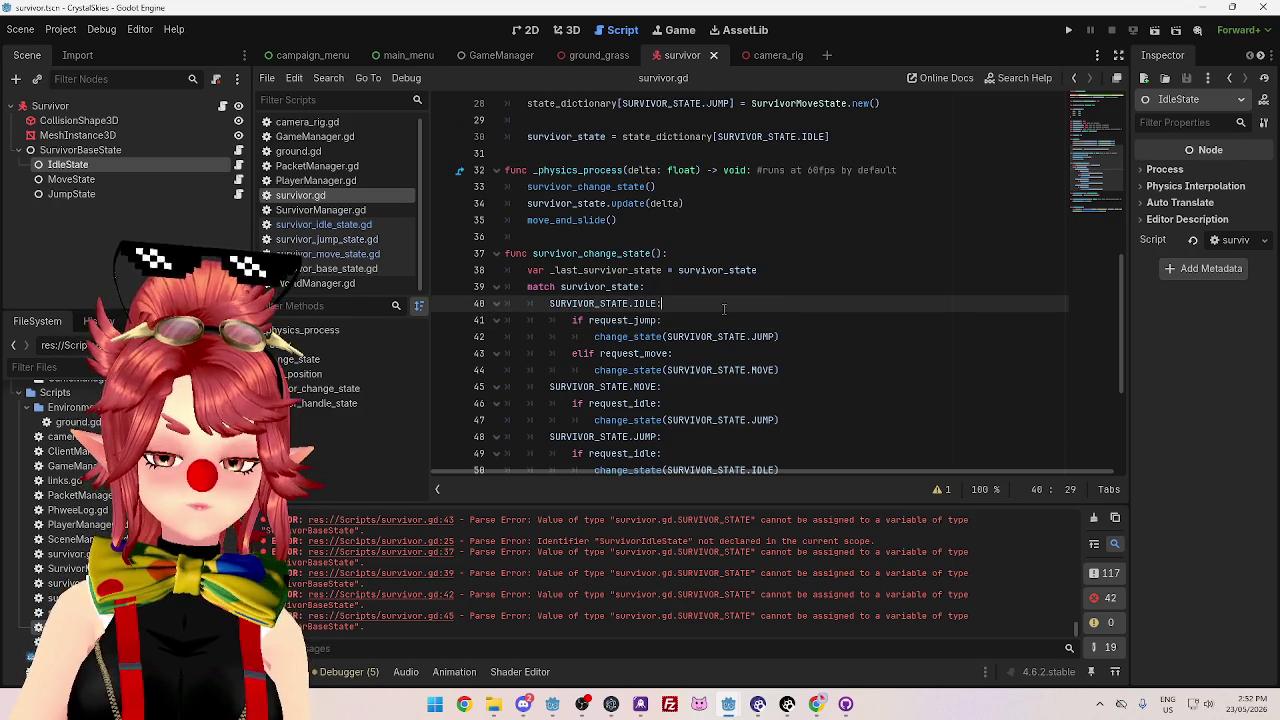
left_click(715, 290)
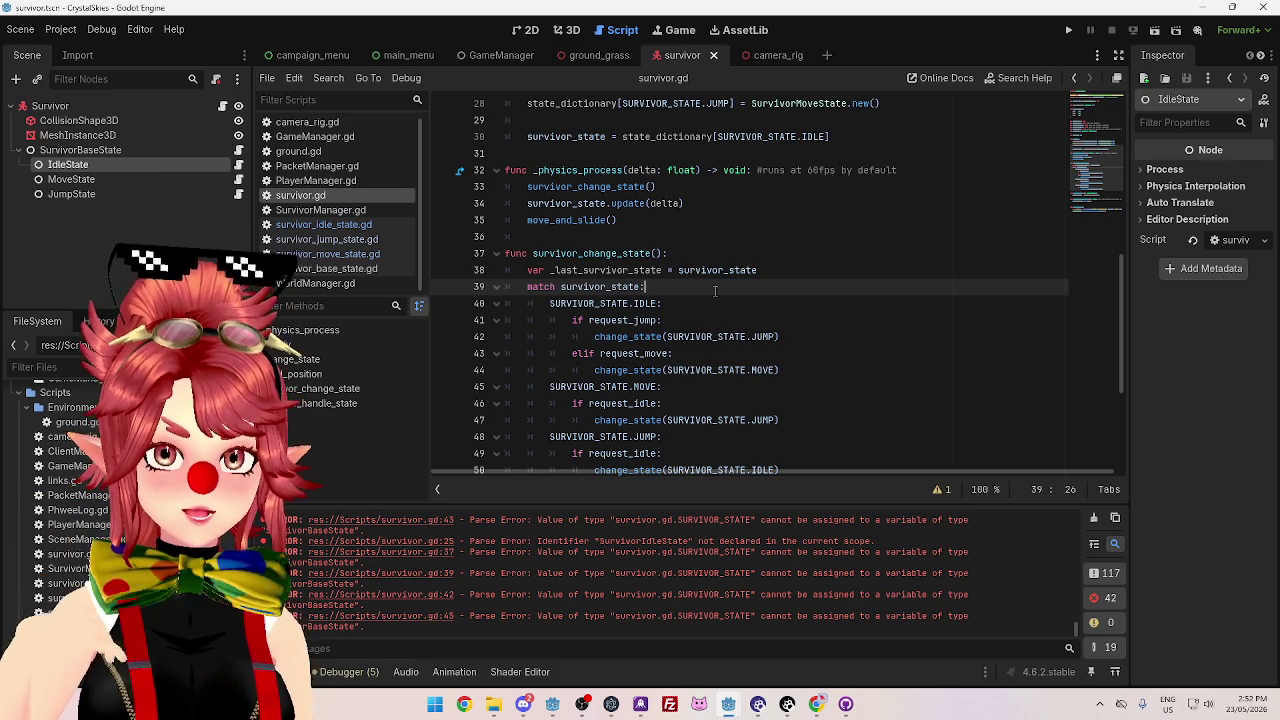
scroll(728, 302, "down", 1)
scroll(728, 302, "down", 4)
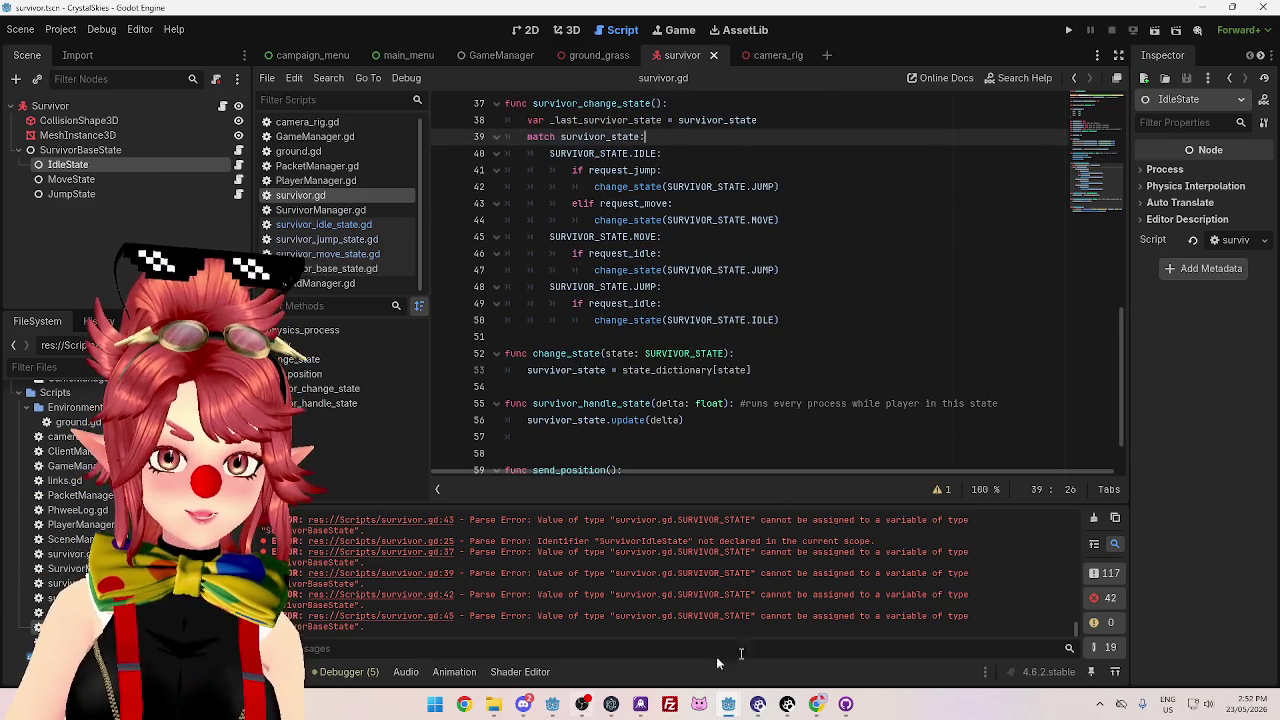
mouse_move(728, 704)
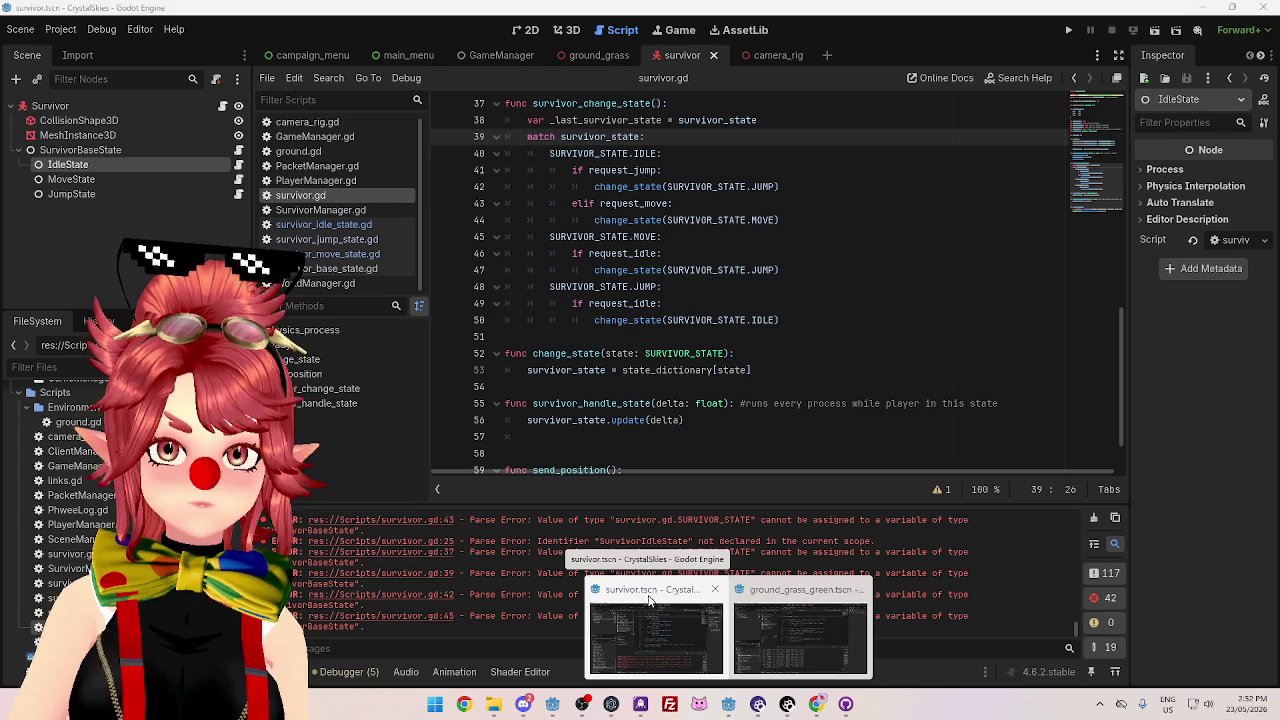
left_click(650, 598)
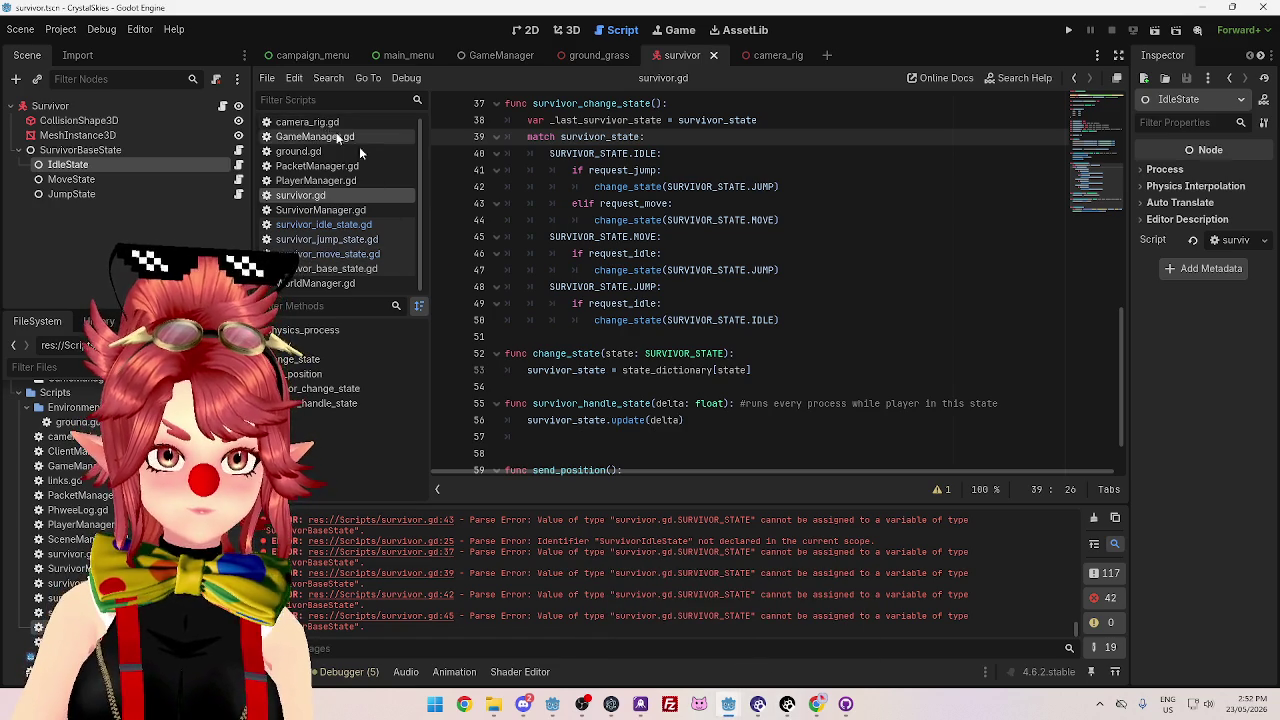
scroll(700, 290, "up", 3)
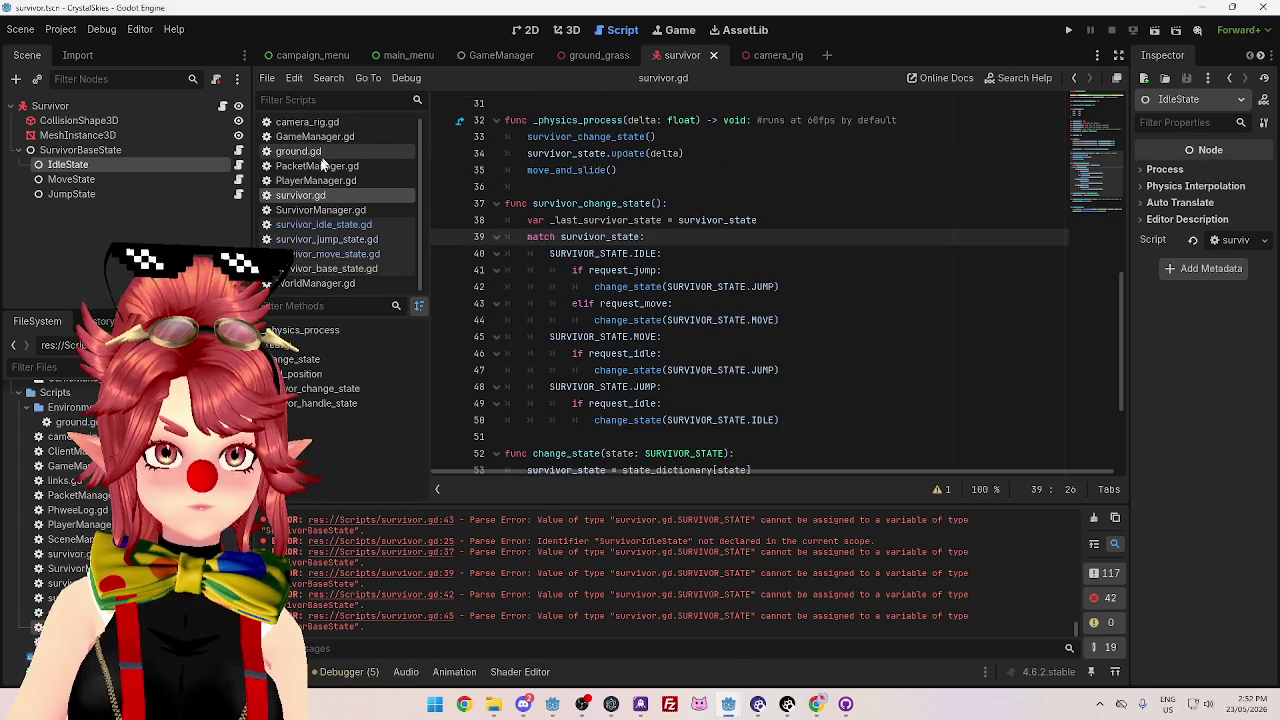
left_click(315, 166)
- Open PlayerManager.gd and review the jump action input check in _physics_process
left_click(316, 180)
scroll(700, 300, "down", 10)
left_click(873, 227)
scroll(873, 227, "up", 3)
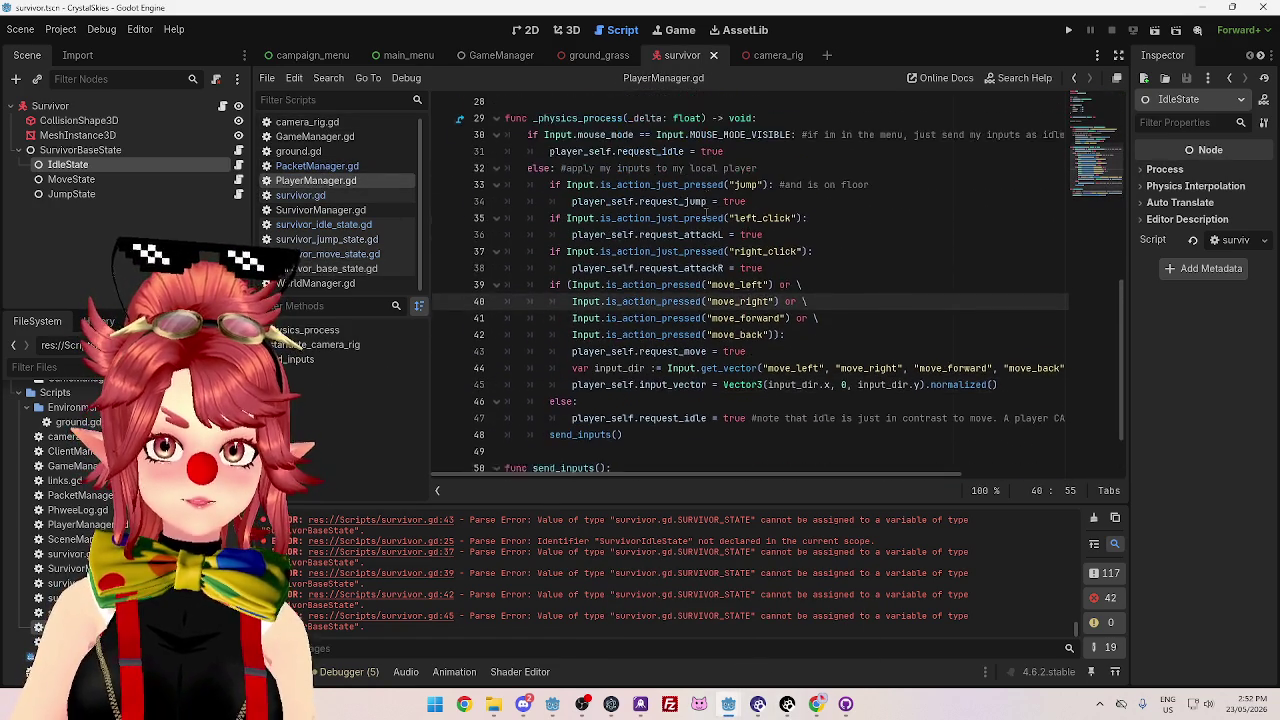
left_click_drag(597, 208, 766, 208)
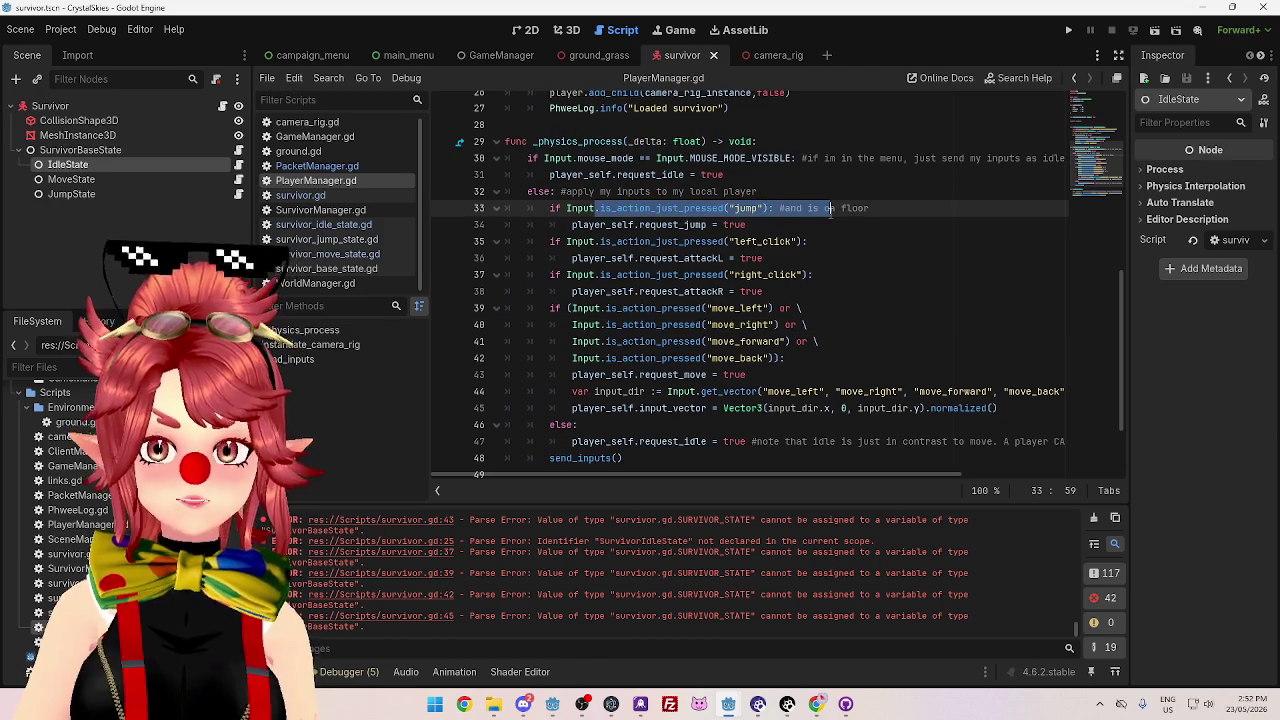
left_click(655, 208)
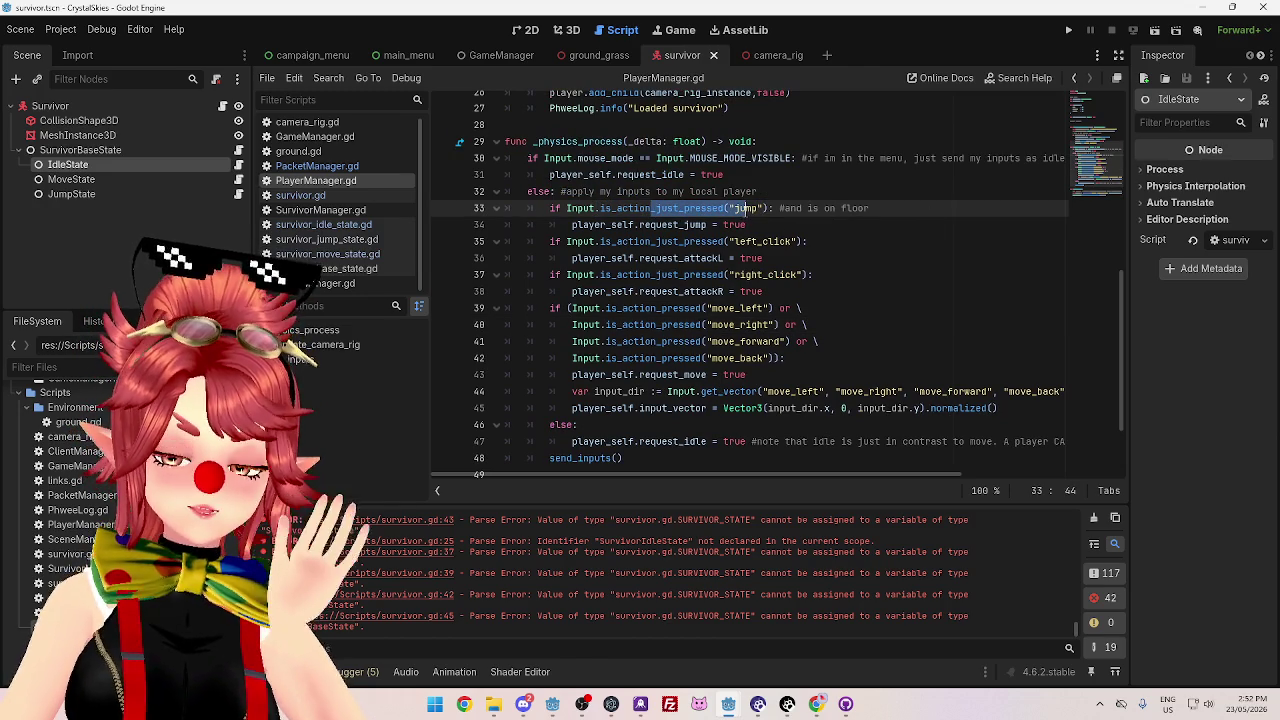
- Review the right_click and left_click checks and the note about idle combining with jump
left_click(845, 275)
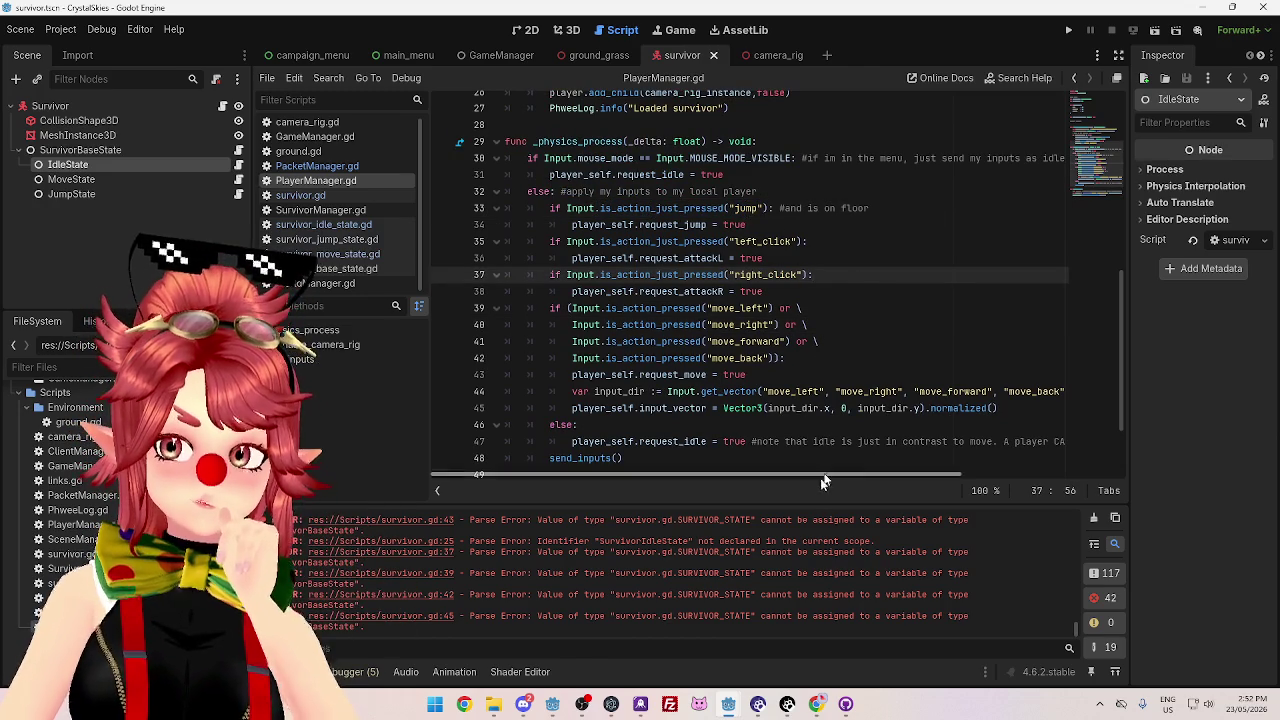
left_click_drag(816, 474, 1013, 484)
scroll(845, 478, "down", 3)
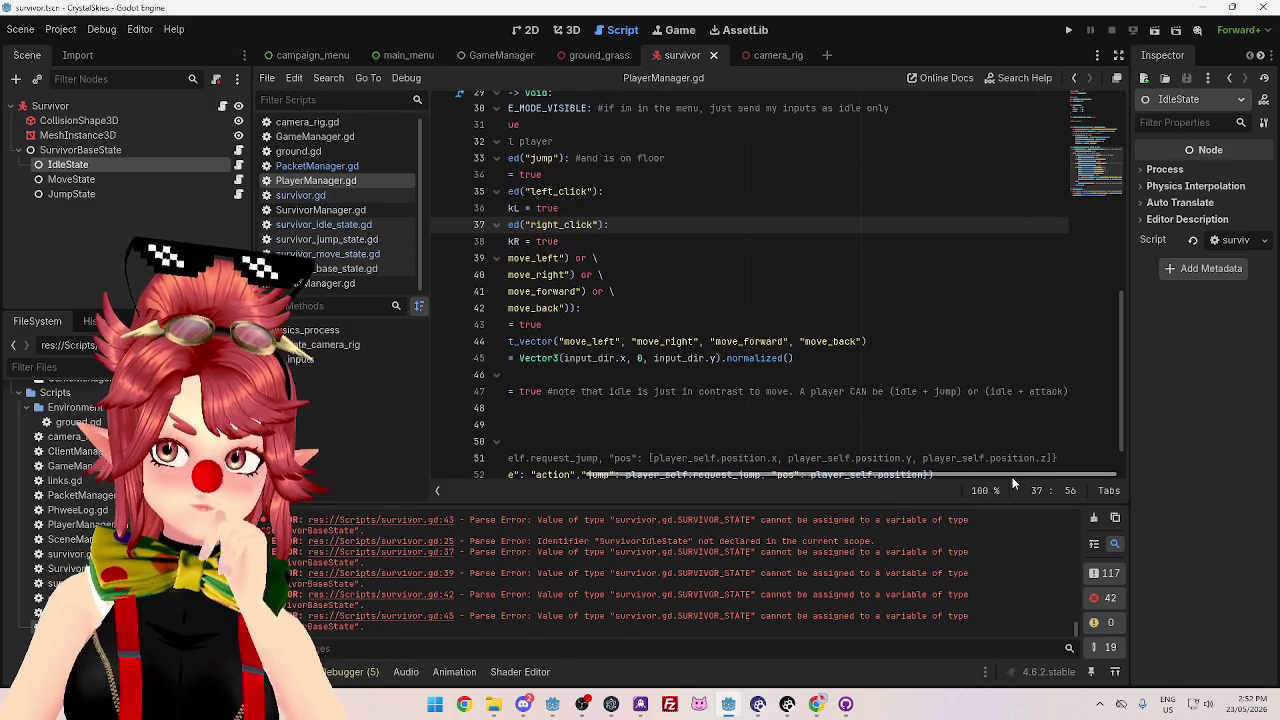
scroll(1039, 481, "left", 3)
mouse_move(908, 392)
left_mouse_down()
mouse_move(966, 403)
mouse_move(1072, 392)
left_mouse_up()
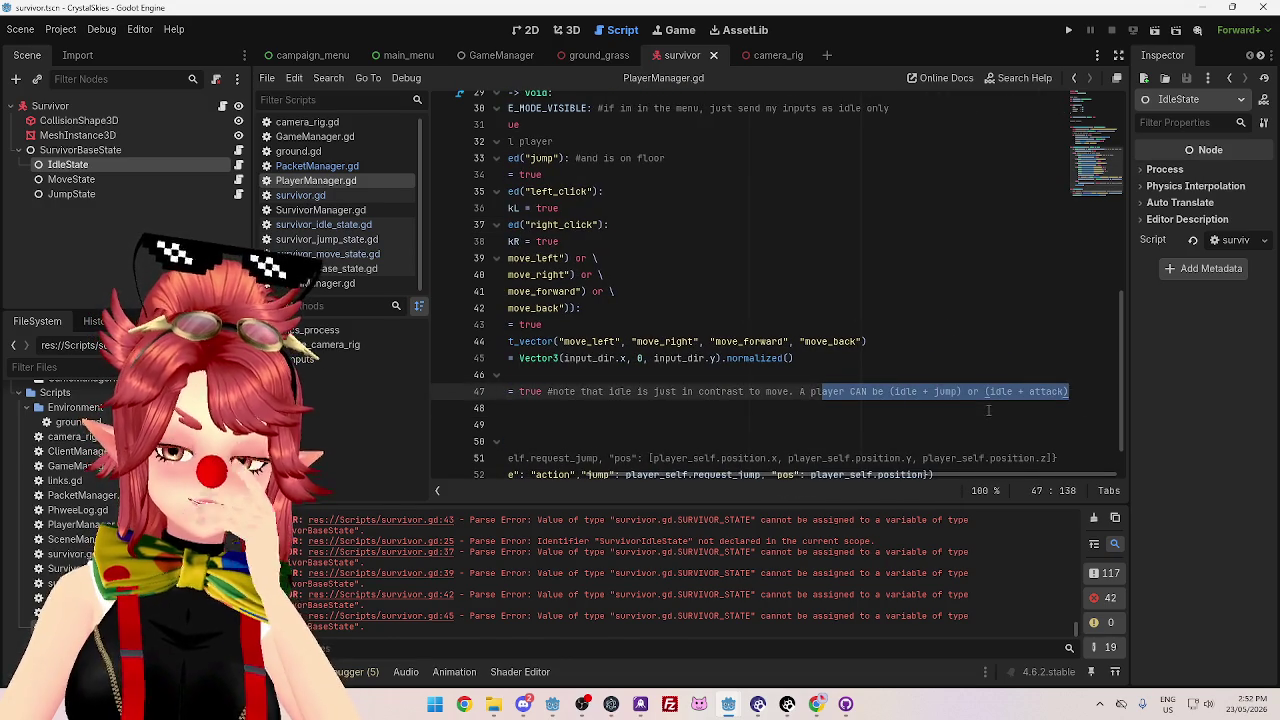
left_click(988, 409)
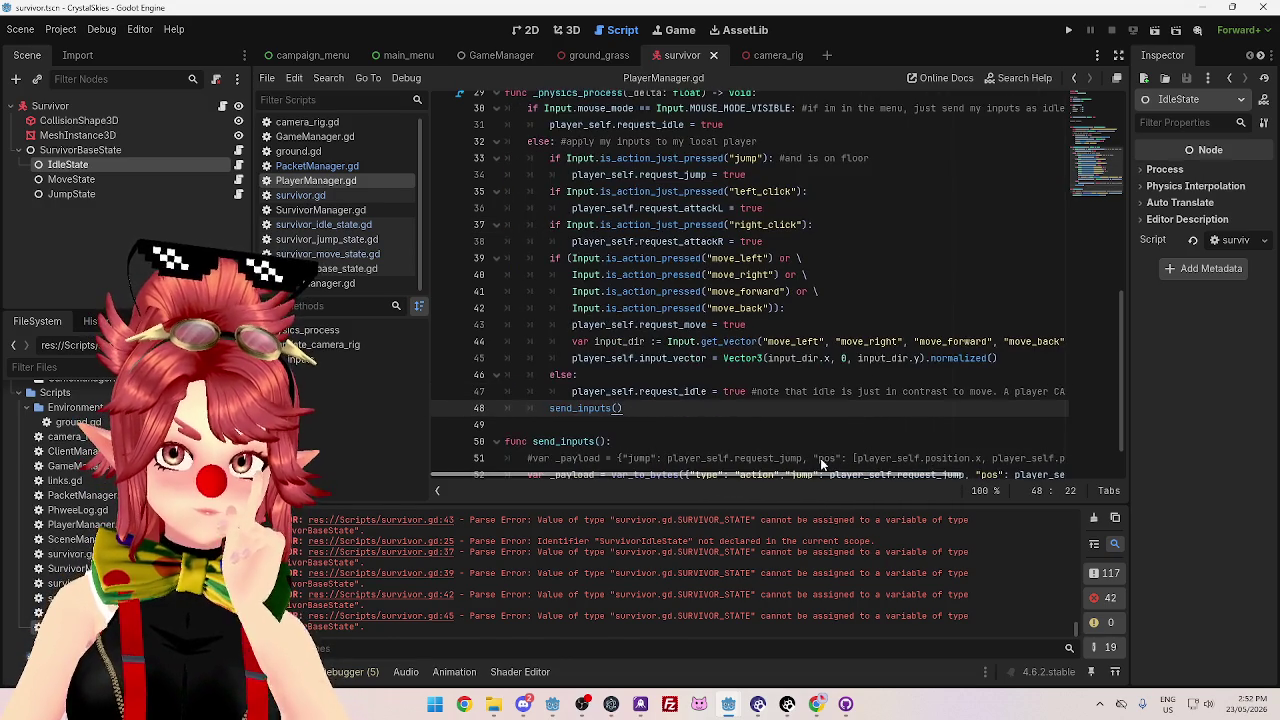
scroll(775, 450, "up", 2)
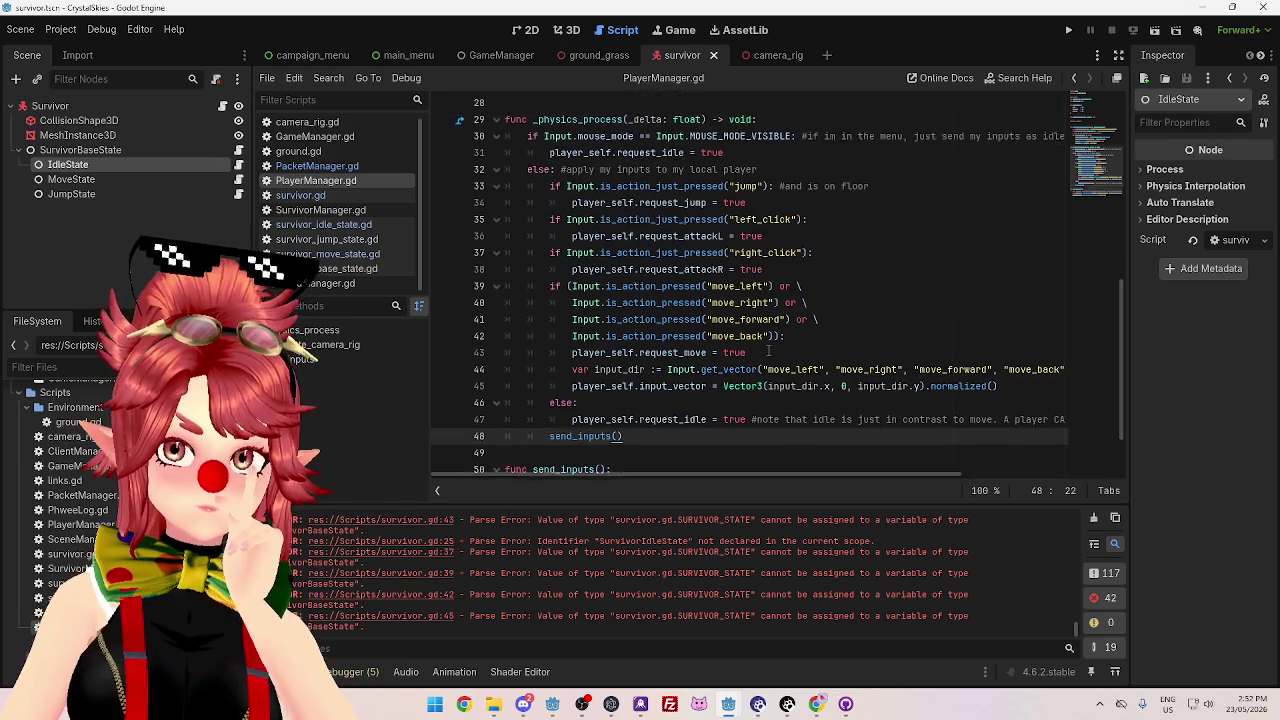
scroll(815, 341, "down", 1)
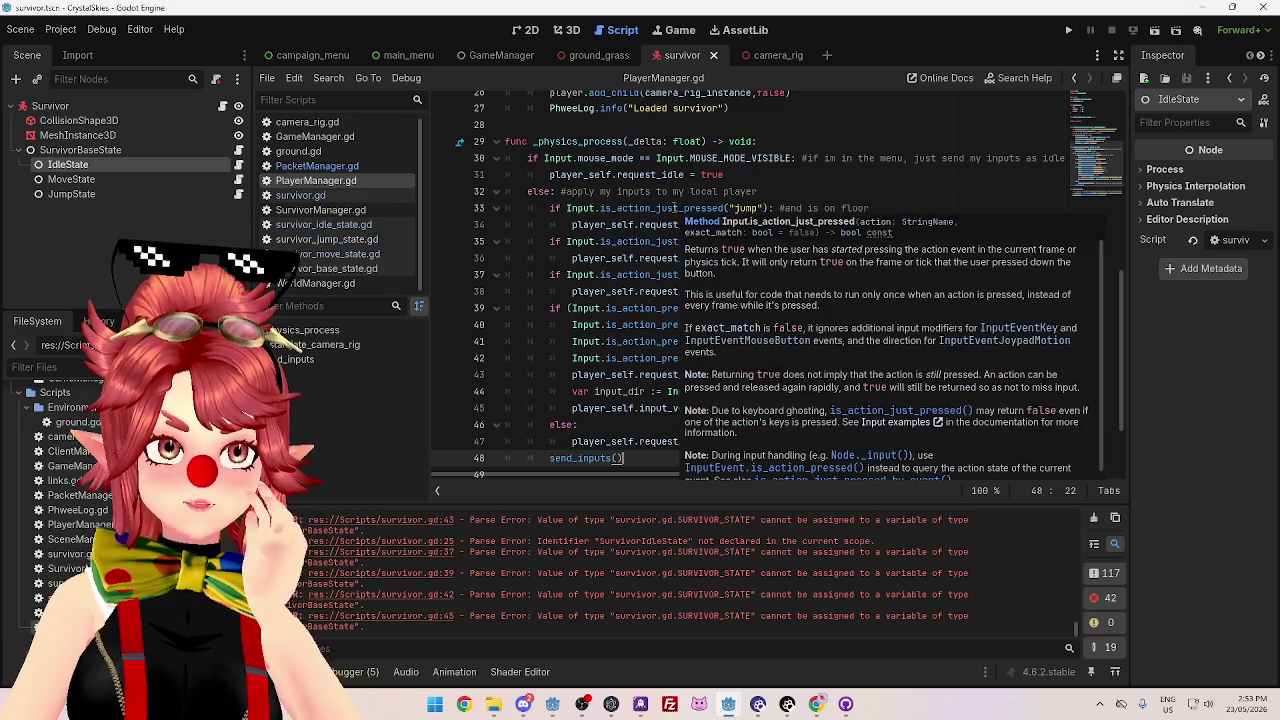
left_click(577, 241)
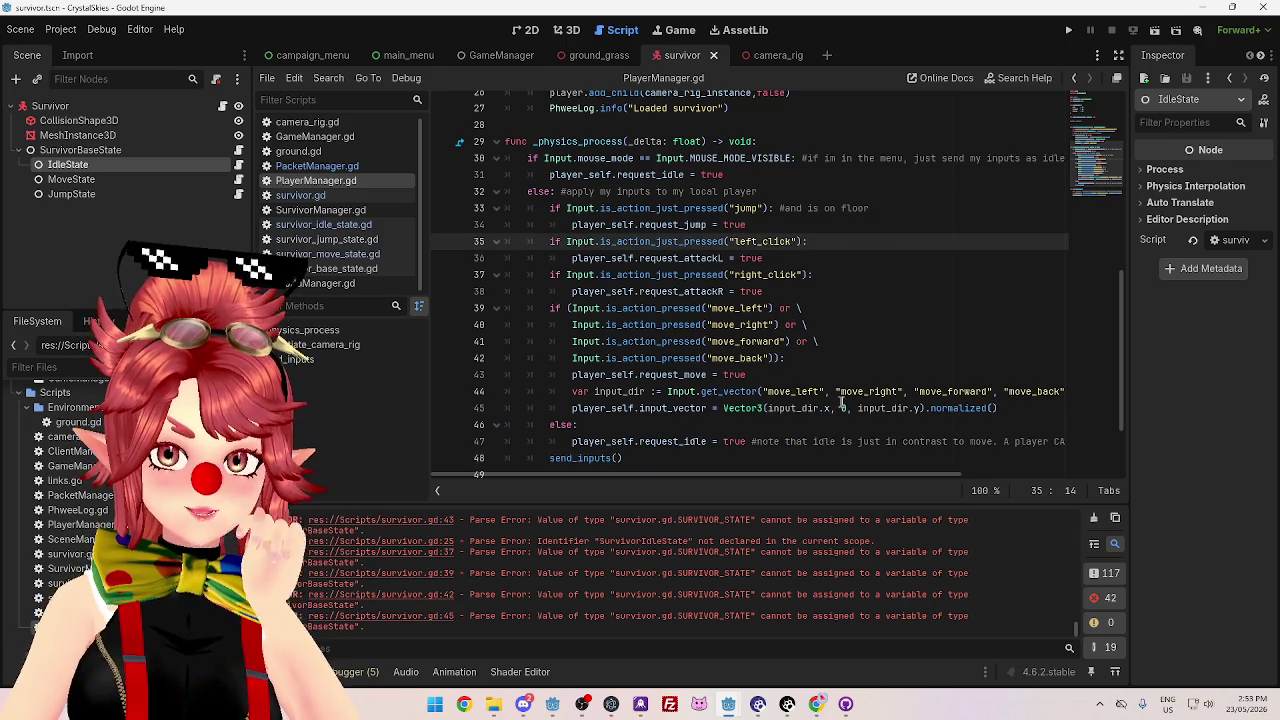
- Examine the four movement actions passed to Input.get_vector, including move_left and move_right
left_click_drag(760, 391, 962, 391)
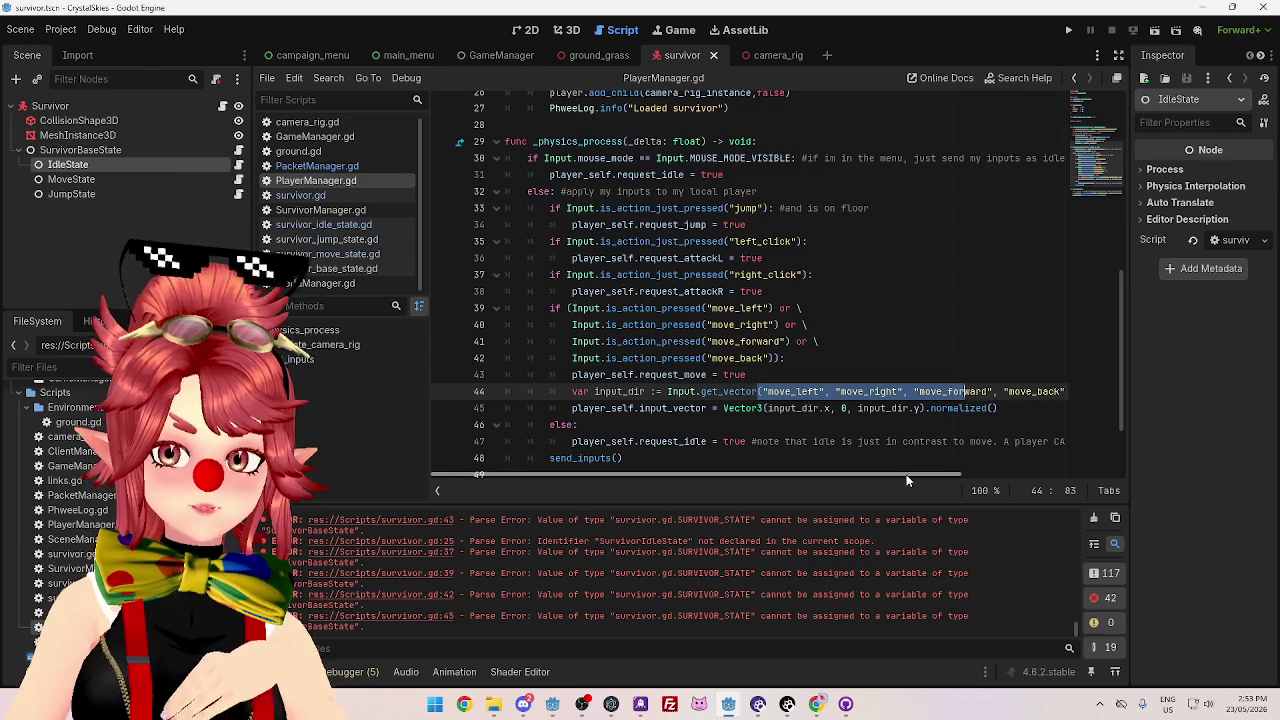
left_click_drag(906, 474, 1060, 478)
left_click_drag(894, 391, 545, 391)
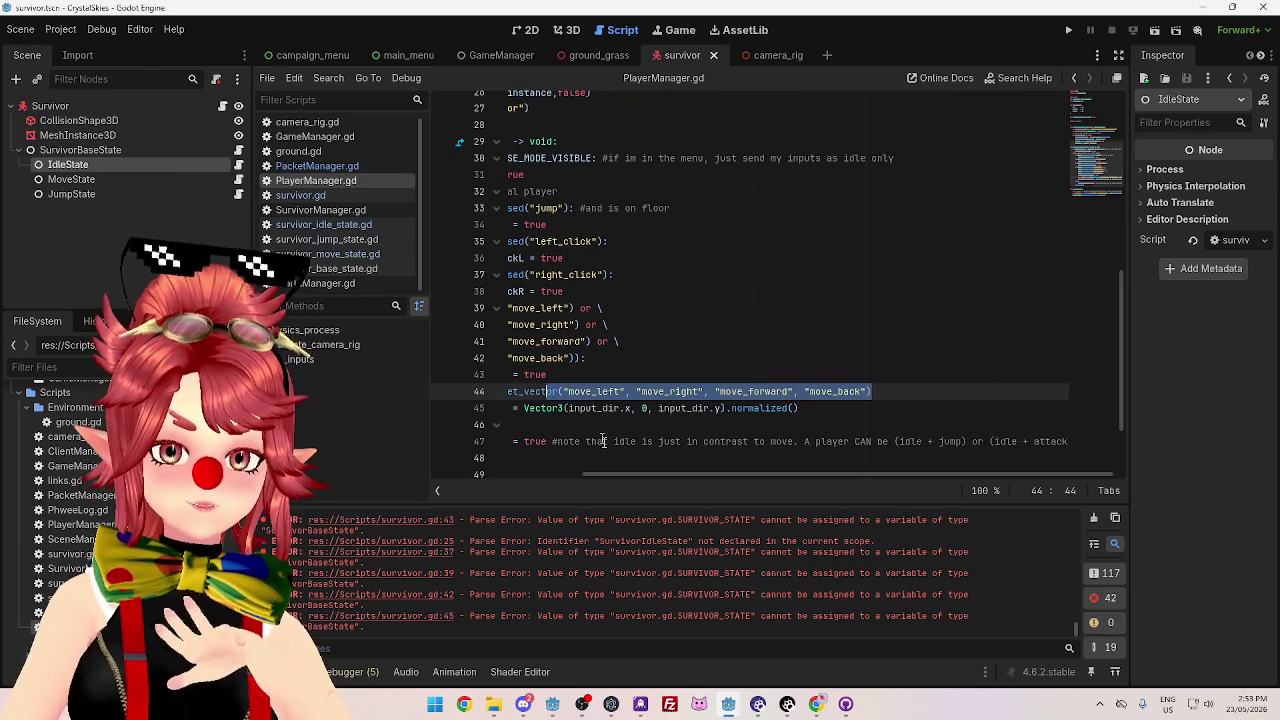
left_click_drag(616, 478, 475, 477)
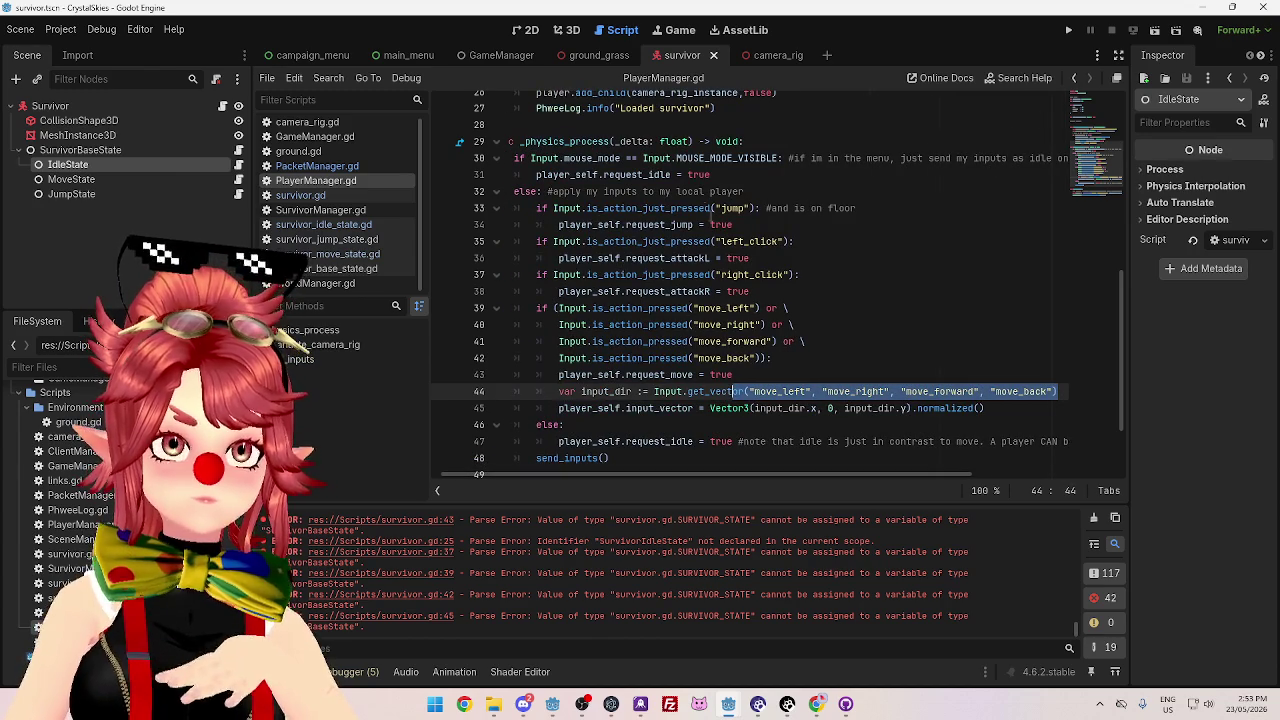
mouse_move(704, 207)
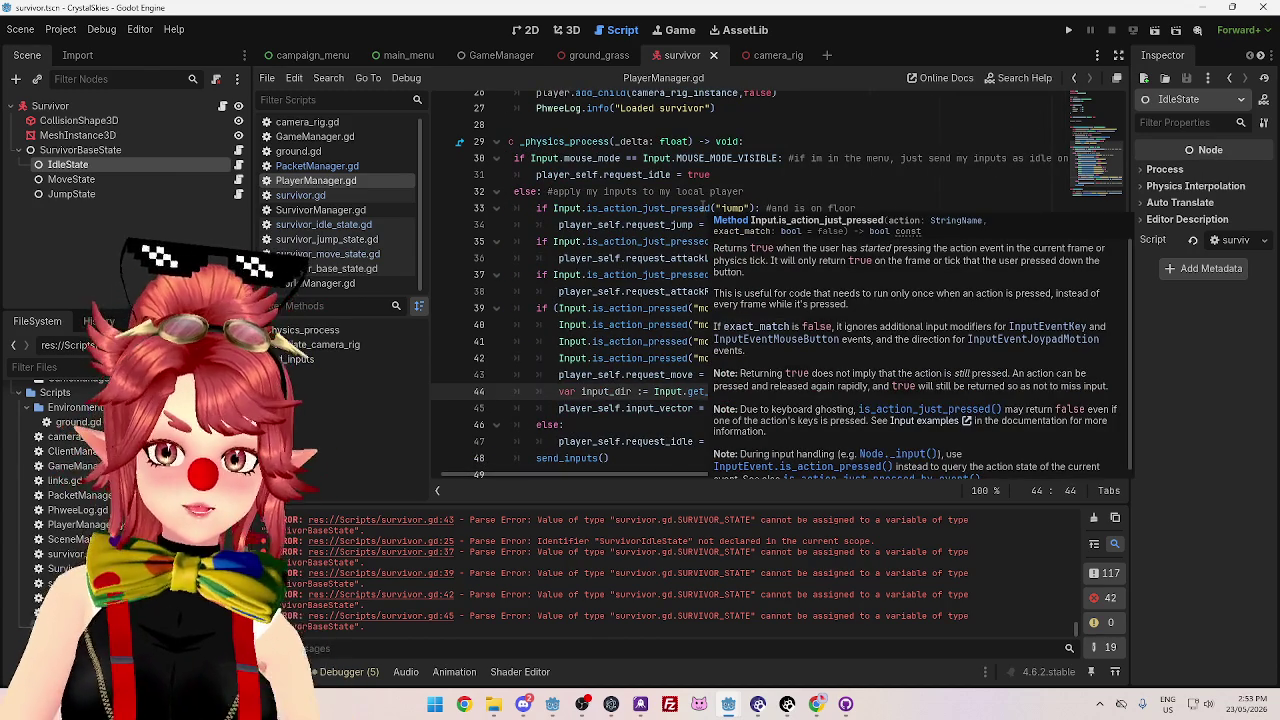
left_click_drag(741, 391, 851, 391)
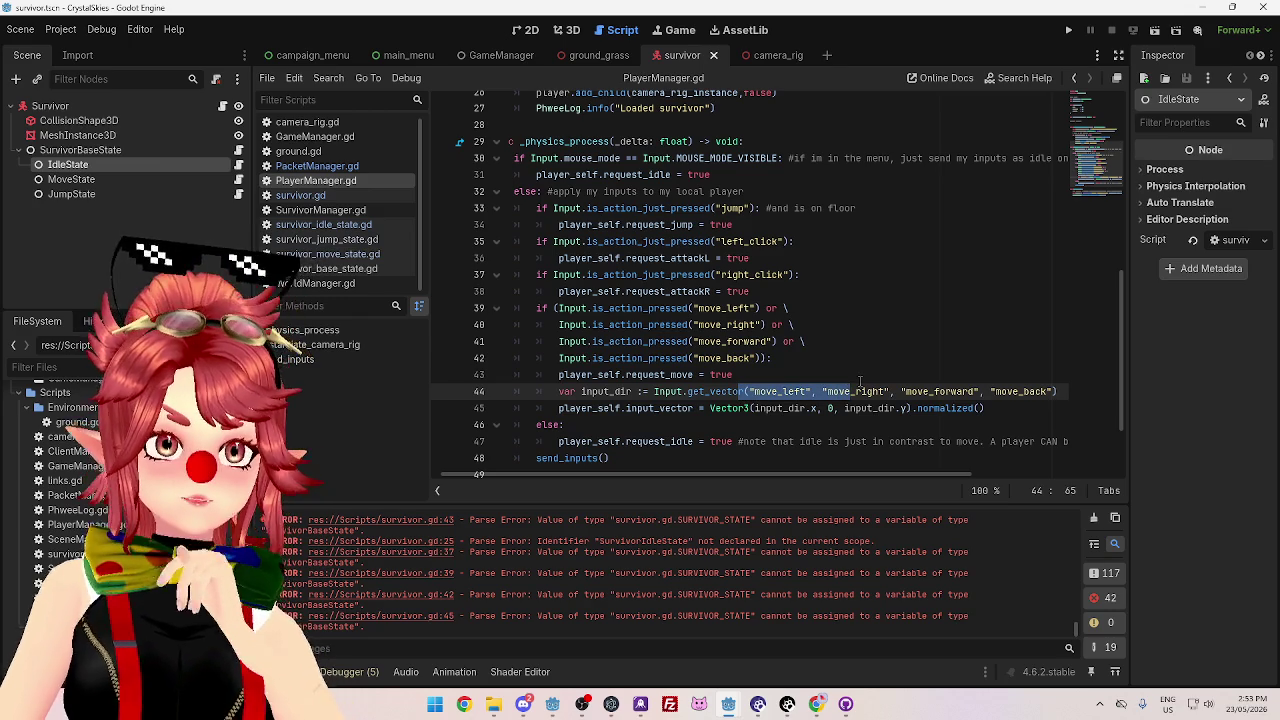
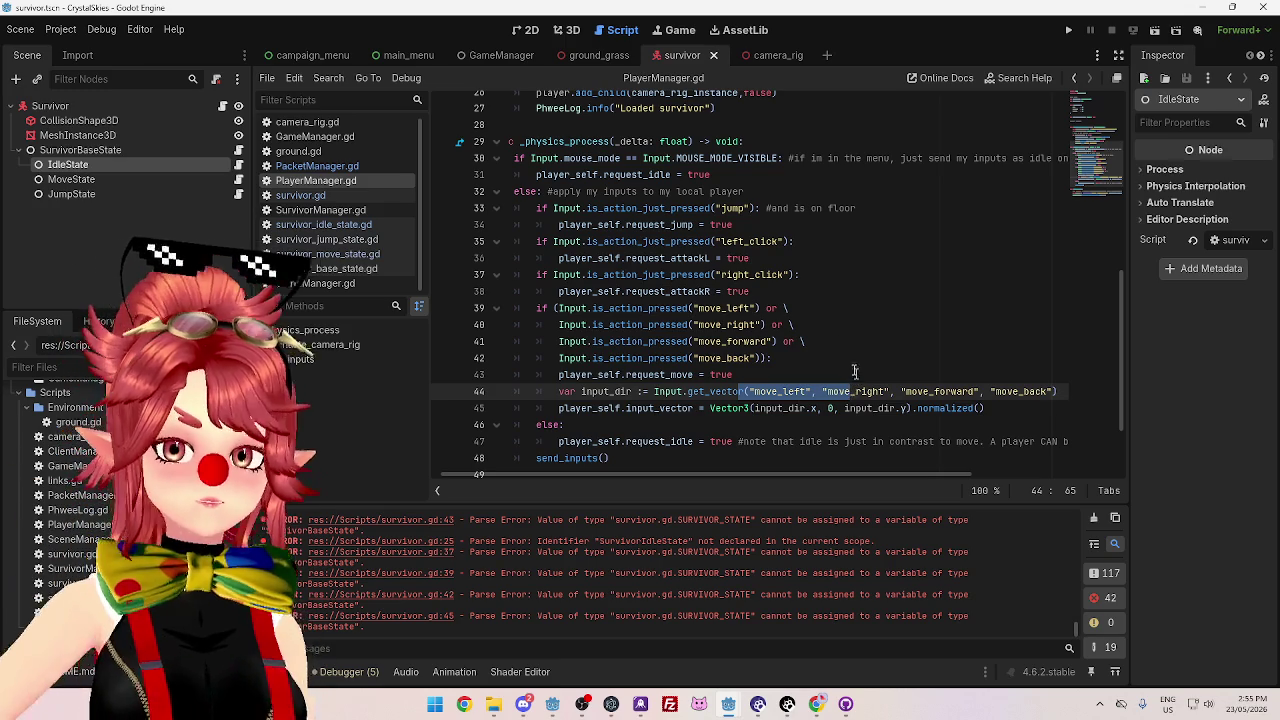
- Switch the script editor from PlayerManager.gd to PacketManager.gd
scroll(800, 350, "up", 1)
left_click_drag(559, 274, 734, 274)
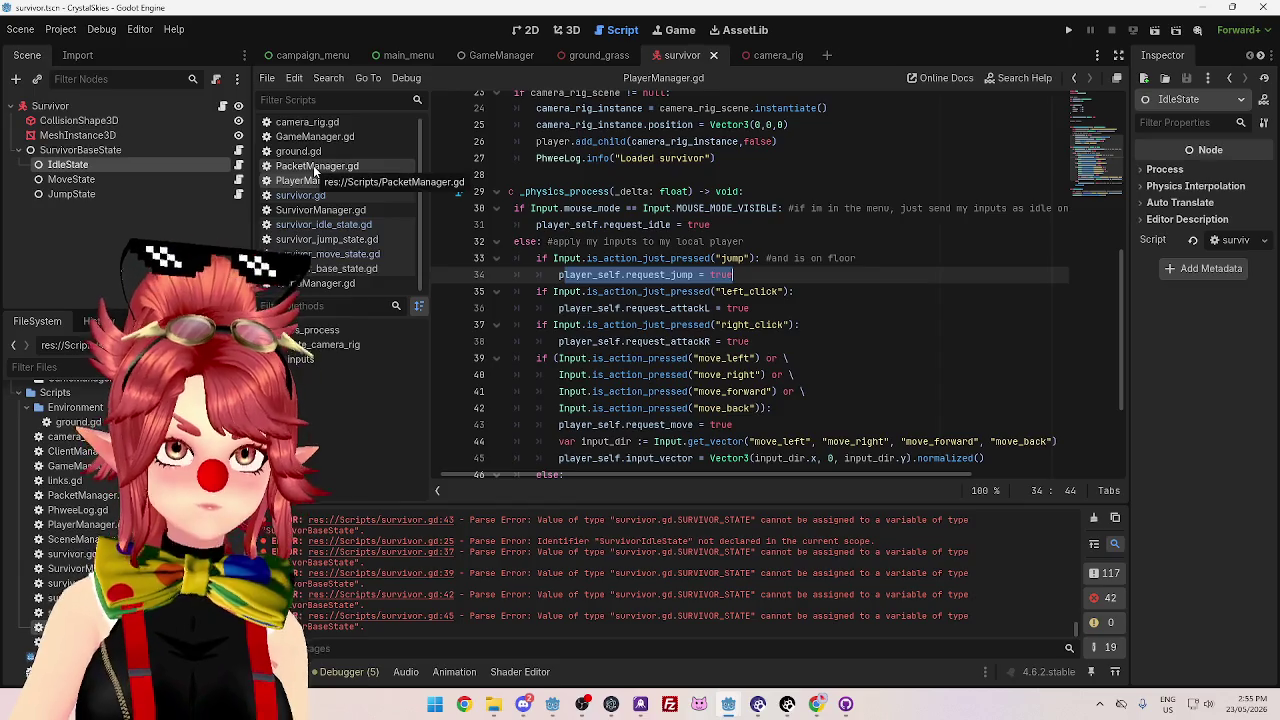
left_click(316, 166)
left_click(337, 180)
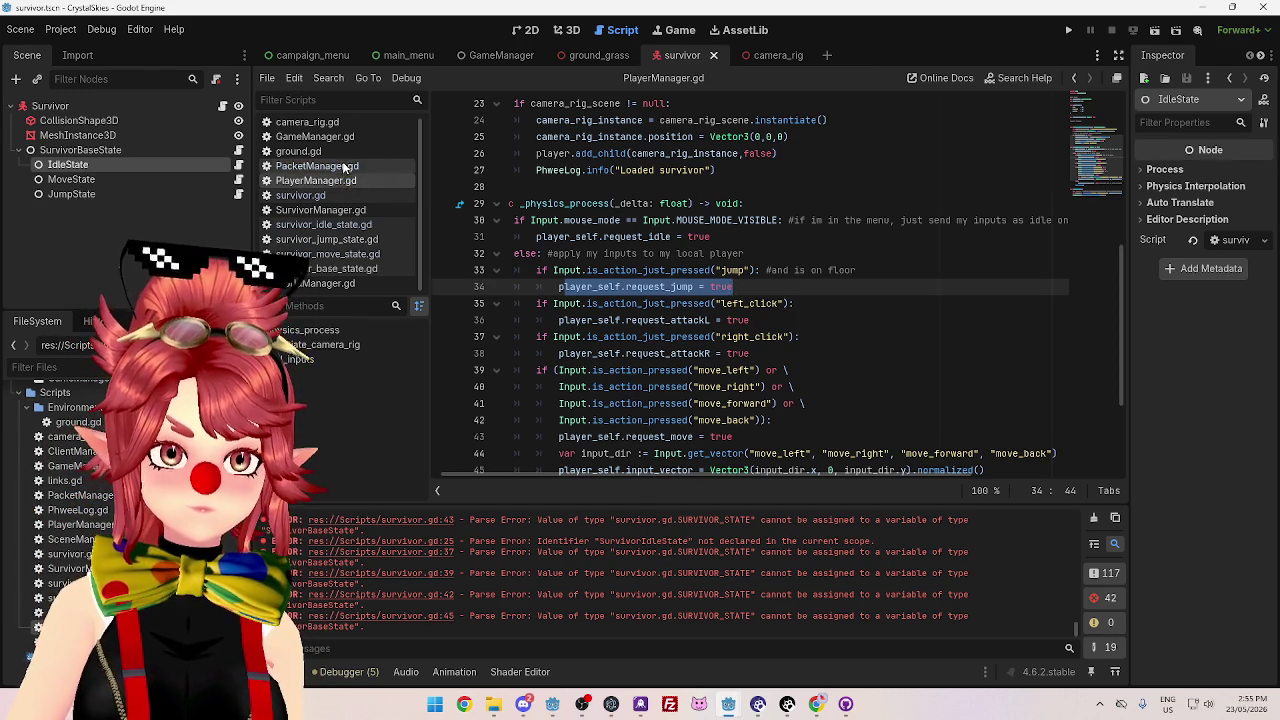
left_click(343, 166)
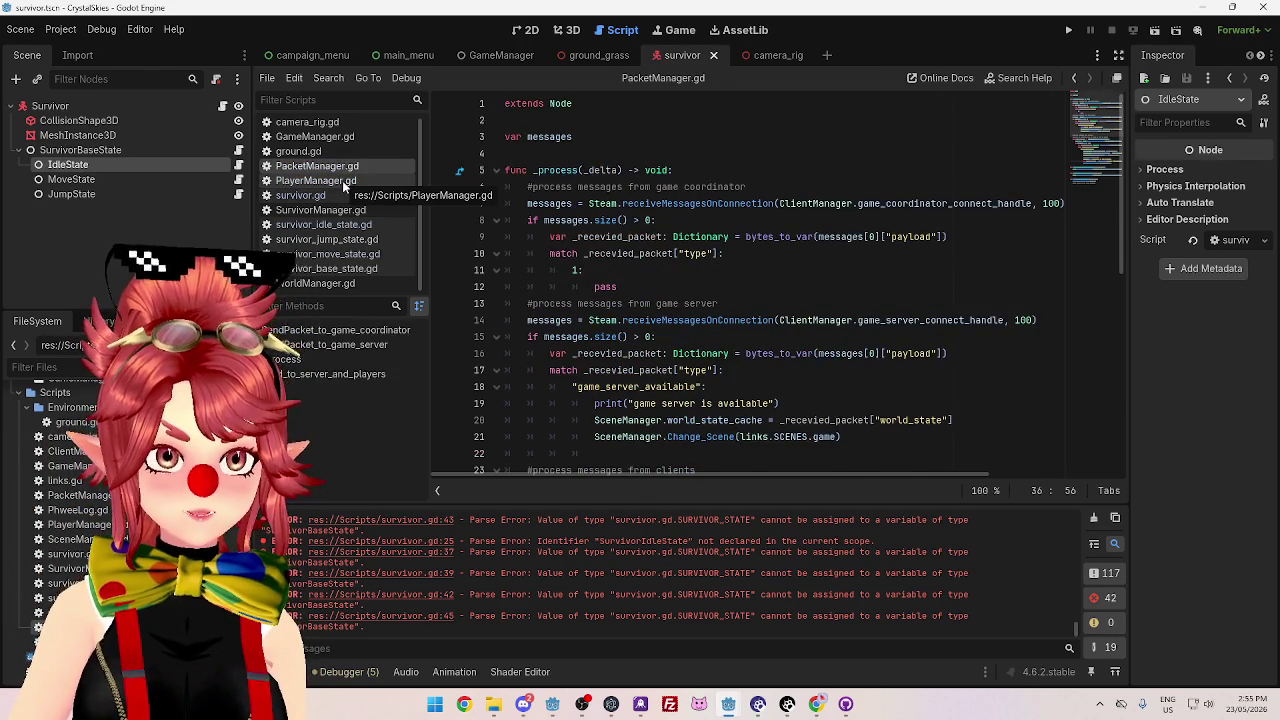
- Open survivor.gd and select the survivor_change_state call
left_click(342, 180)
left_click(342, 210)
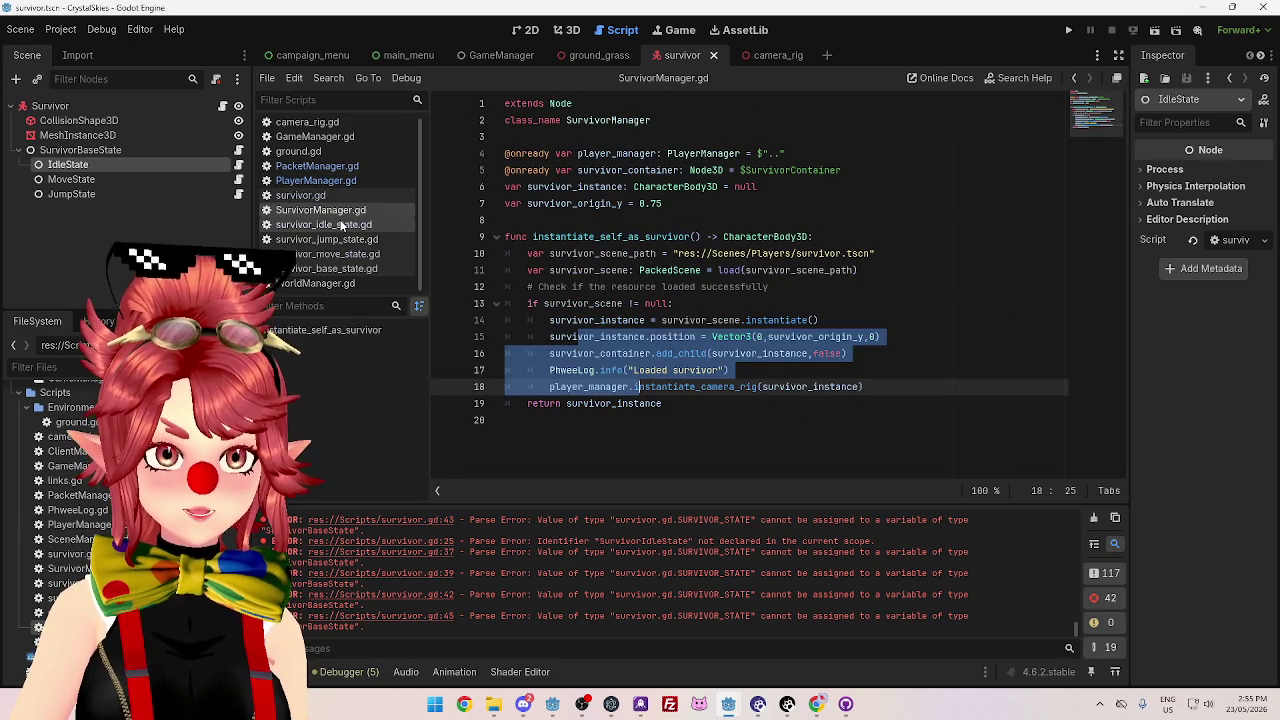
left_click(333, 195)
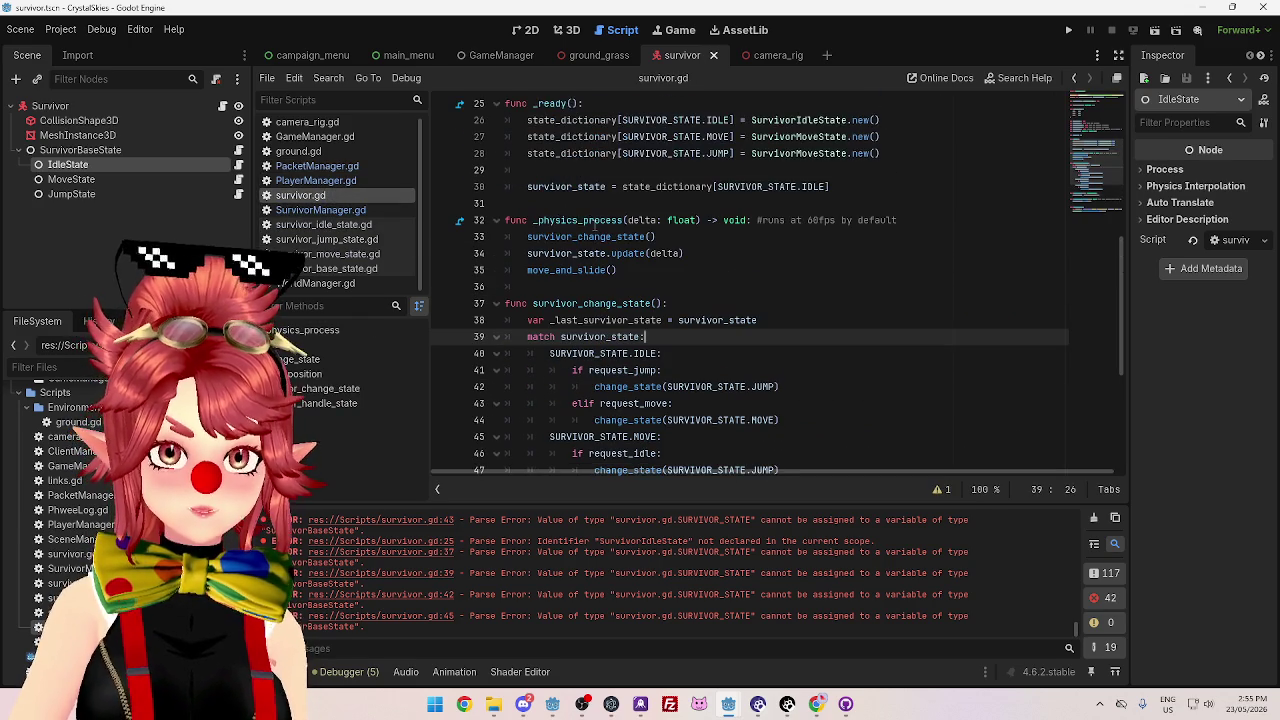
left_click_drag(535, 220, 614, 237)
left_click(552, 240)
double_click(552, 238)
- Add an empty line after line 50, the JUMP-to-IDLE change_state call
scroll(580, 260, "down", 2)
scroll(605, 288, "down", 2)
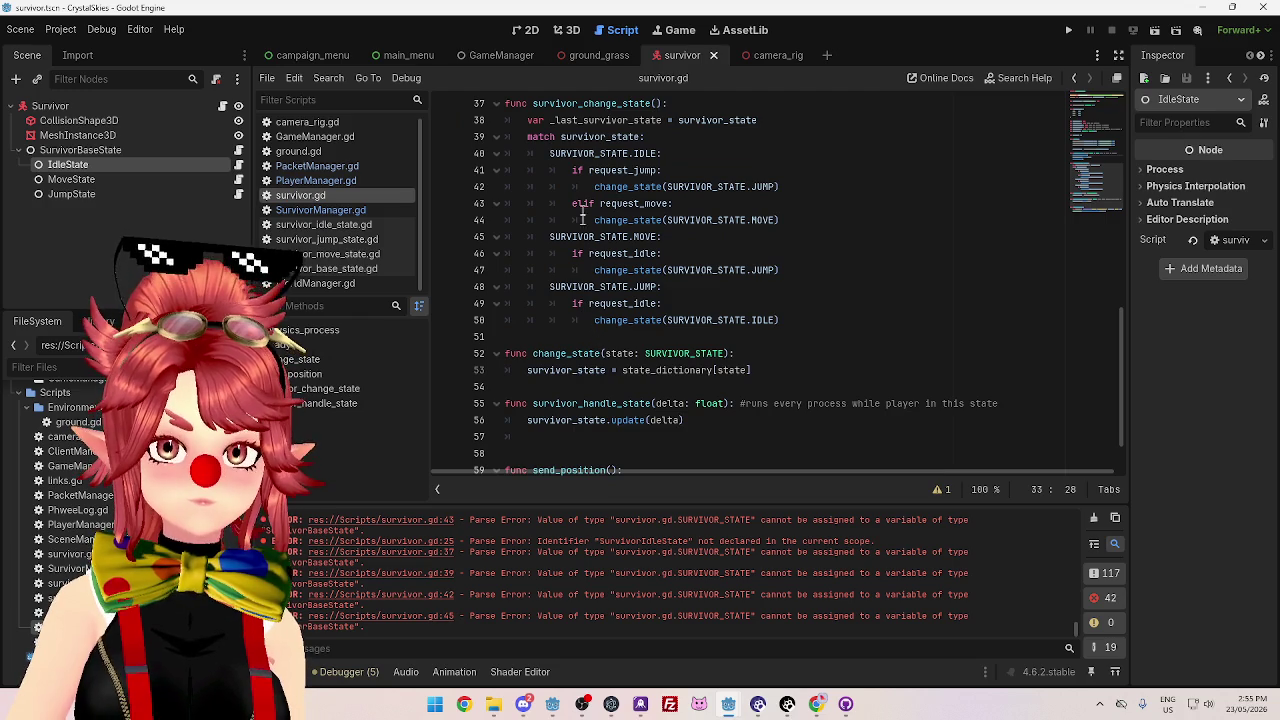
left_click(577, 336)
left_click(780, 320)
key("Return")
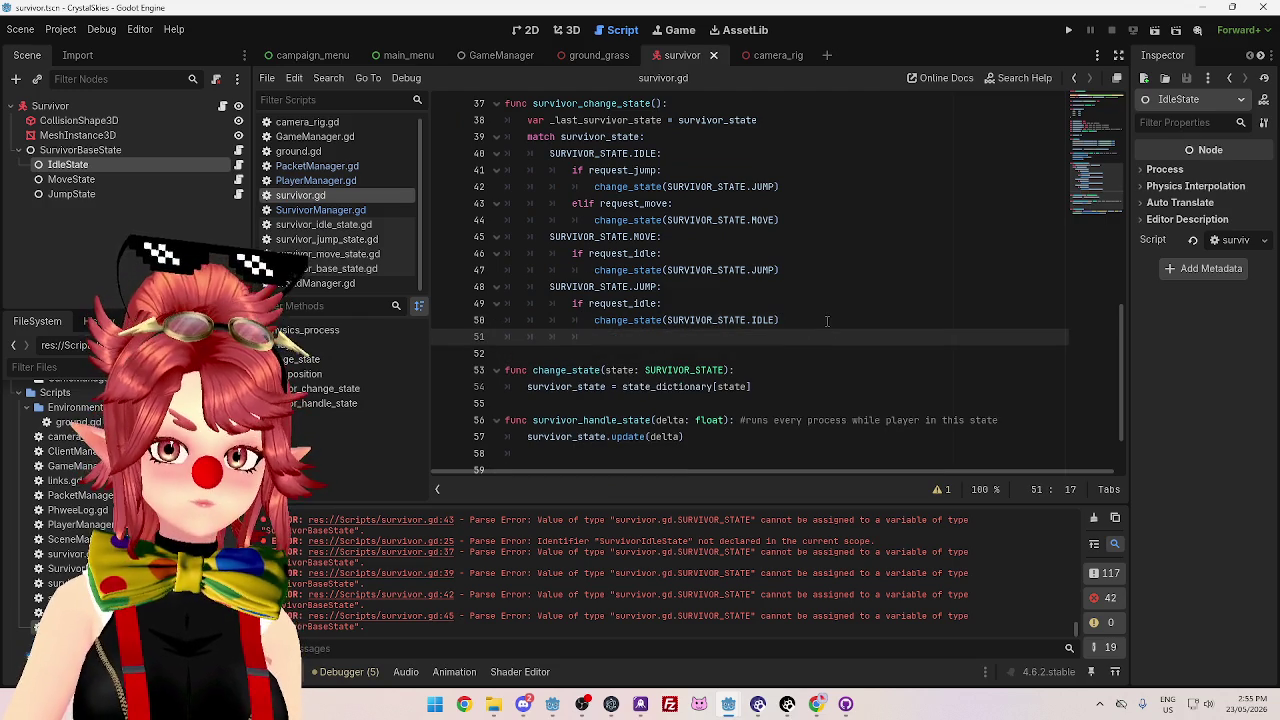
- Outdent the new line 51 by one level under the JUMP branch
key("BackSpace")
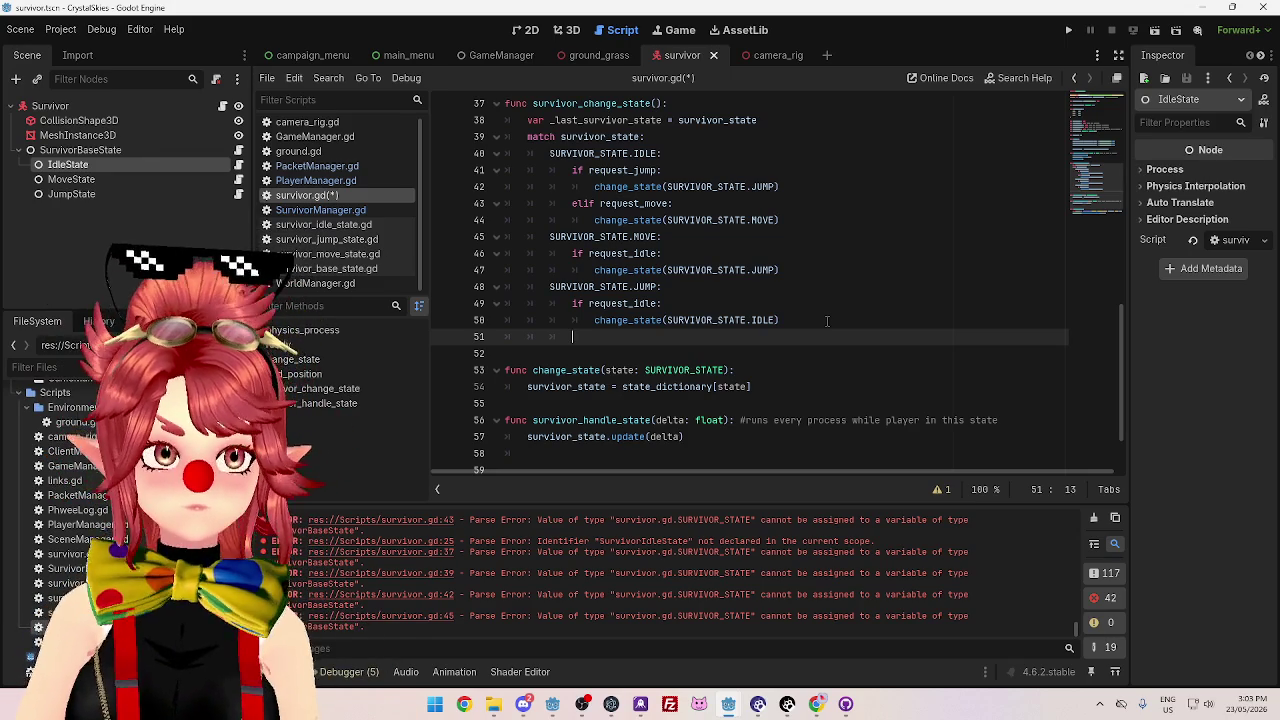
- Review the IDLE, MOVE and JUMP cases of survivor_change_state and save survivor.gd
scroll(973, 327, "up", 1)
scroll(973, 327, "up", 2)
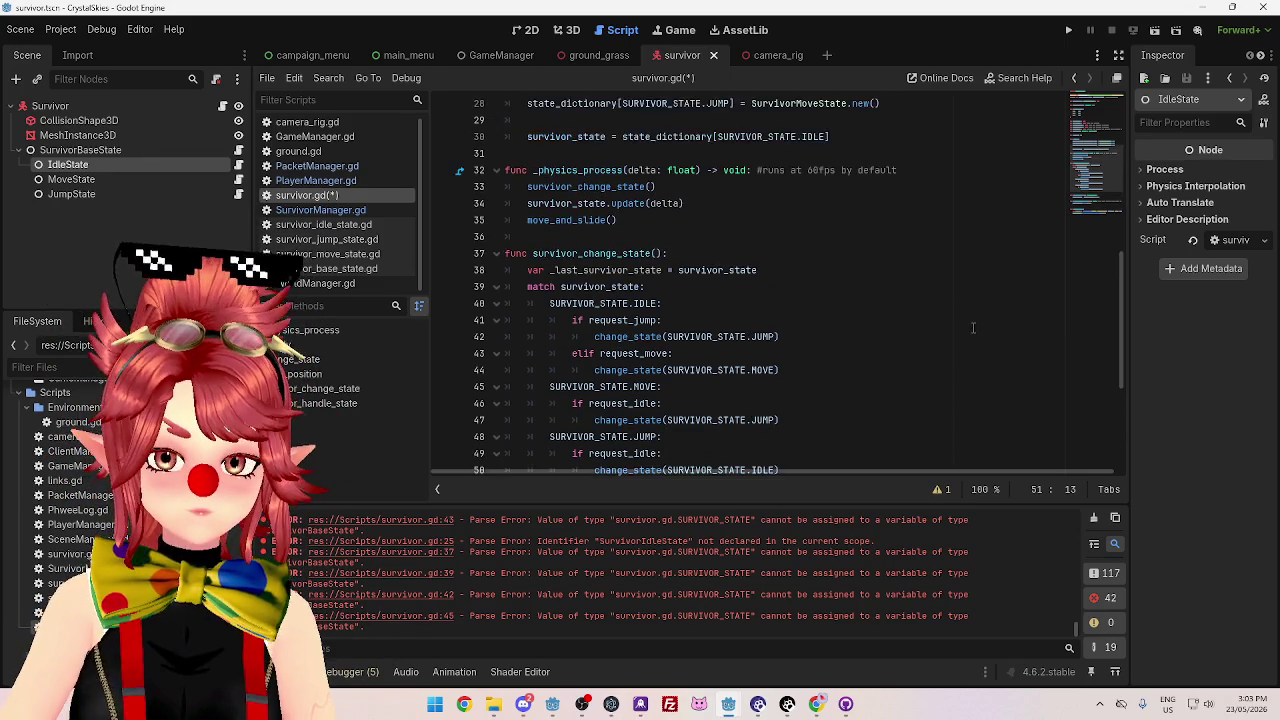
scroll(965, 328, "down", 2)
scroll(958, 330, "down", 1)
left_click(841, 320)
left_click(799, 286)
left_click(765, 240)
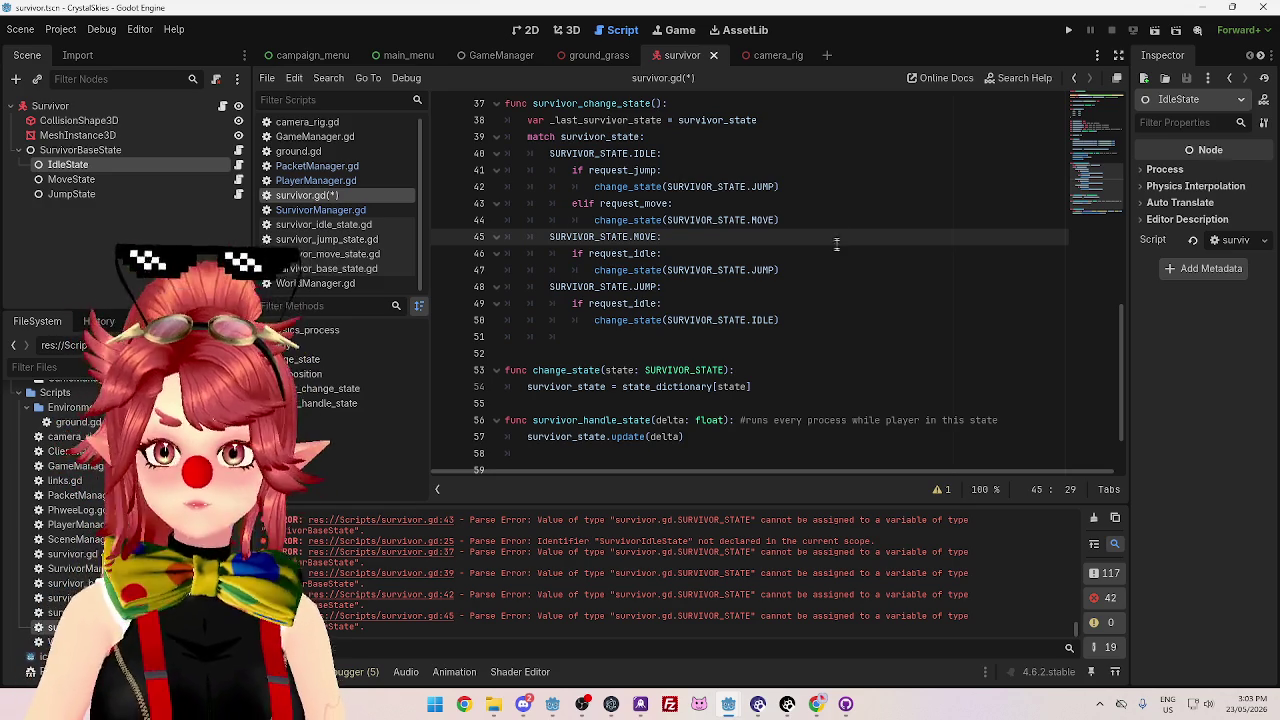
left_click(820, 172)
key("ctrl+s")
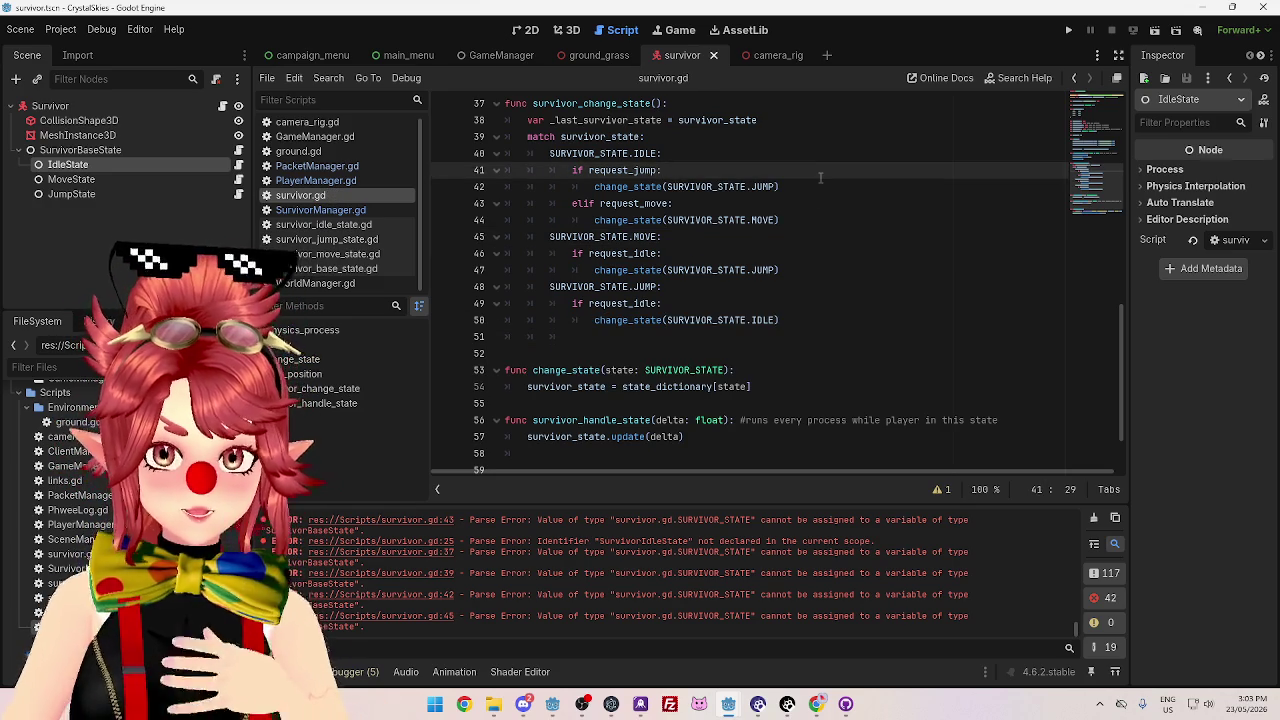
- Select the survivor_change_state() and survivor_state.update(delta) calls in _physics_process
left_click(741, 252)
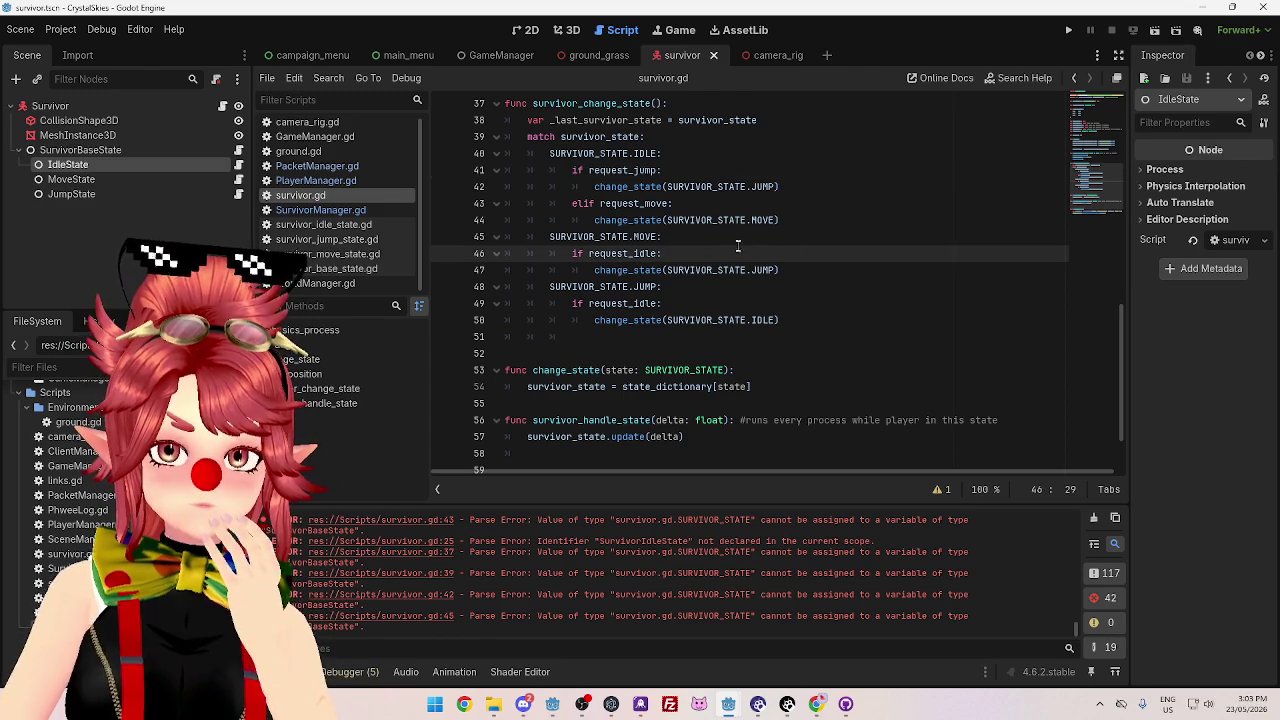
key("Up")
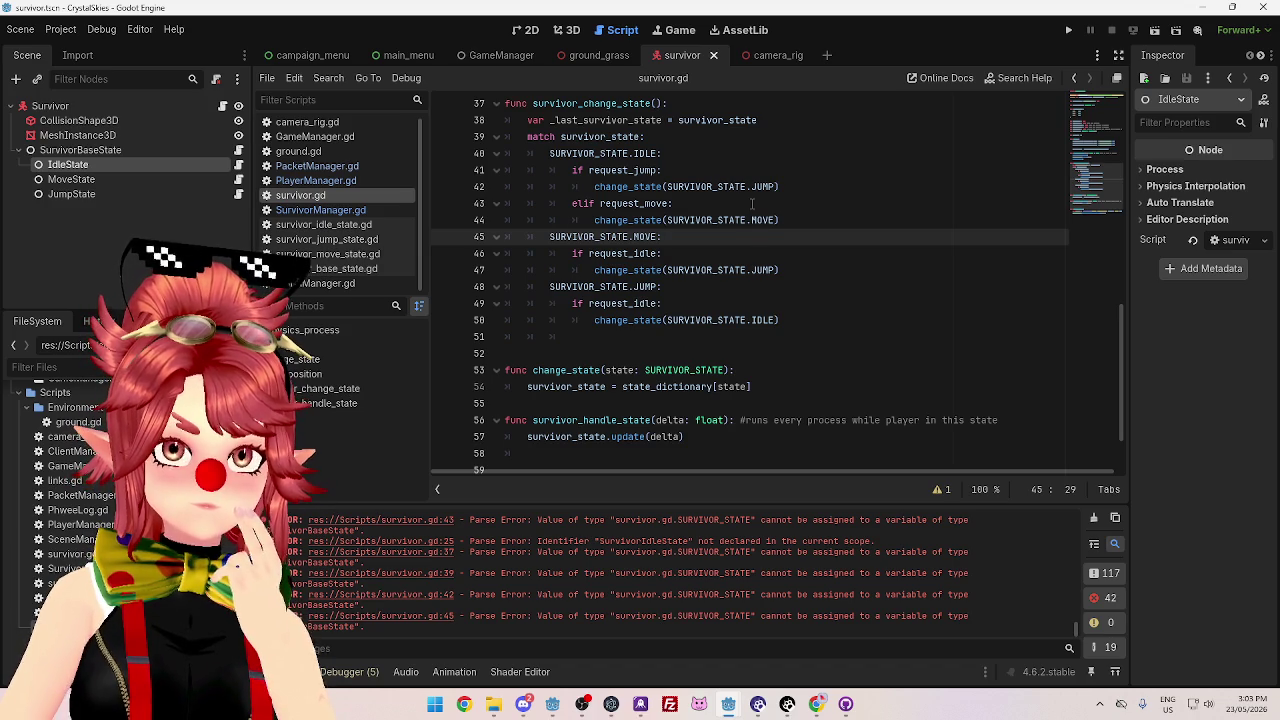
scroll(752, 203, "up", 1)
scroll(752, 203, "up", 3)
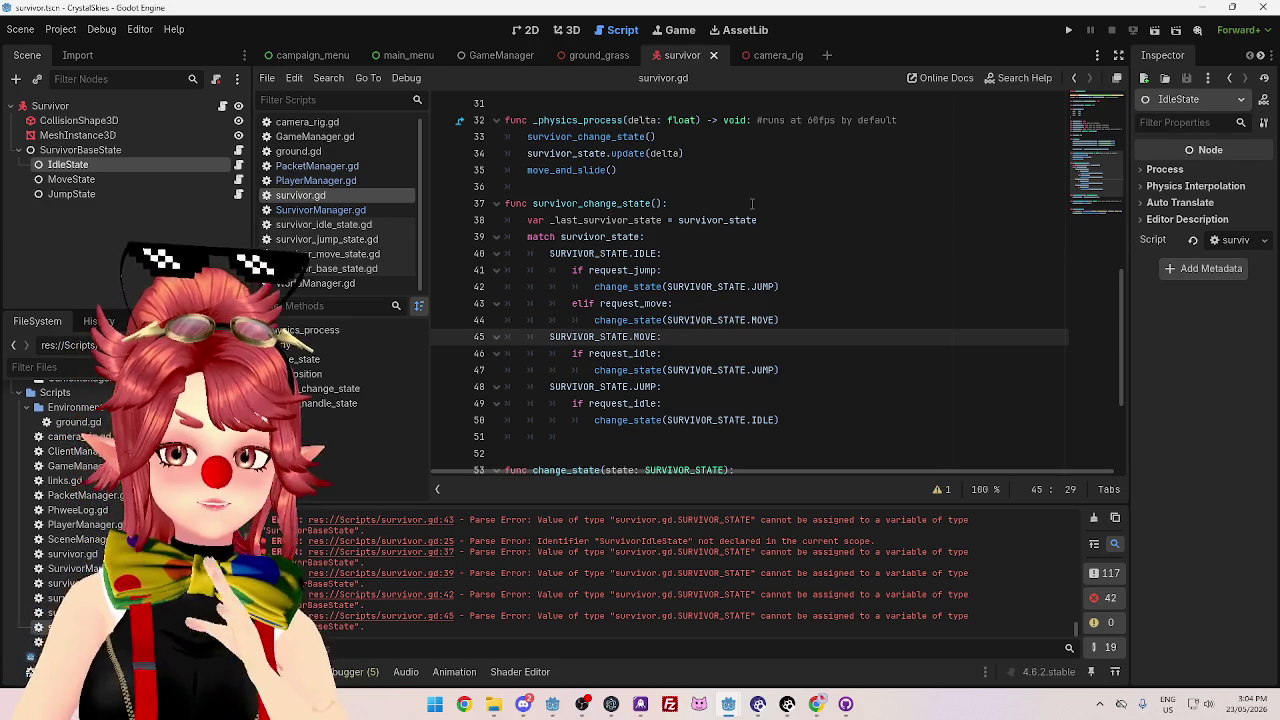
left_click(545, 138)
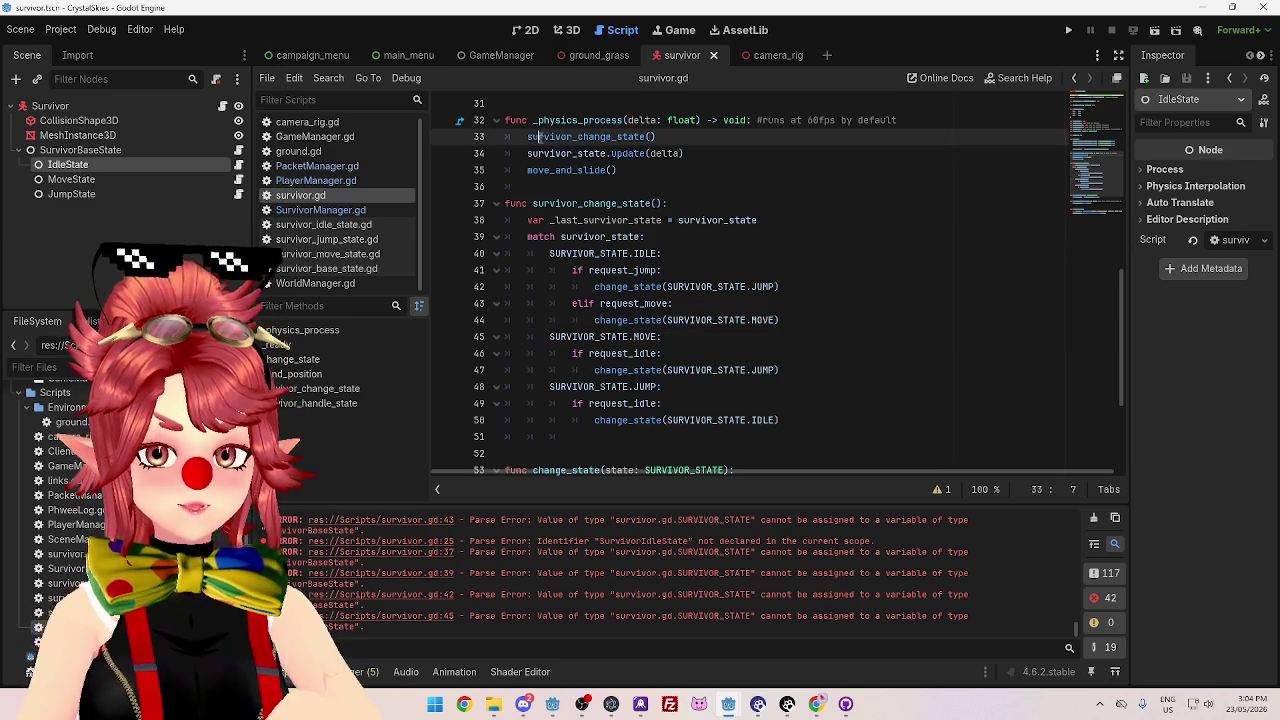
left_click(596, 254)
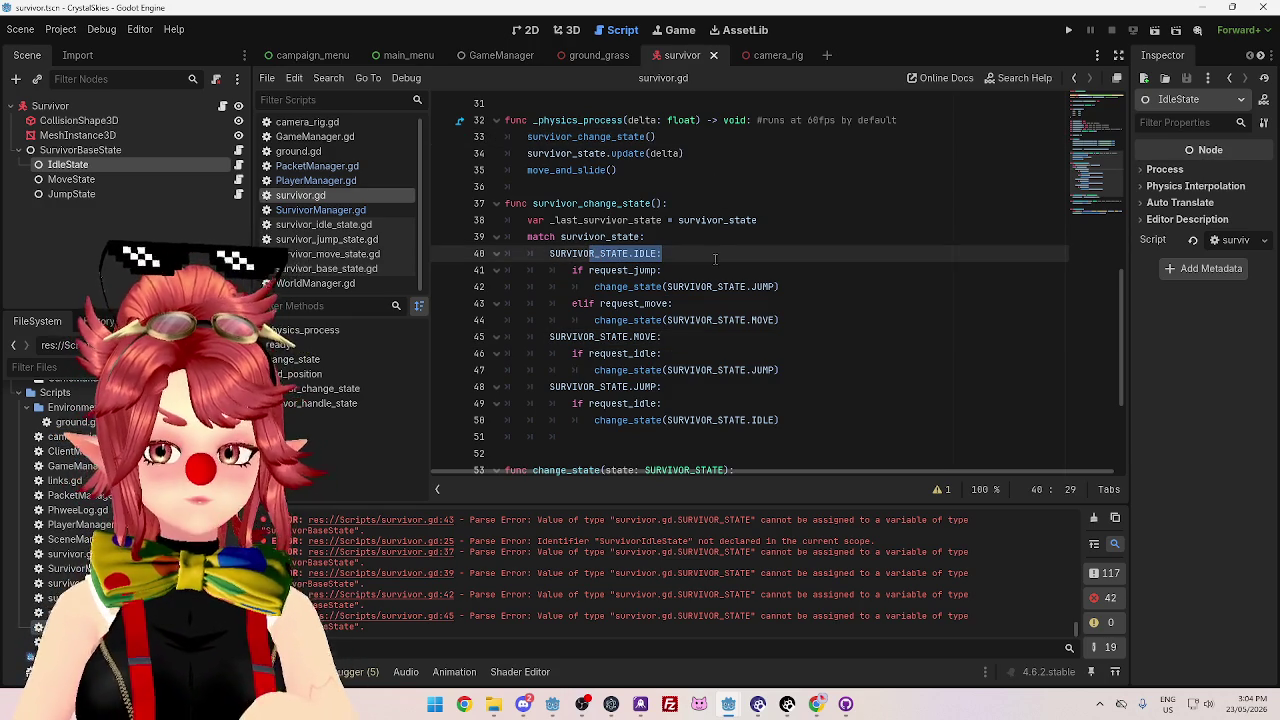
left_click_drag(600, 303, 641, 303)
mouse_move(527, 137)
left_mouse_down()
mouse_move(650, 154)
mouse_move(705, 136)
left_mouse_up()
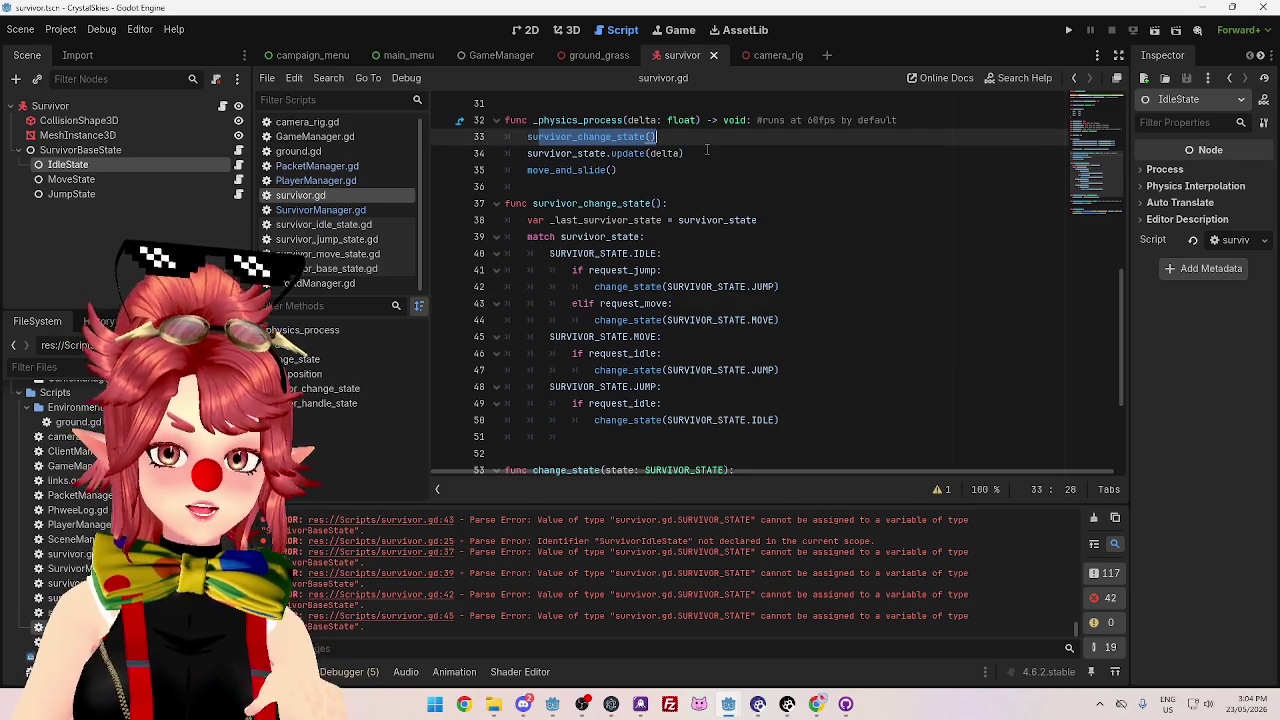
left_click(641, 320)
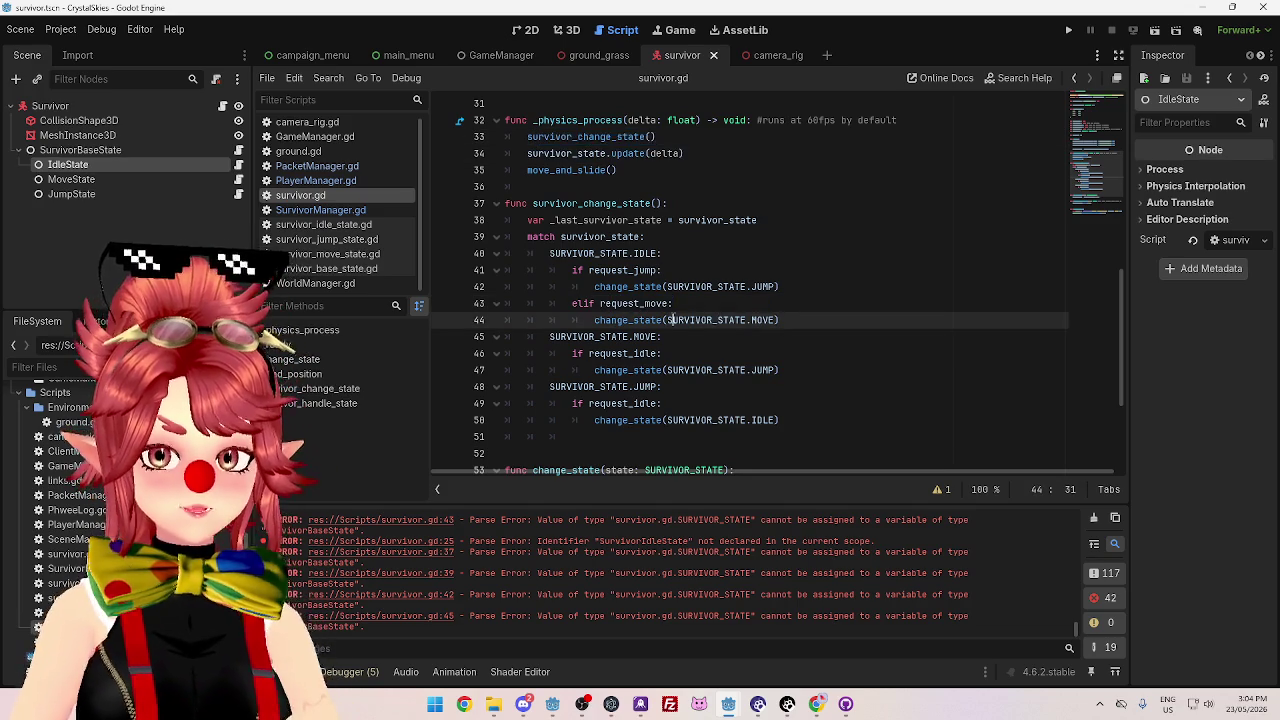
left_click_drag(538, 153, 710, 157)
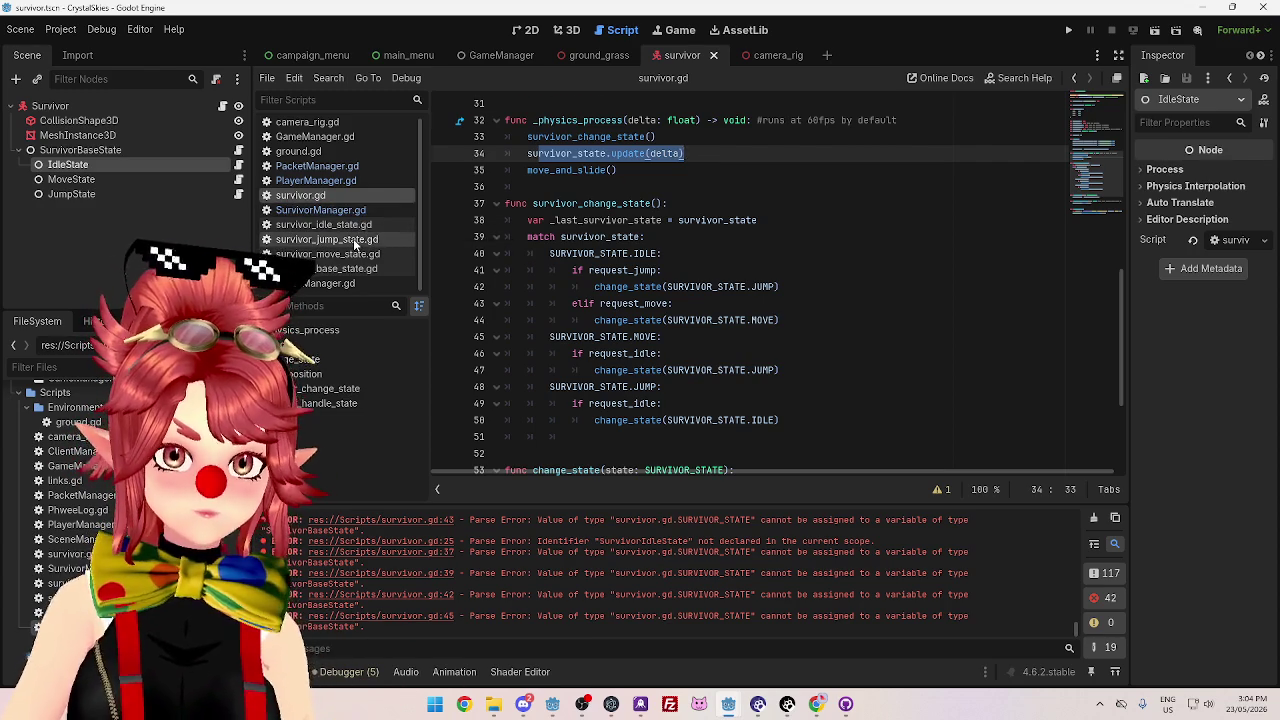
left_click(339, 268)
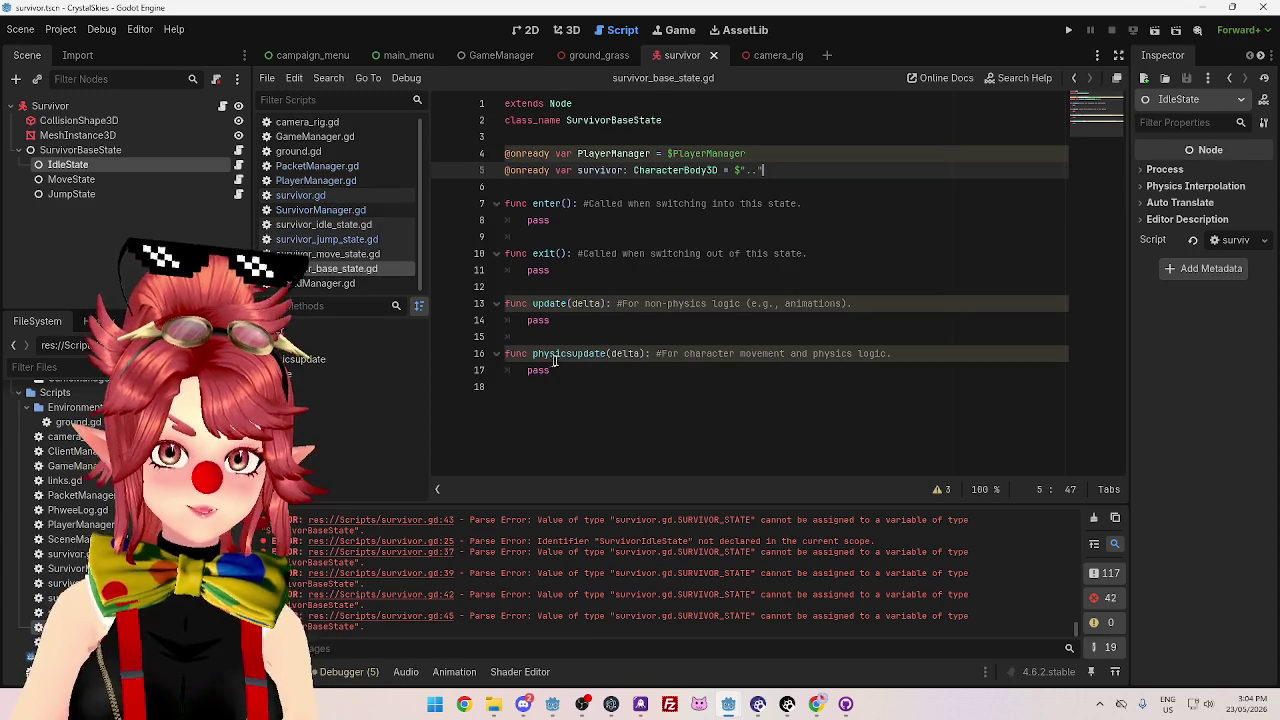
left_click_drag(533, 353, 606, 355)
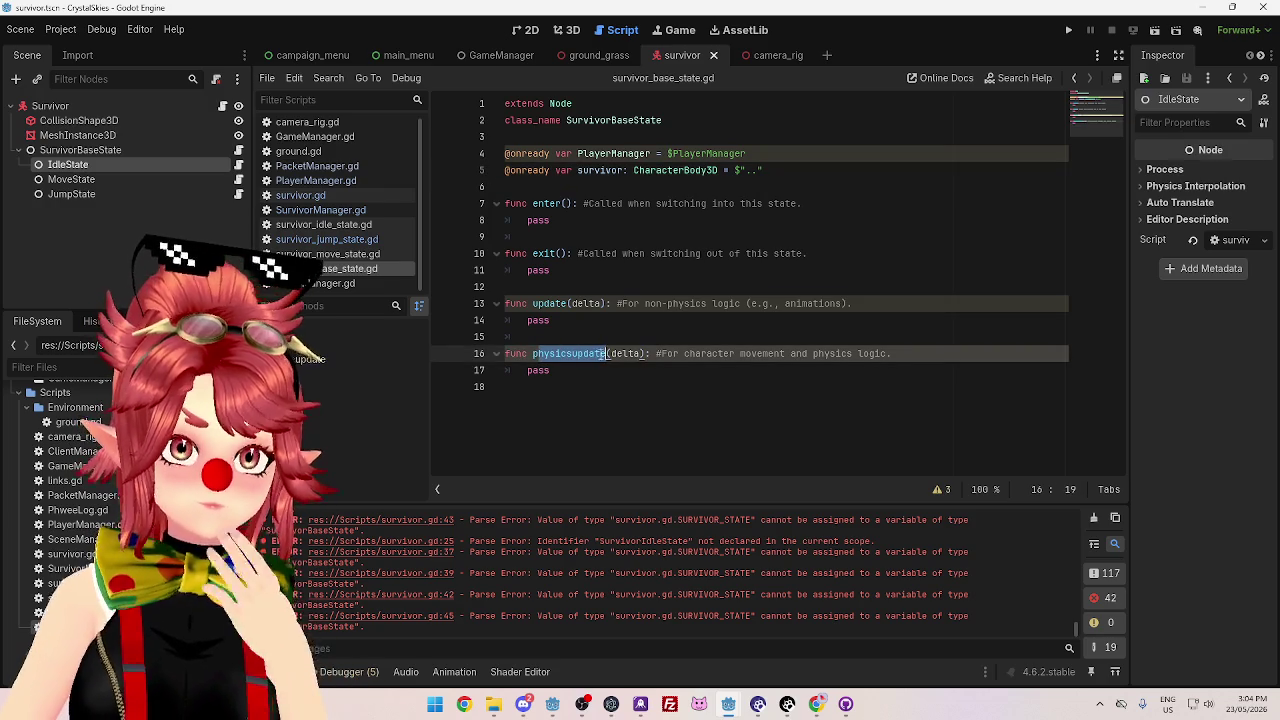
left_click(351, 199)
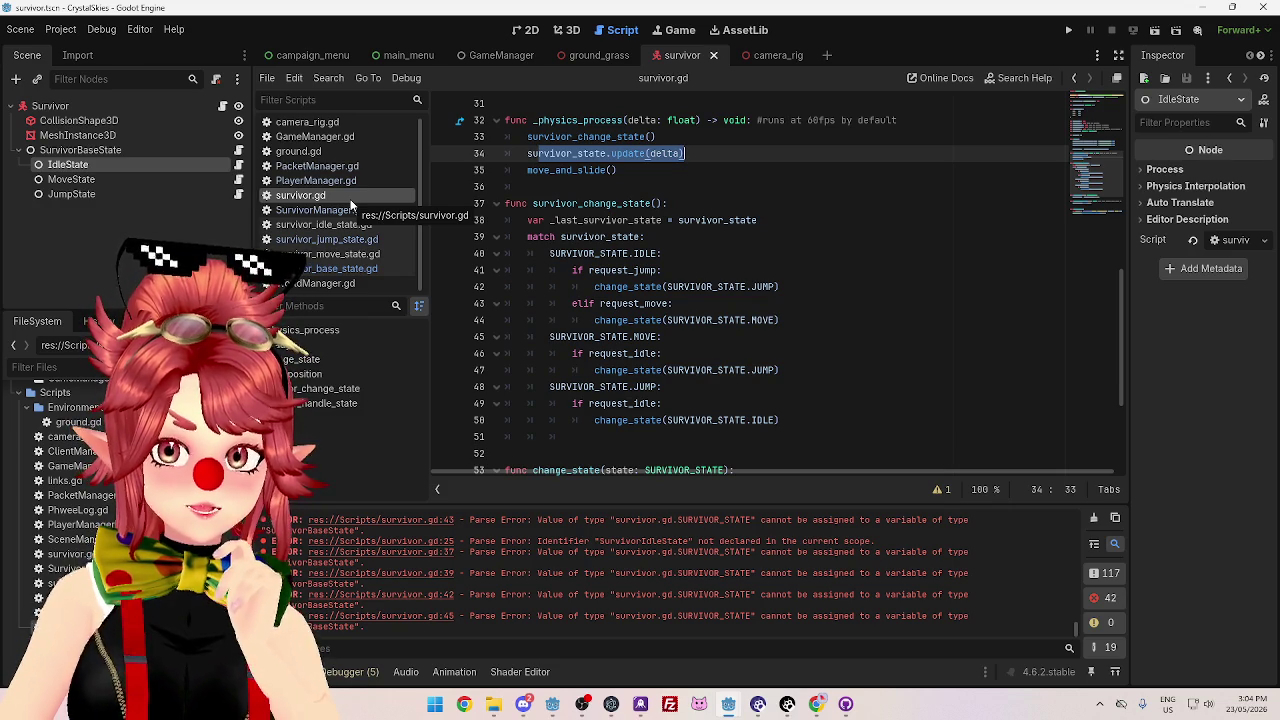
left_click(718, 220)
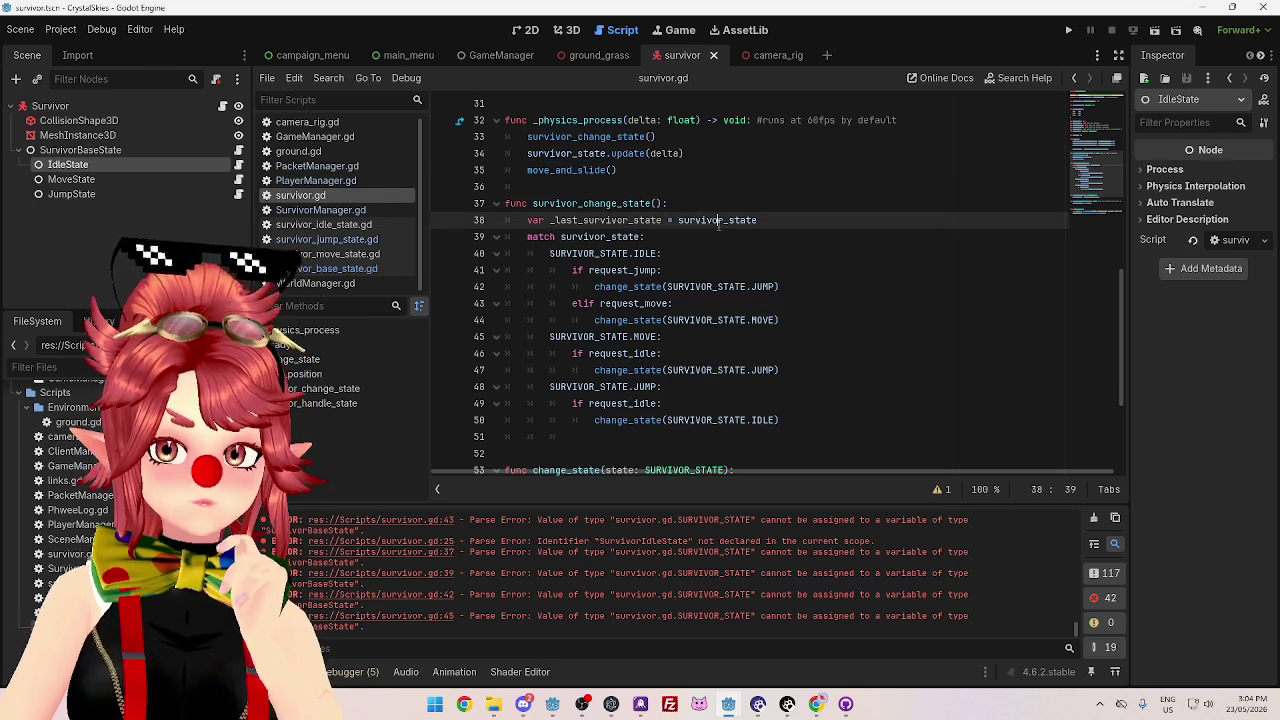
left_click_drag(684, 153, 578, 153)
left_click(352, 229)
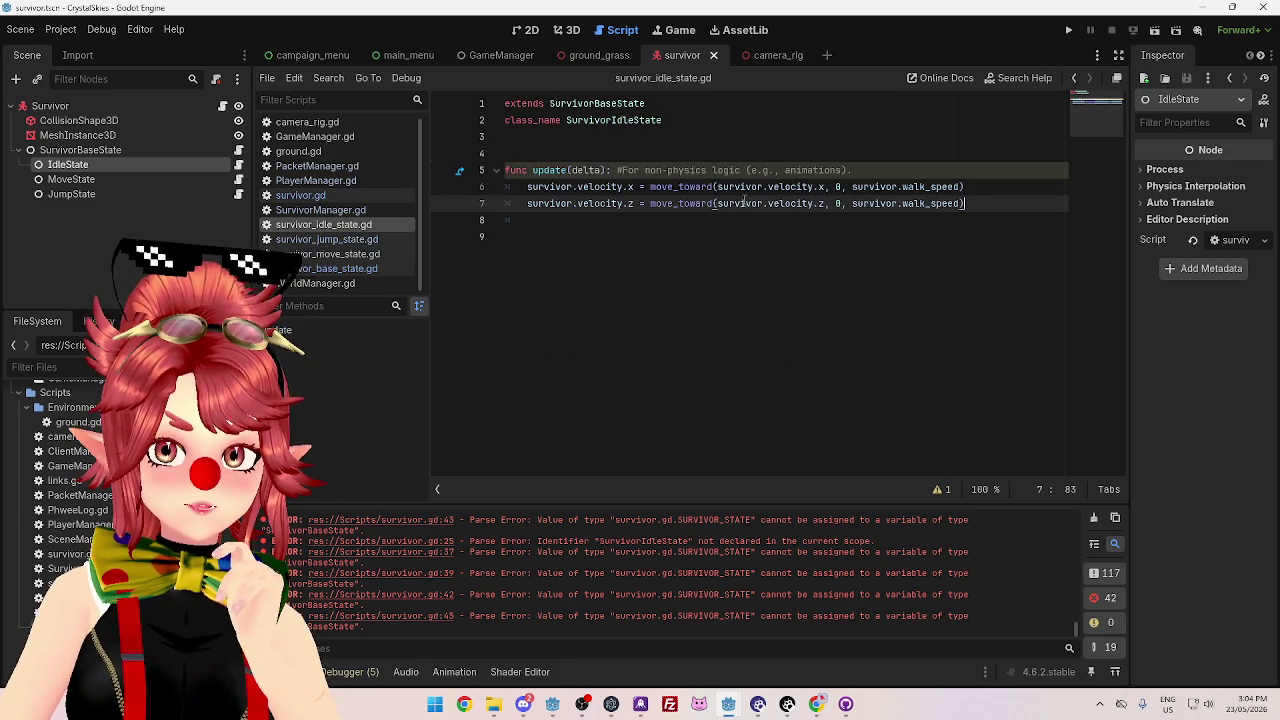
mouse_move(797, 203)
left_mouse_down()
mouse_move(537, 203)
mouse_move(531, 187)
mouse_move(966, 203)
left_mouse_up()
left_click(571, 187)
left_click(336, 255)
mouse_move(544, 170)
left_mouse_down()
mouse_move(700, 175)
mouse_move(800, 222)
mouse_move(817, 262)
left_mouse_up()
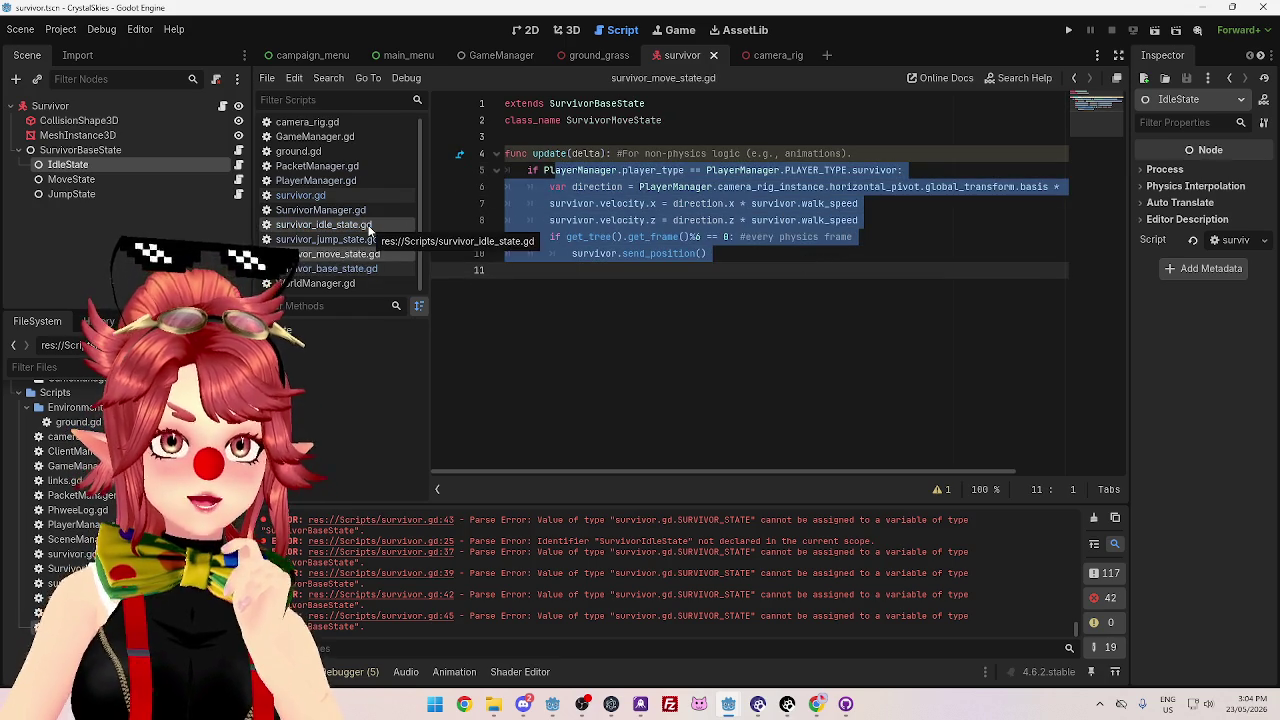
left_click(336, 197)
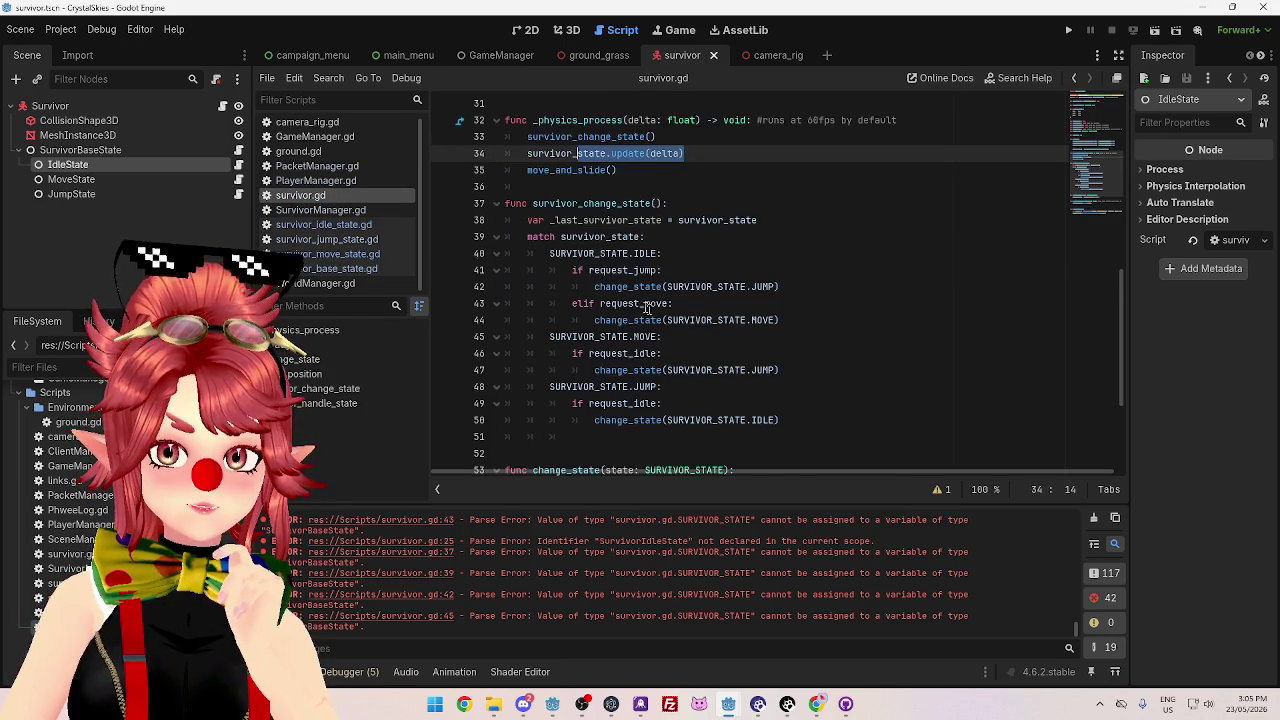
scroll(679, 326, "down", 1)
left_click_drag(549, 203, 797, 247)
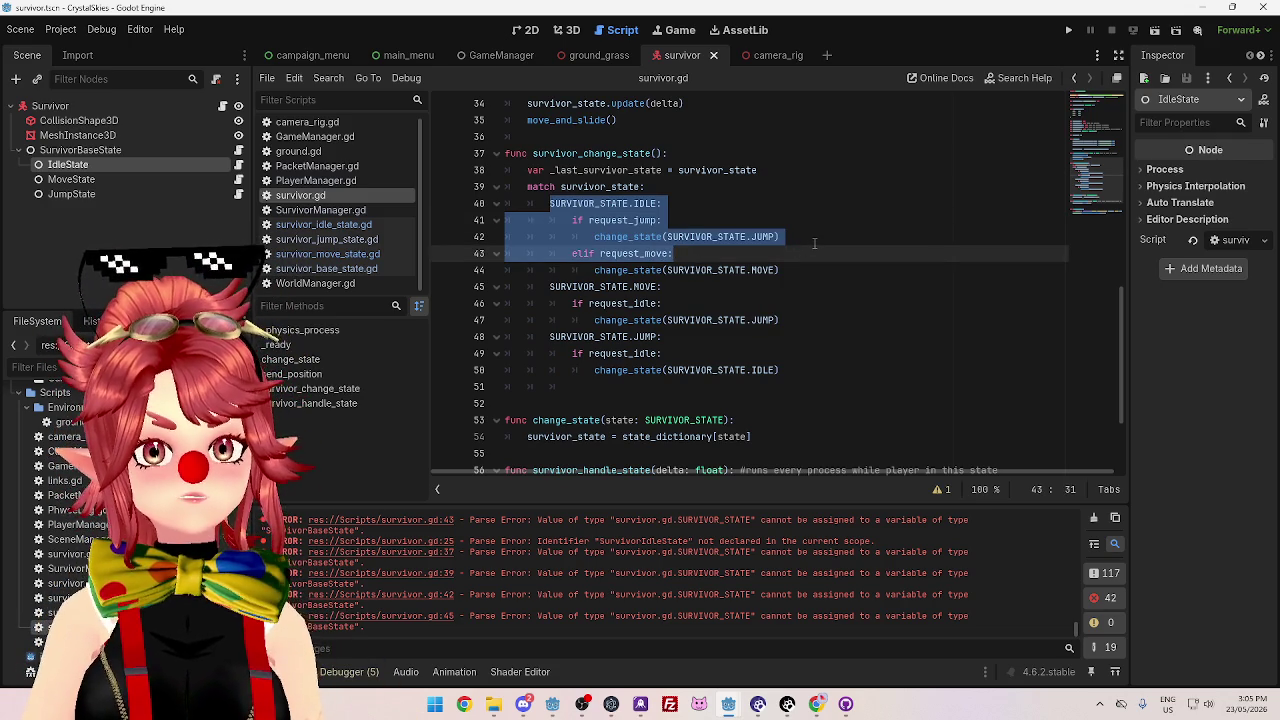
left_click(815, 243)
left_click(696, 253)
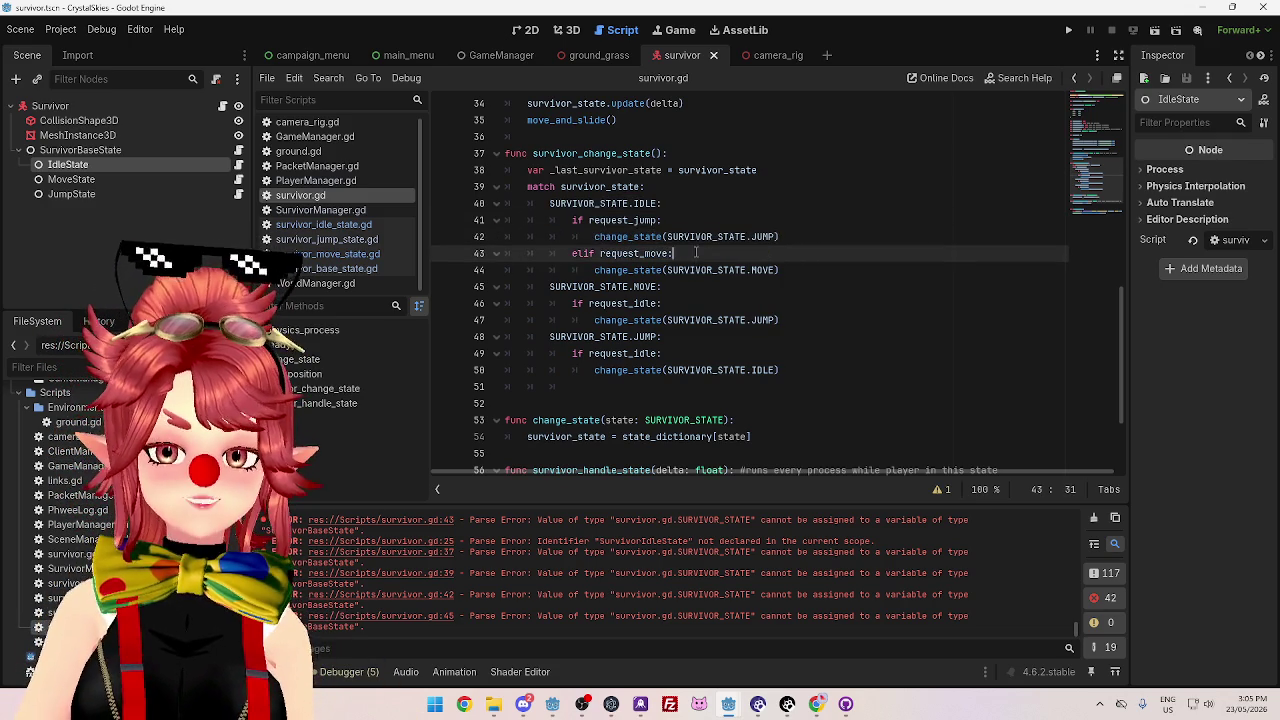
mouse_move(572, 220)
left_mouse_down()
mouse_move(640, 255)
mouse_move(838, 277)
left_mouse_up()
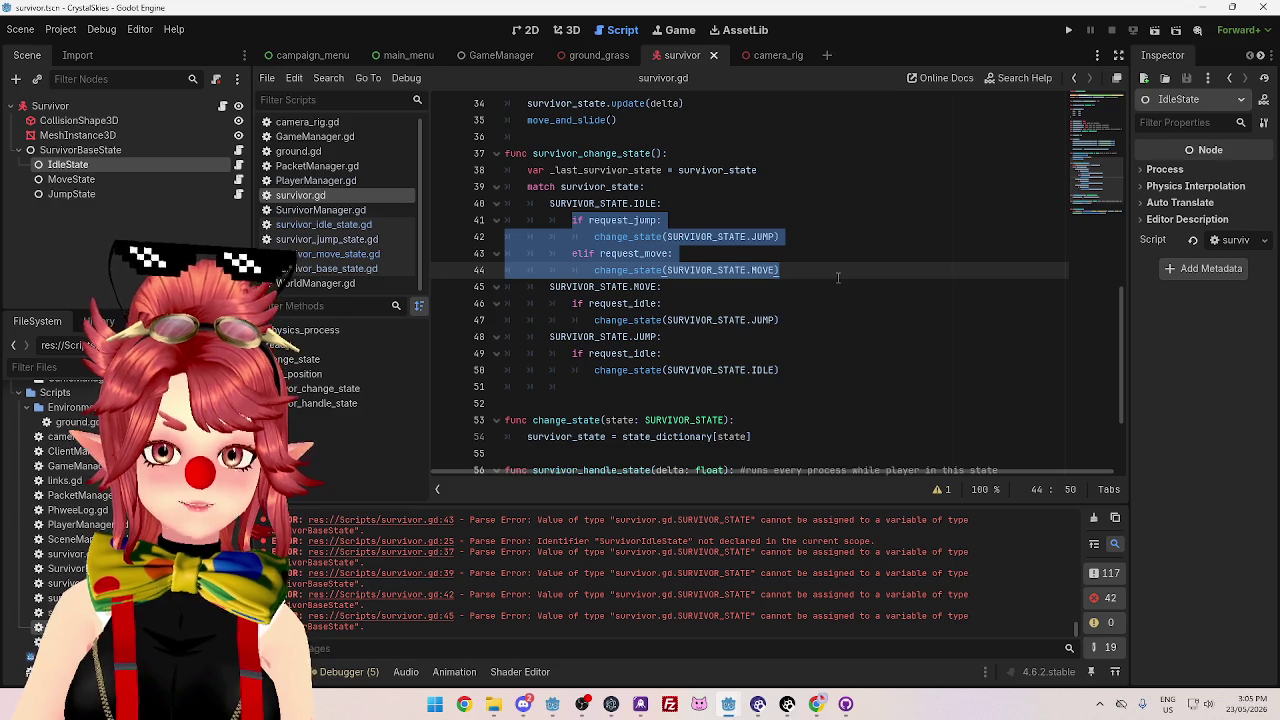
left_click(838, 277)
mouse_move(573, 220)
left_mouse_down()
mouse_move(664, 222)
mouse_move(815, 268)
left_mouse_up()
left_click(760, 260)
left_click_drag(575, 220, 804, 268)
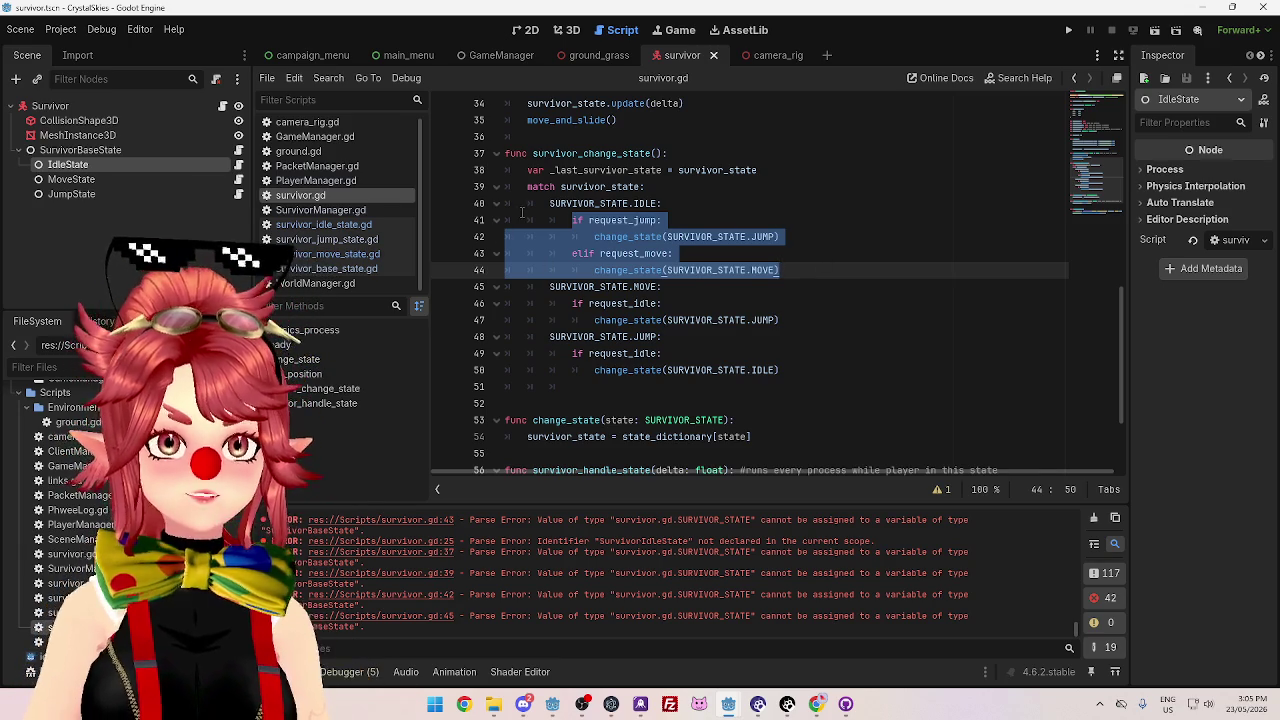
left_click(668, 270)
left_click_drag(573, 220, 812, 277)
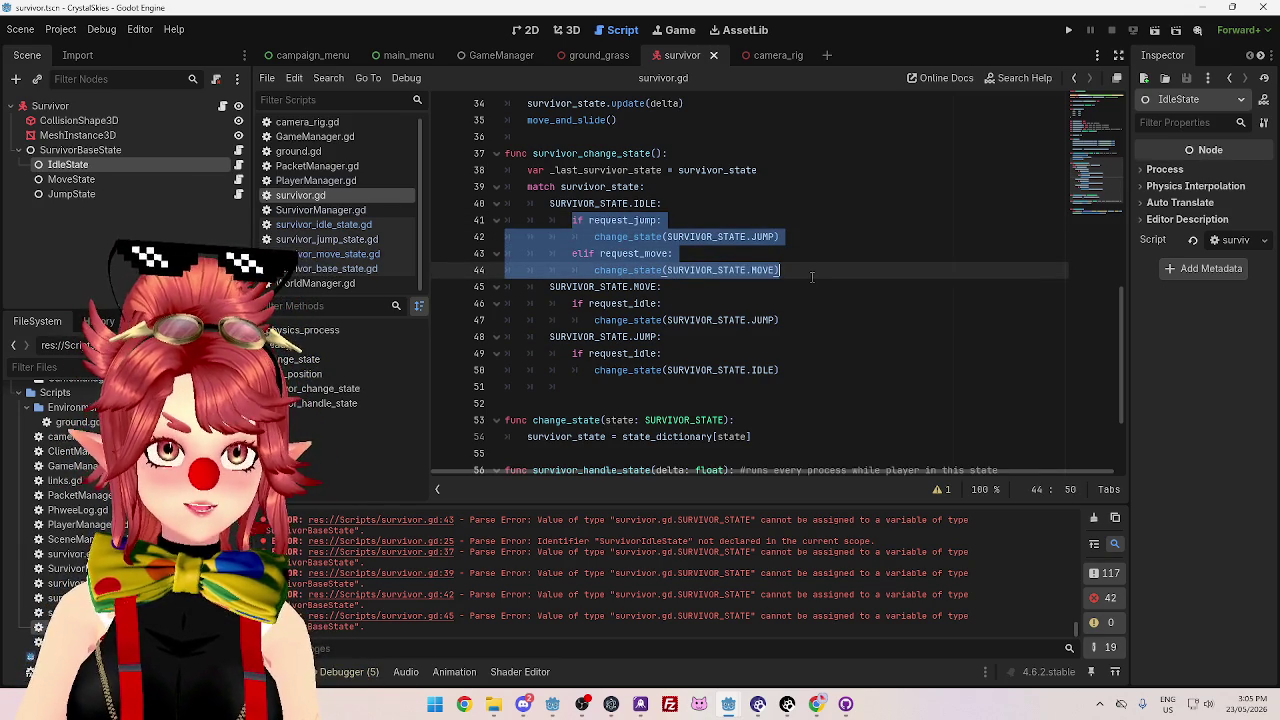
left_click(812, 277)
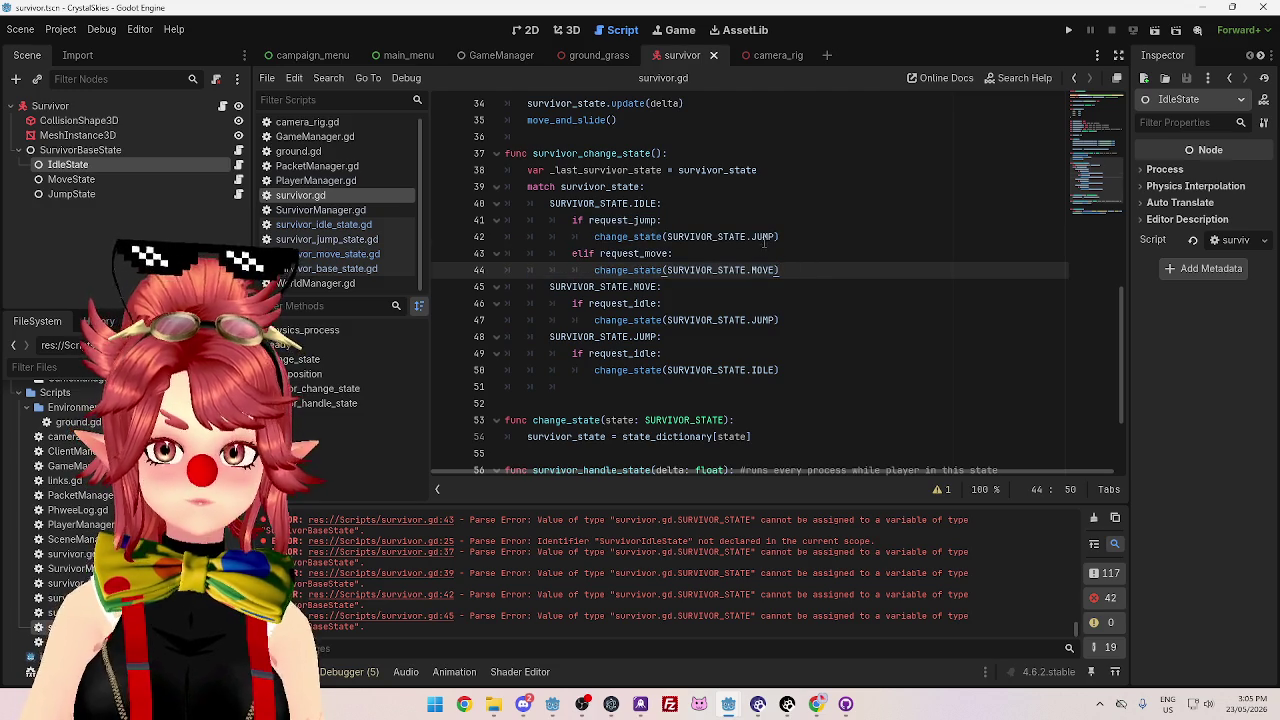
left_click(763, 237)
mouse_move(573, 220)
left_mouse_down()
mouse_move(740, 240)
mouse_move(801, 271)
left_mouse_up()
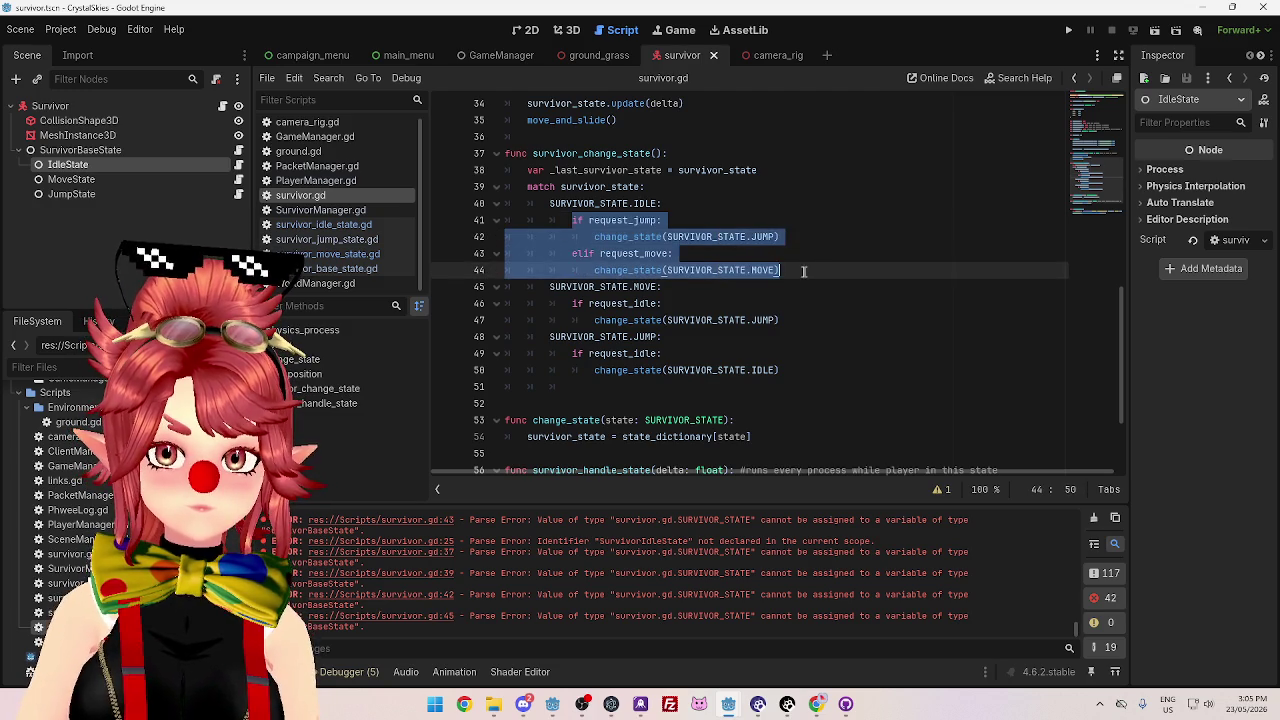
left_click(770, 219)
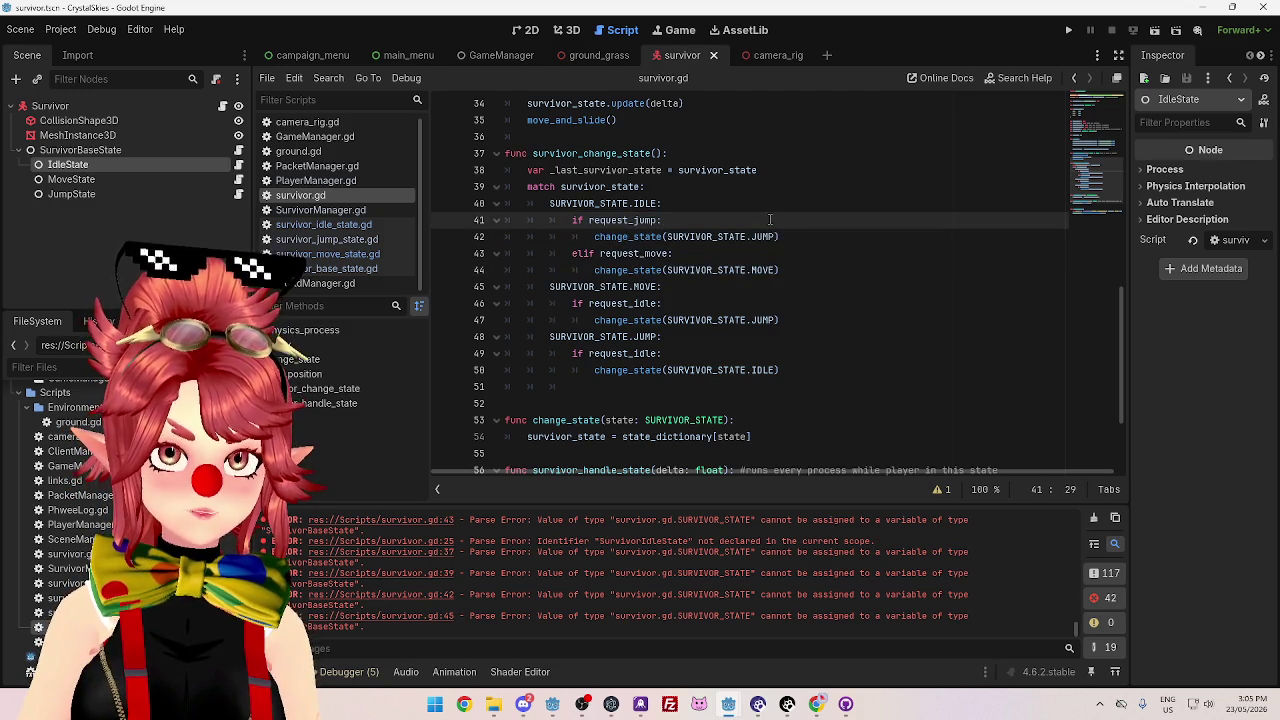
left_click(756, 286)
left_click(650, 242)
double_click(578, 220)
left_click_drag(618, 221, 664, 220)
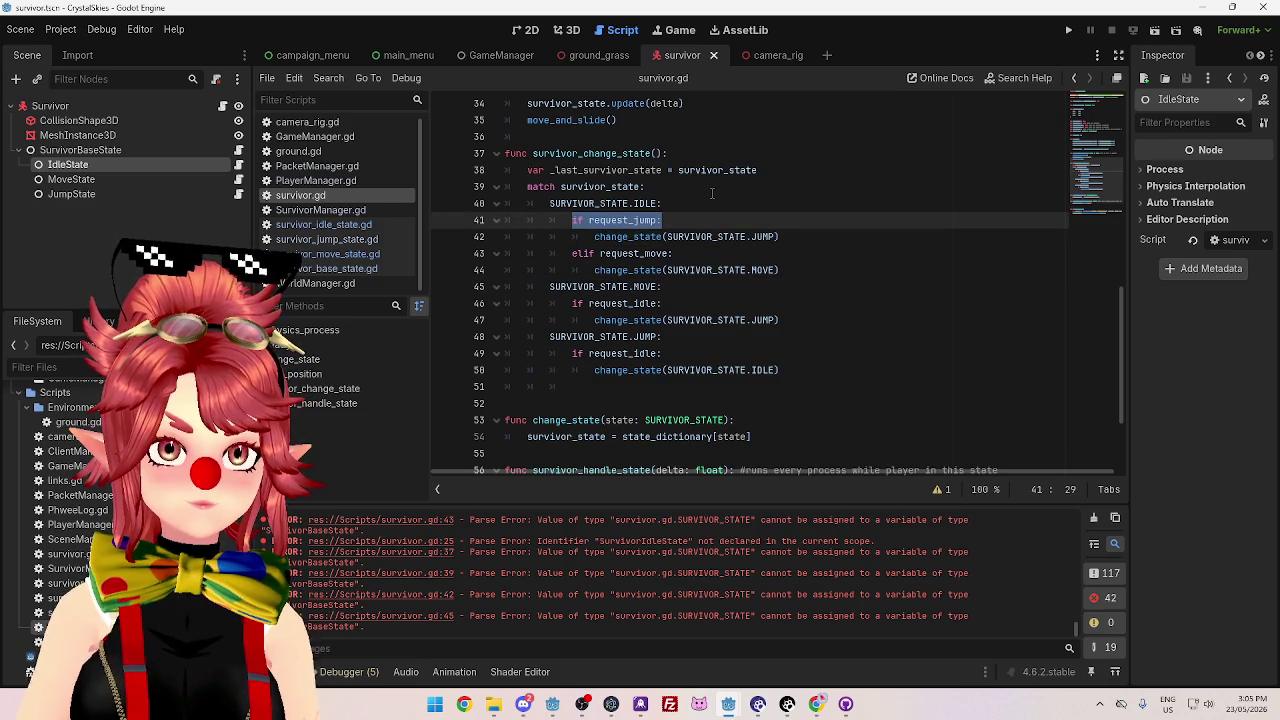
left_click(689, 187)
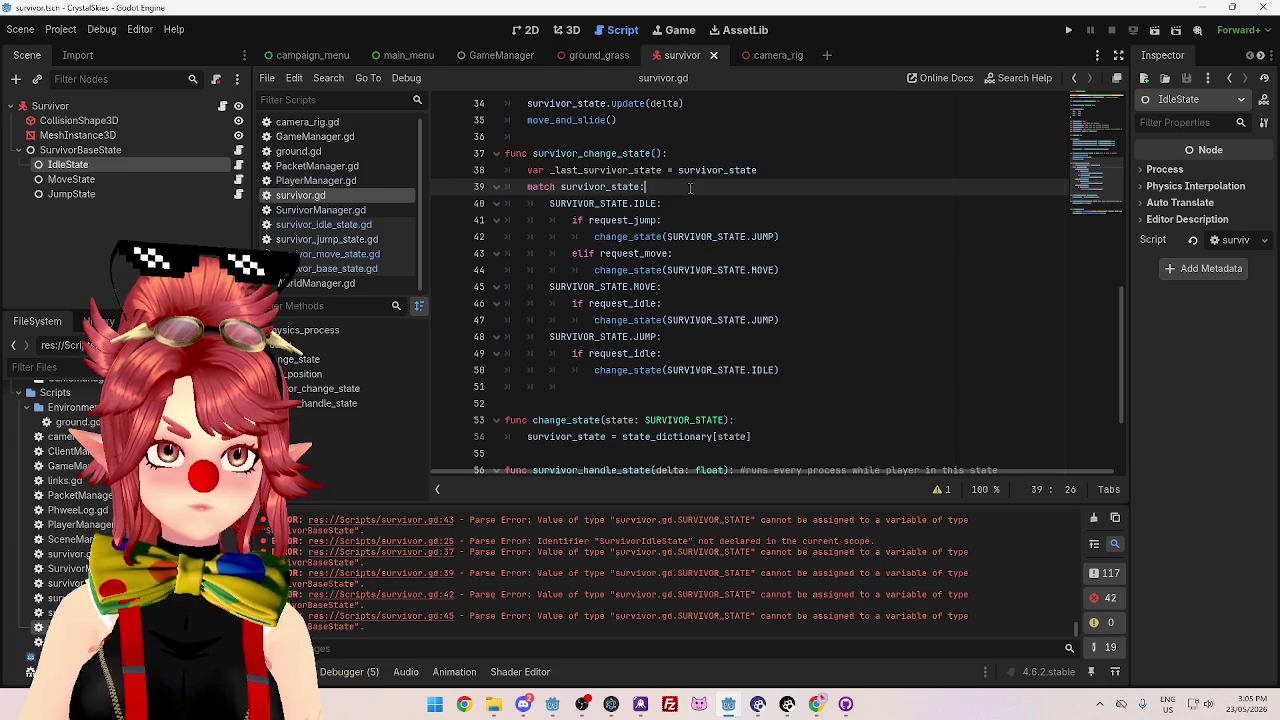
left_click_drag(688, 203, 682, 218)
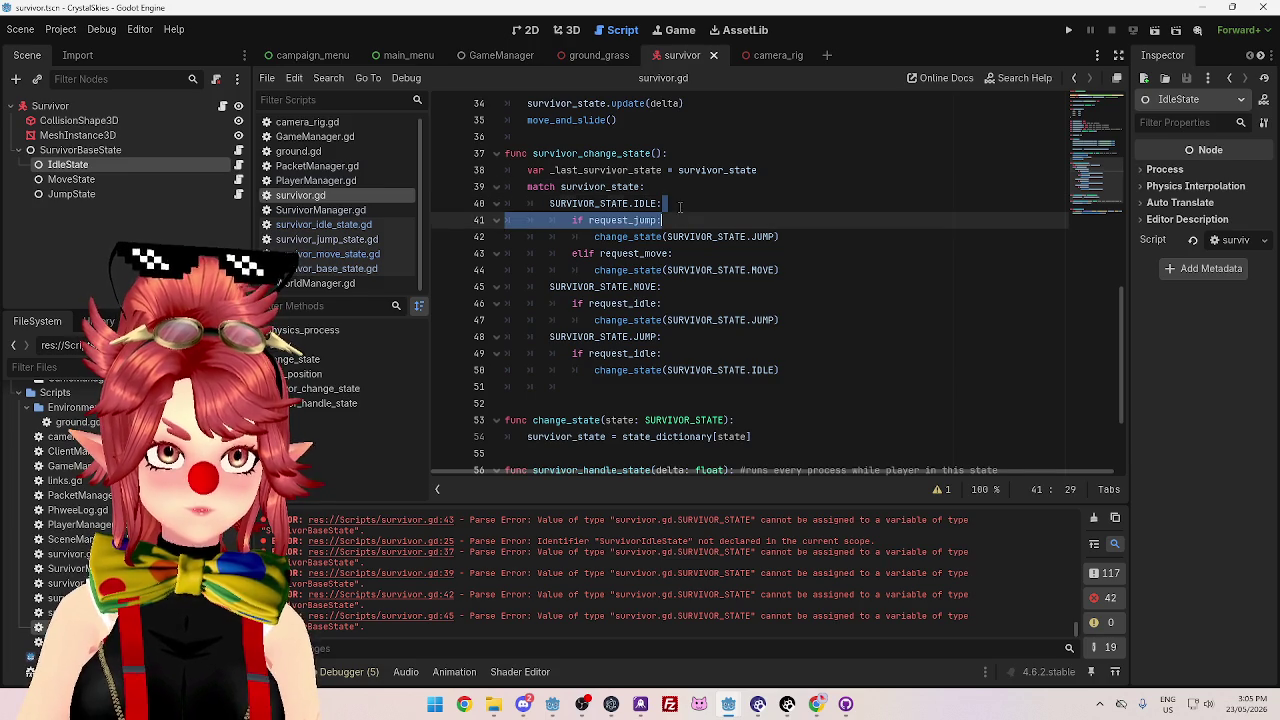
left_click(680, 206)
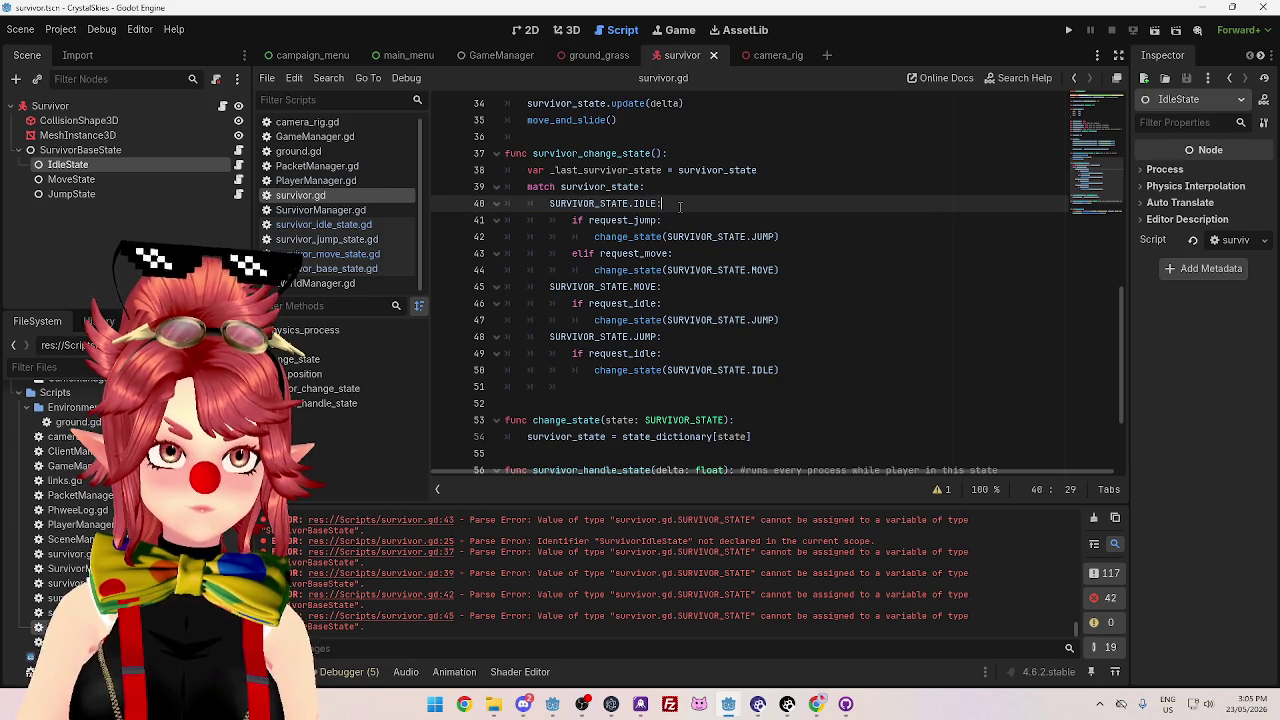
left_click(686, 216)
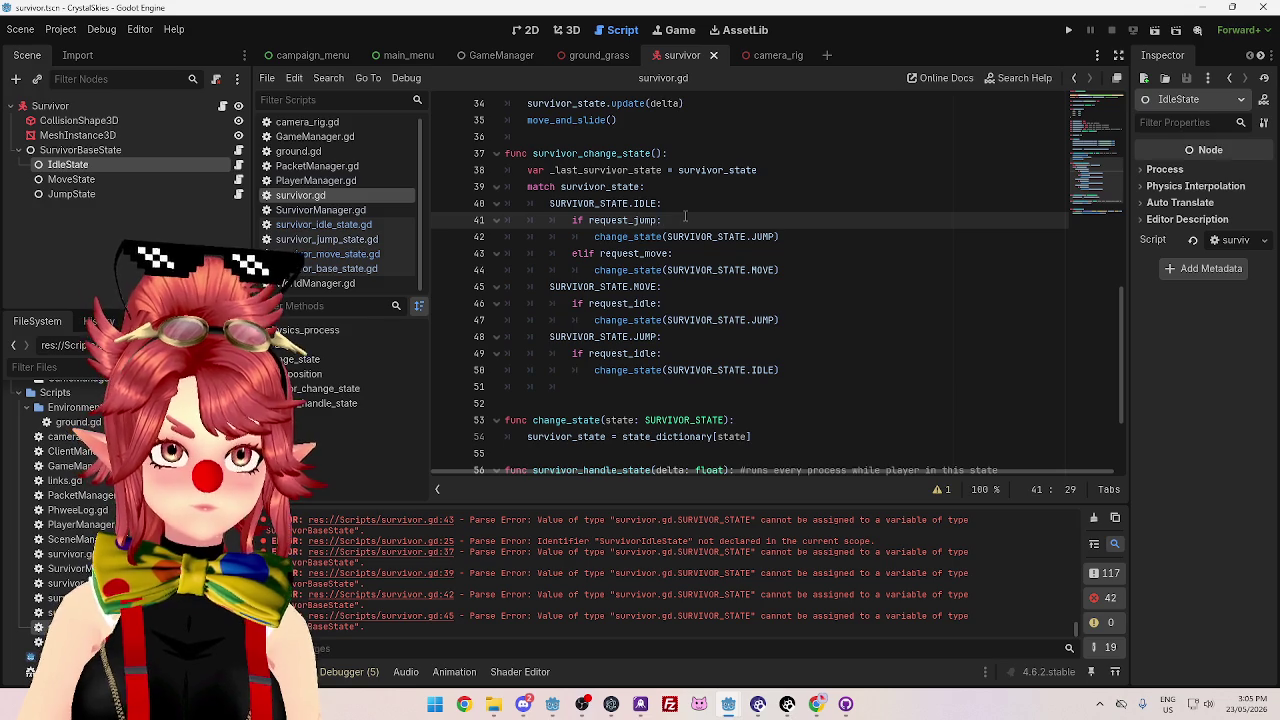
left_click(718, 206)
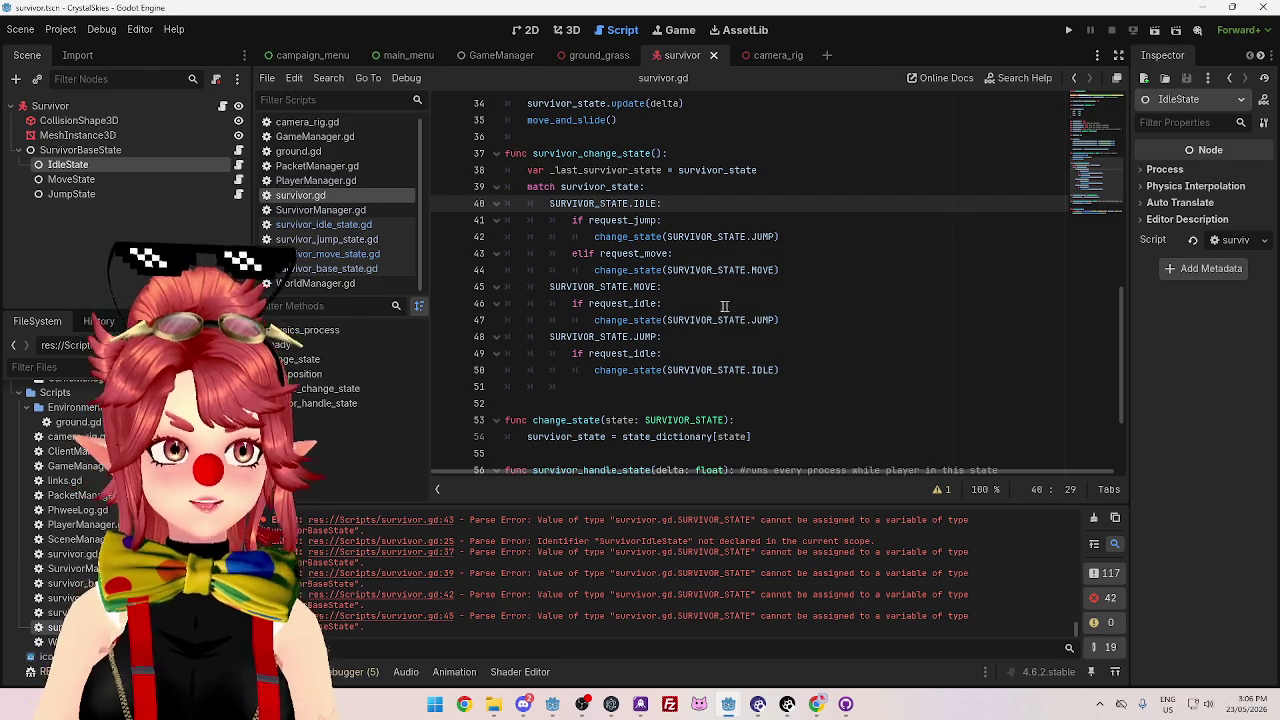
left_click(770, 287)
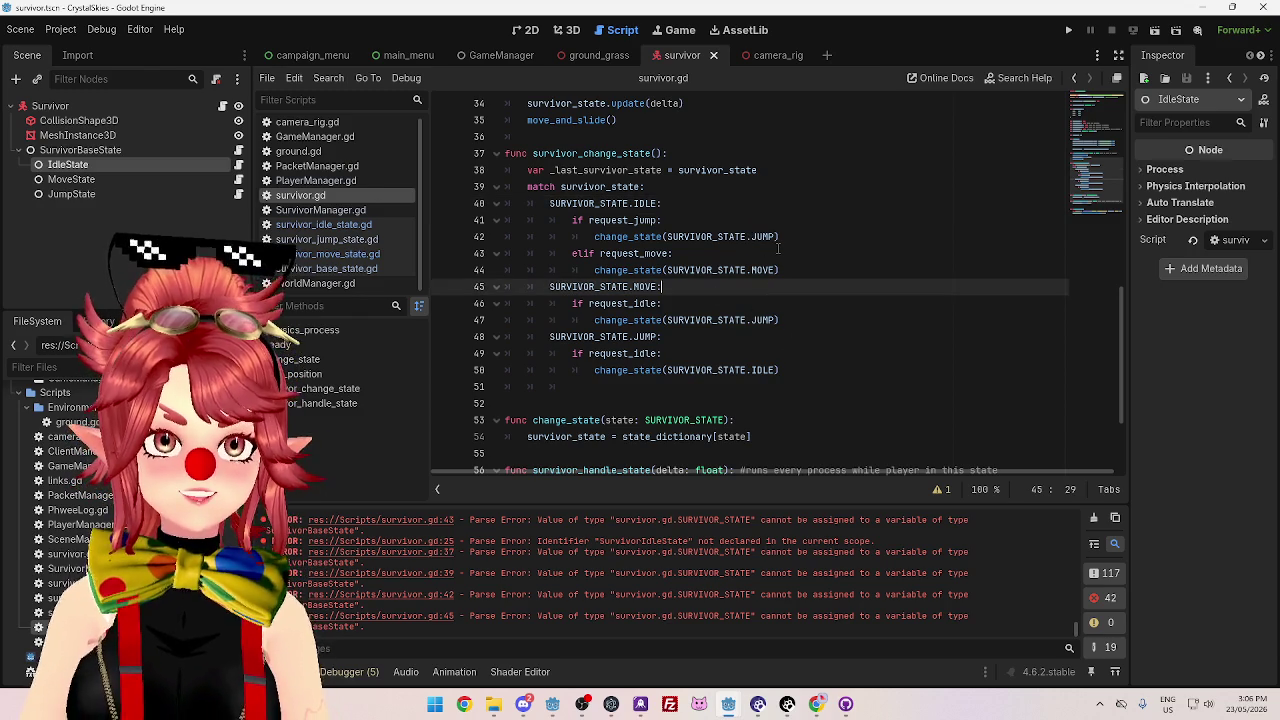
left_click(815, 273)
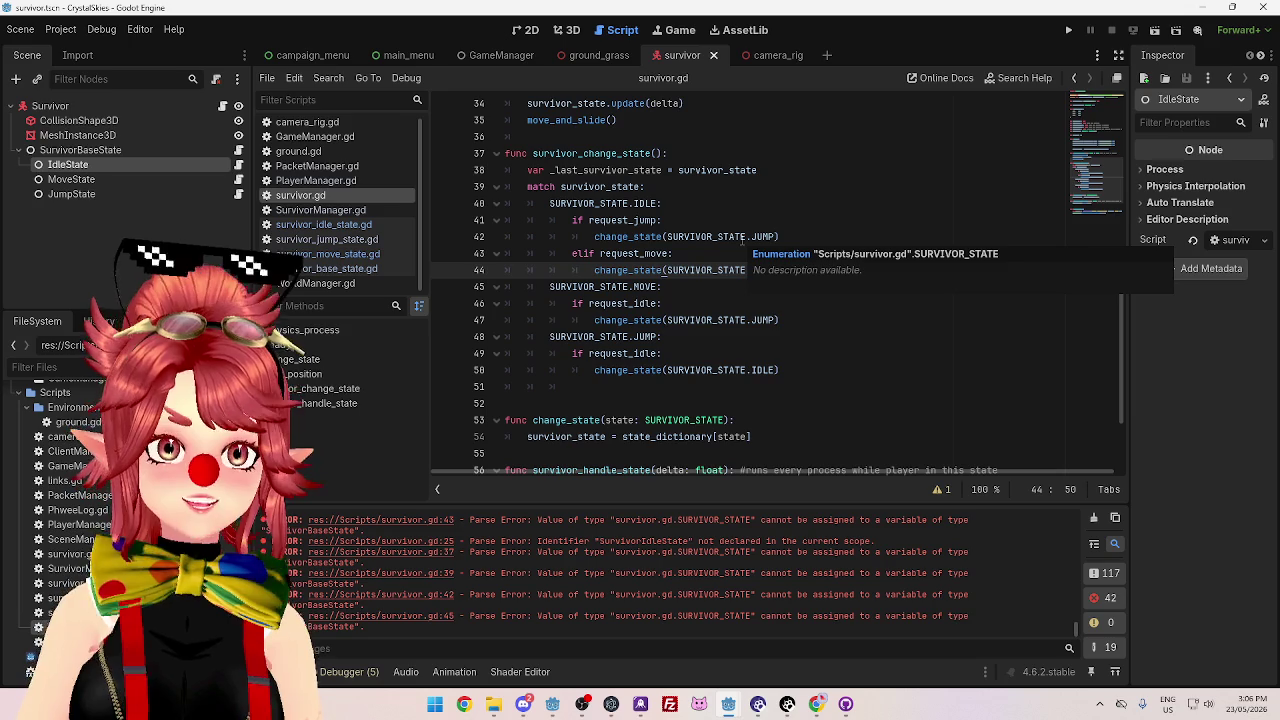
left_click(751, 237)
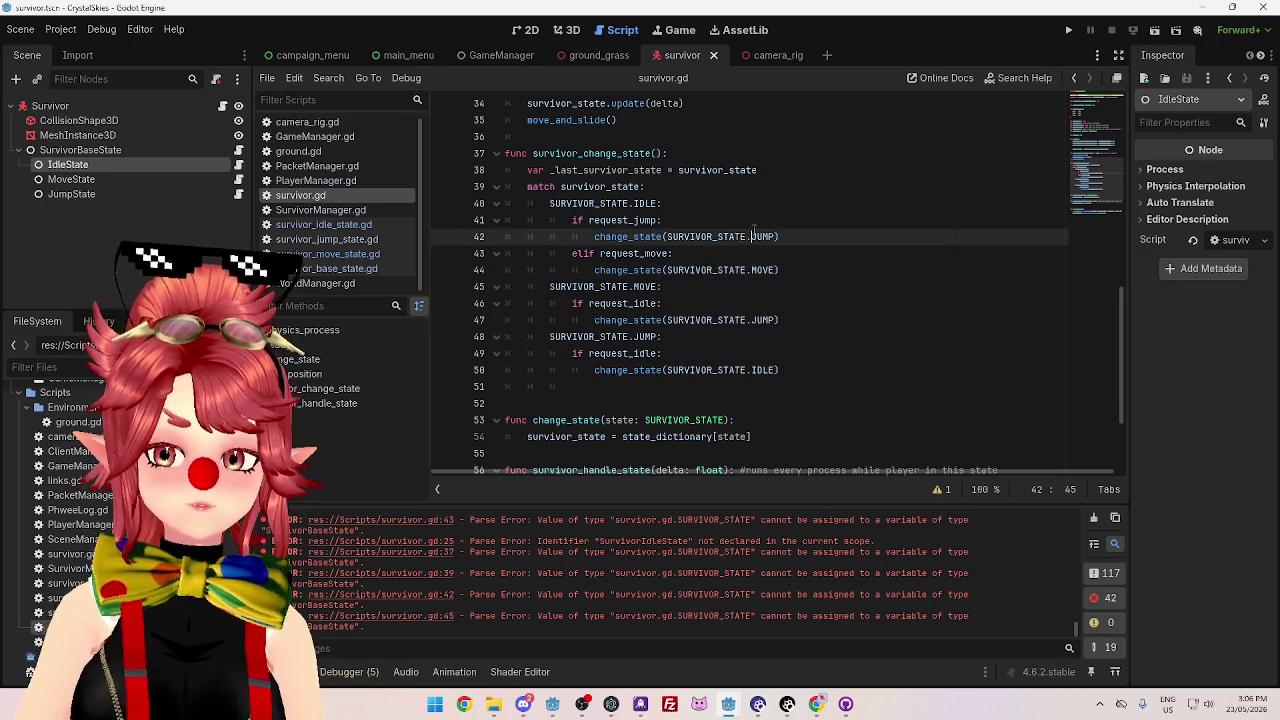
left_click(801, 269)
left_click(799, 236)
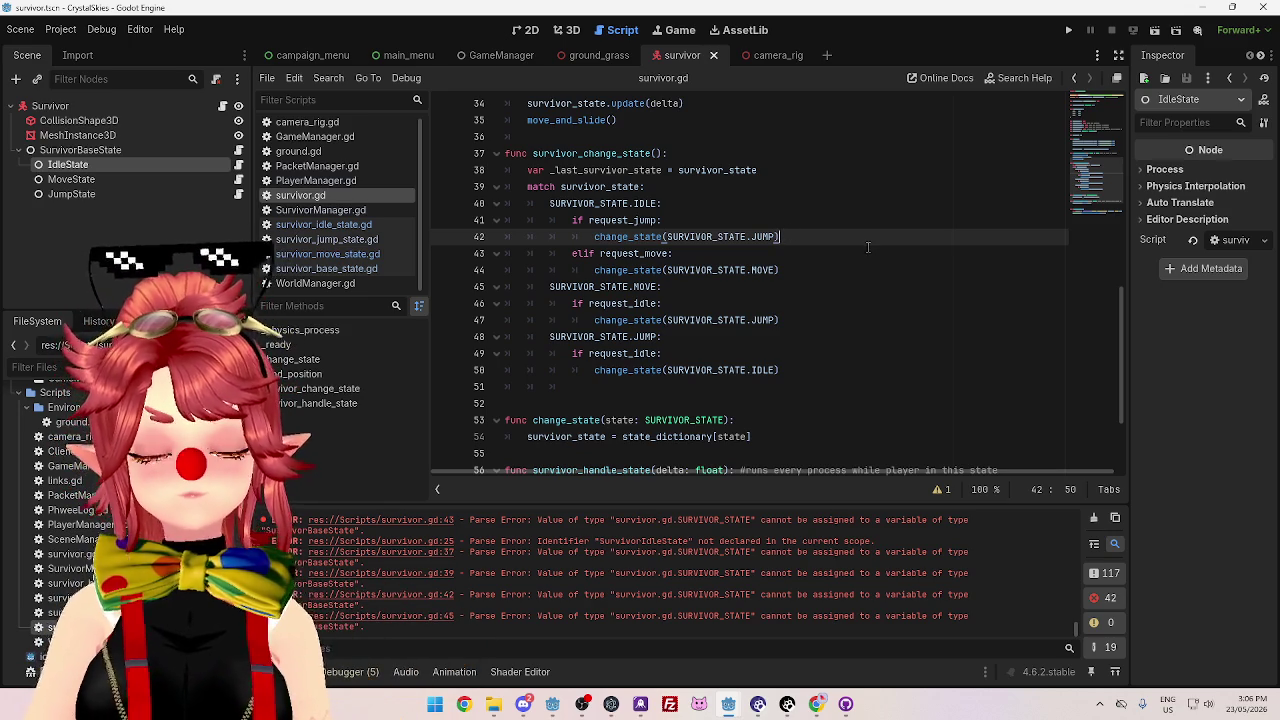
left_click(825, 279)
left_click(816, 265)
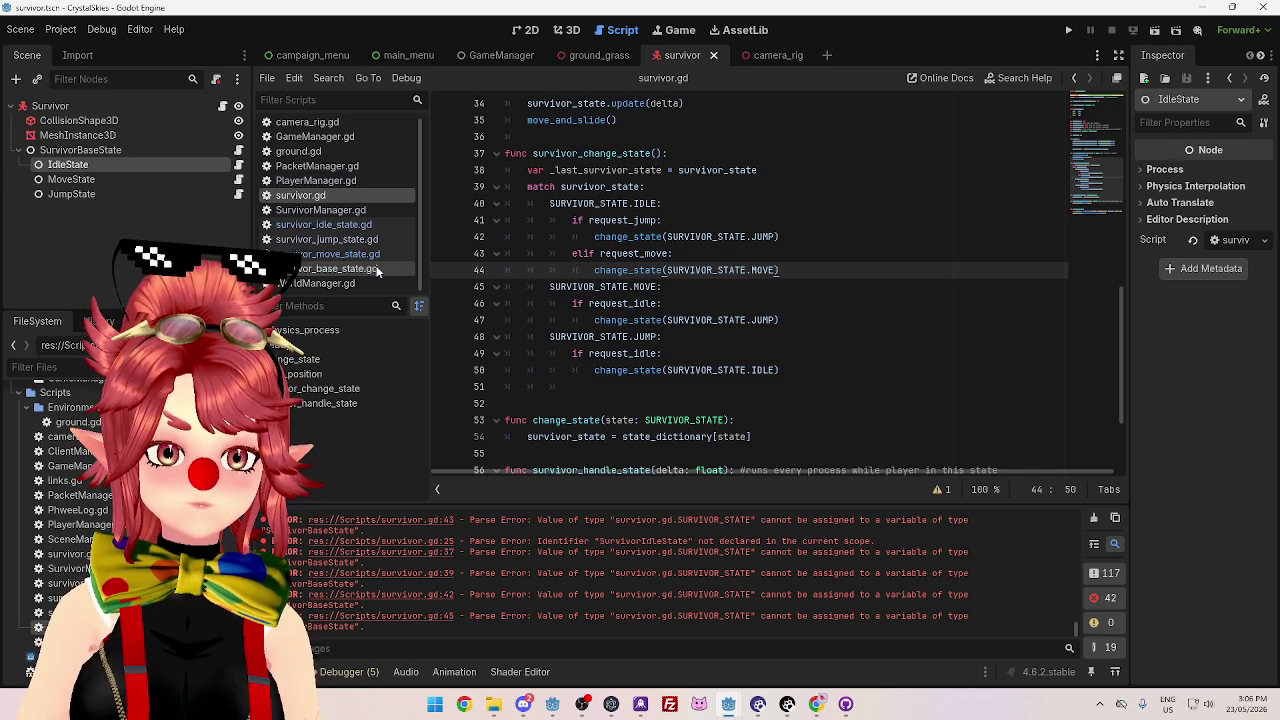
left_click(340, 224)
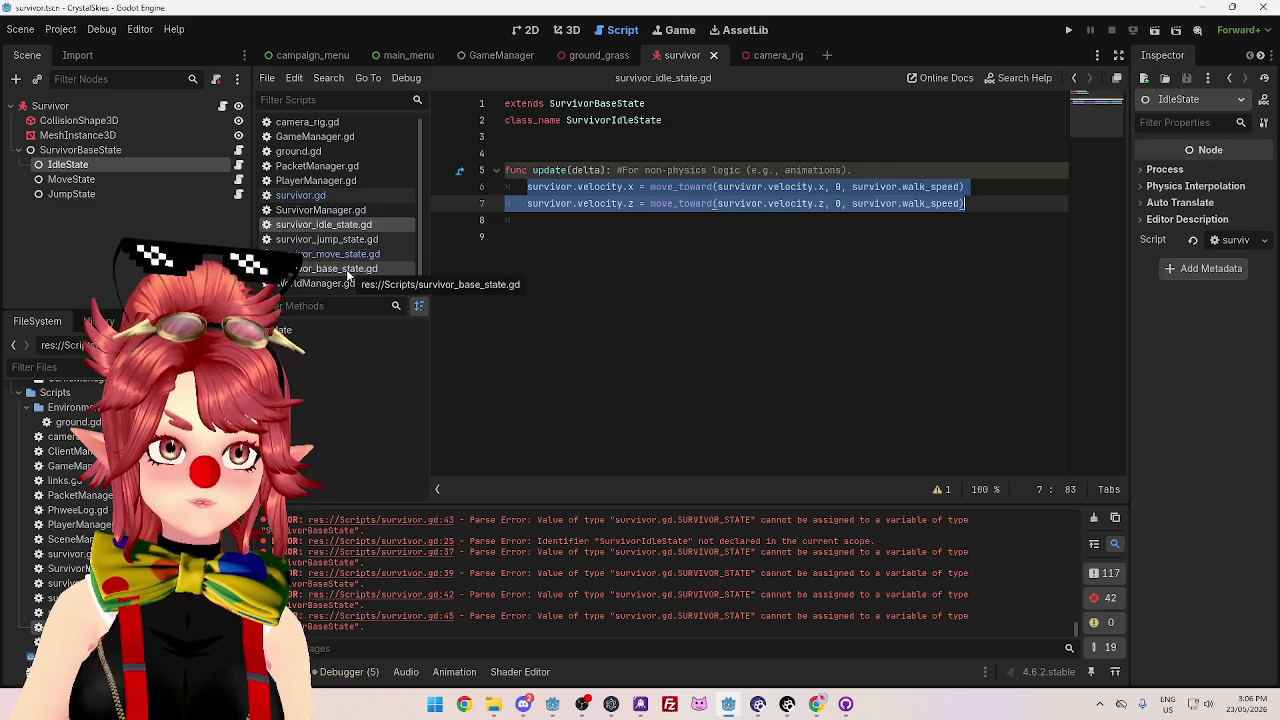
left_click(330, 196)
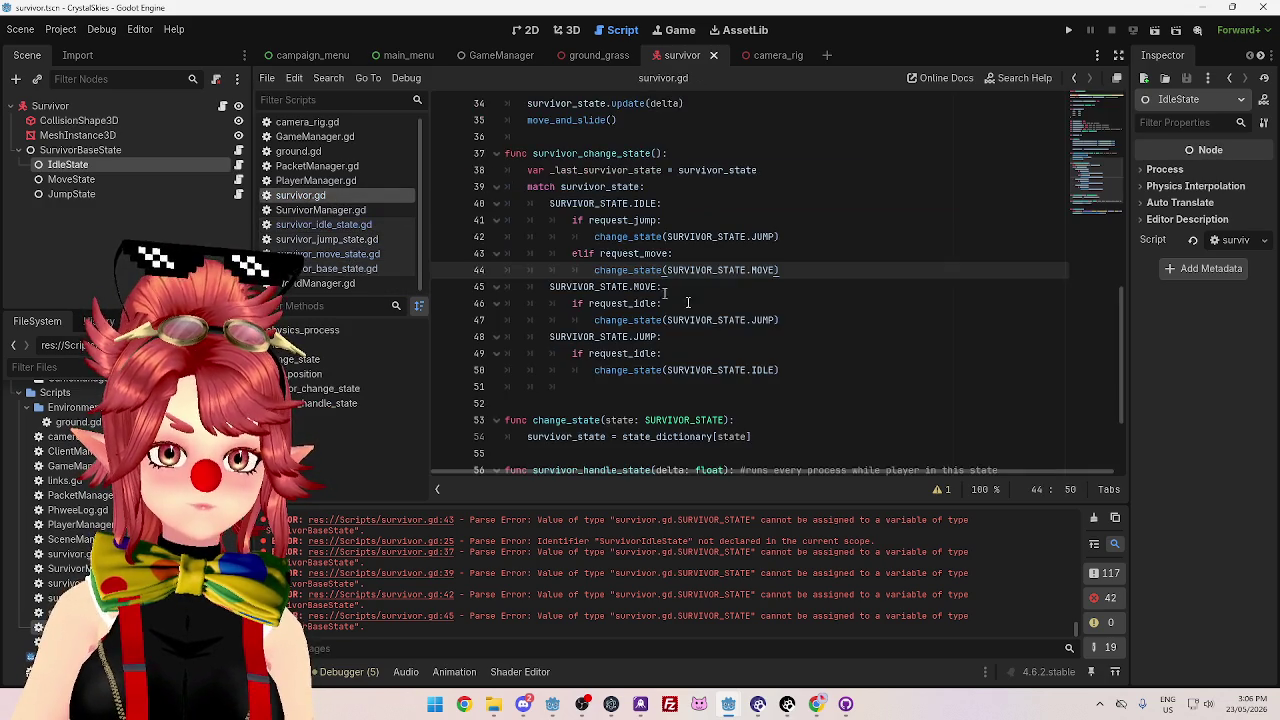
left_click(734, 320)
left_click_drag(572, 220, 799, 264)
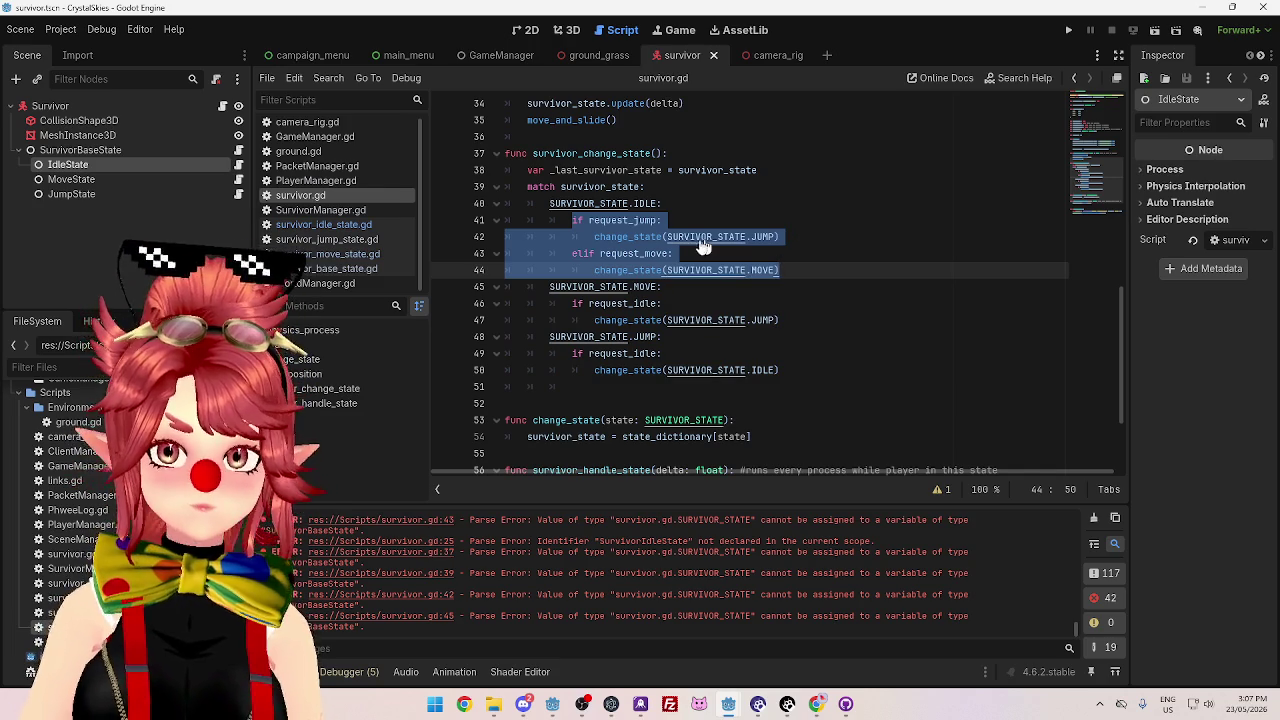
- Move the IDLE branch's jump and move checks into survivor_idle_state.gd's update function
key("ctrl+x")
left_click(323, 224)
left_click(660, 245)
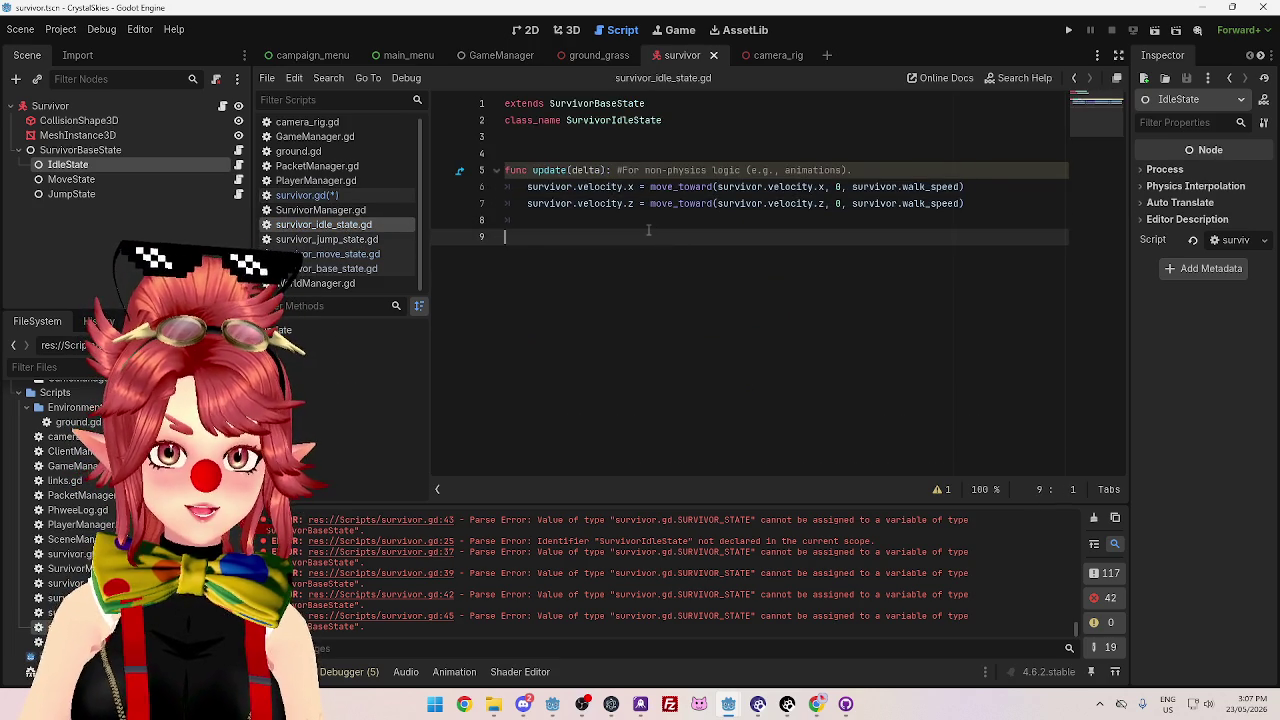
key("Up")
key("Return")
key("ctrl+v")
key("Up")
key("Up")
key("Up")
- Prefix request_jump, change_state and request_move with 'survivor.' in the pasted checks
left_click(544, 237)
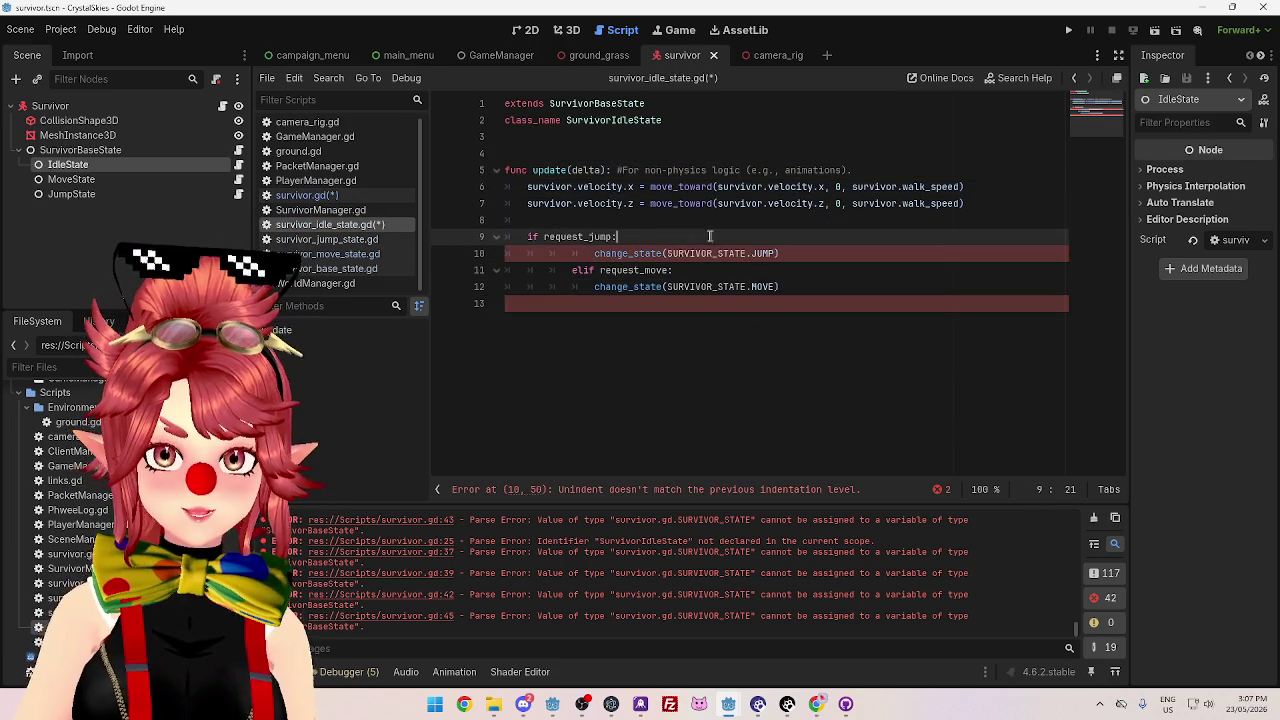
type("survivor.")
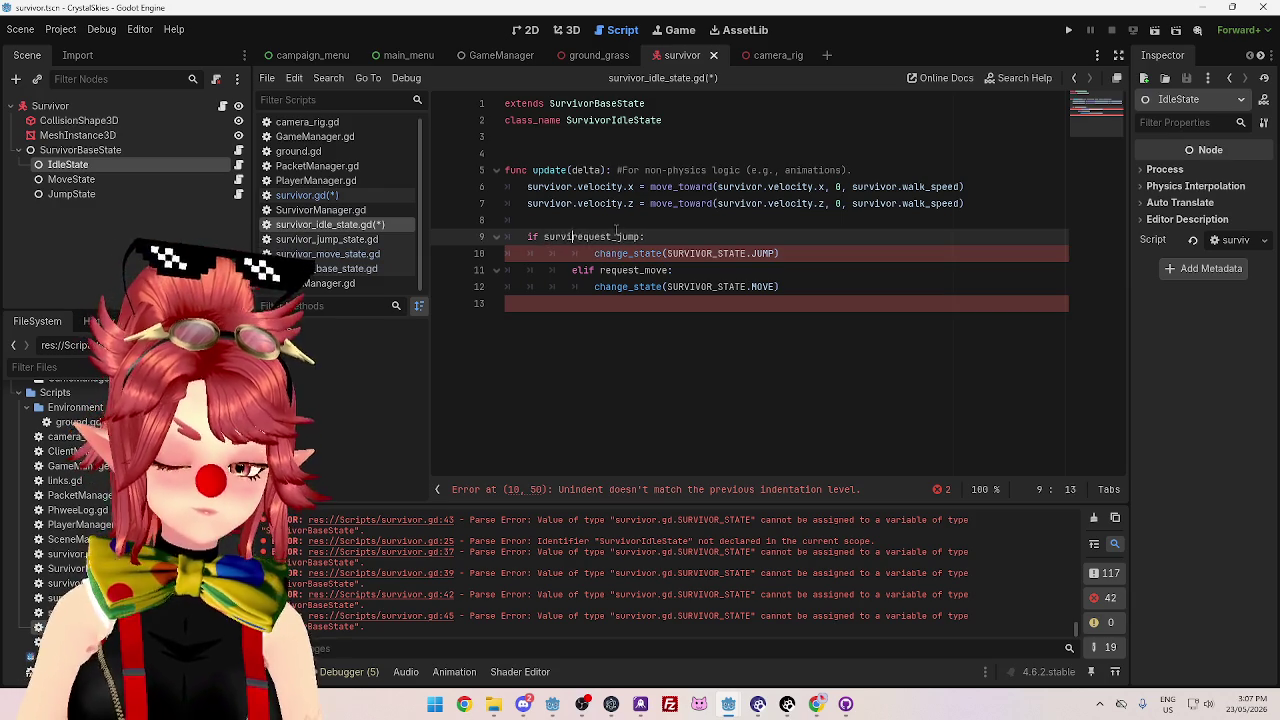
key("Escape")
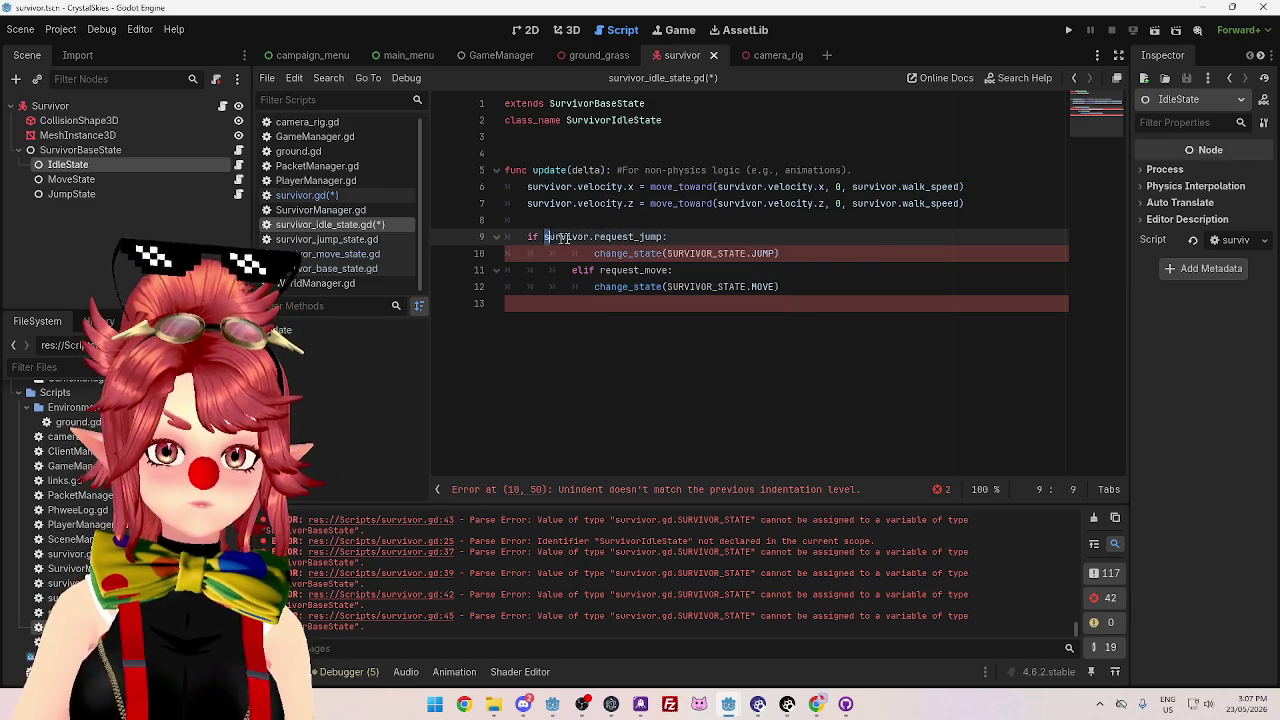
left_click(595, 253)
type("survivor.")
left_click(597, 287)
left_click(600, 270)
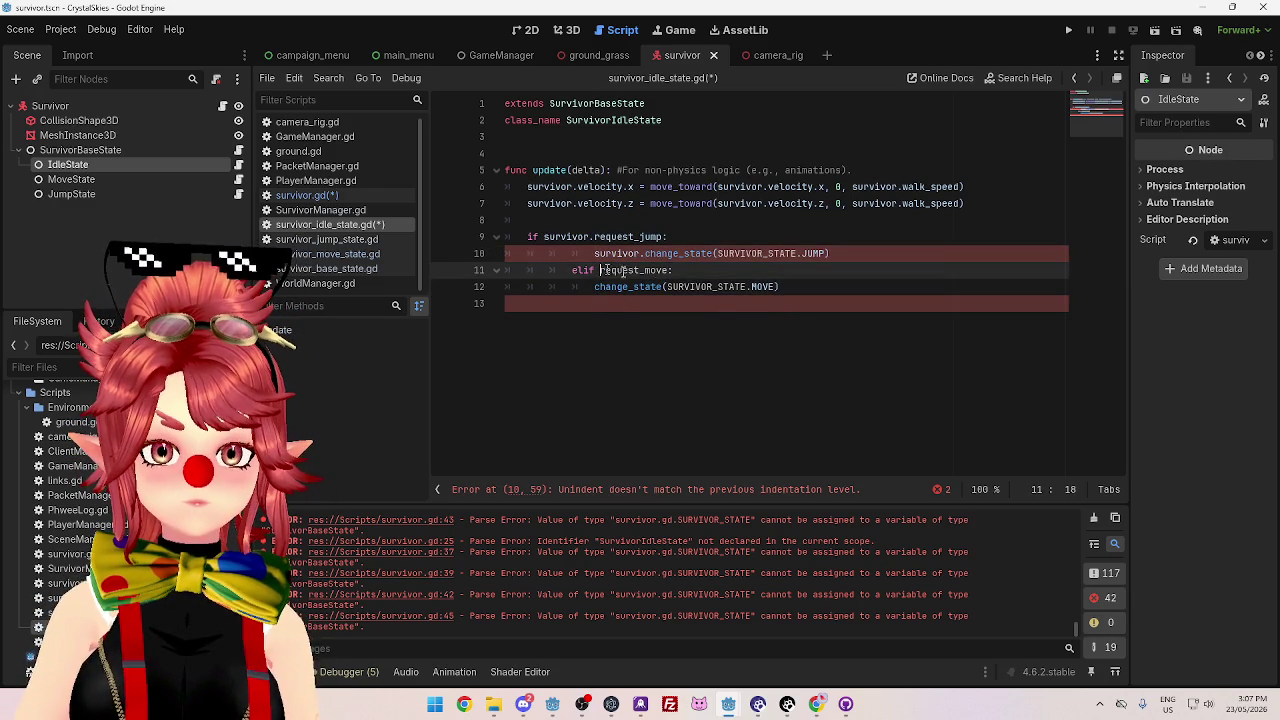
type("survivor.")
- Make the change_state calls use survivor.change_state and survivor.SURVIVOR_STATE values
left_click(717, 253)
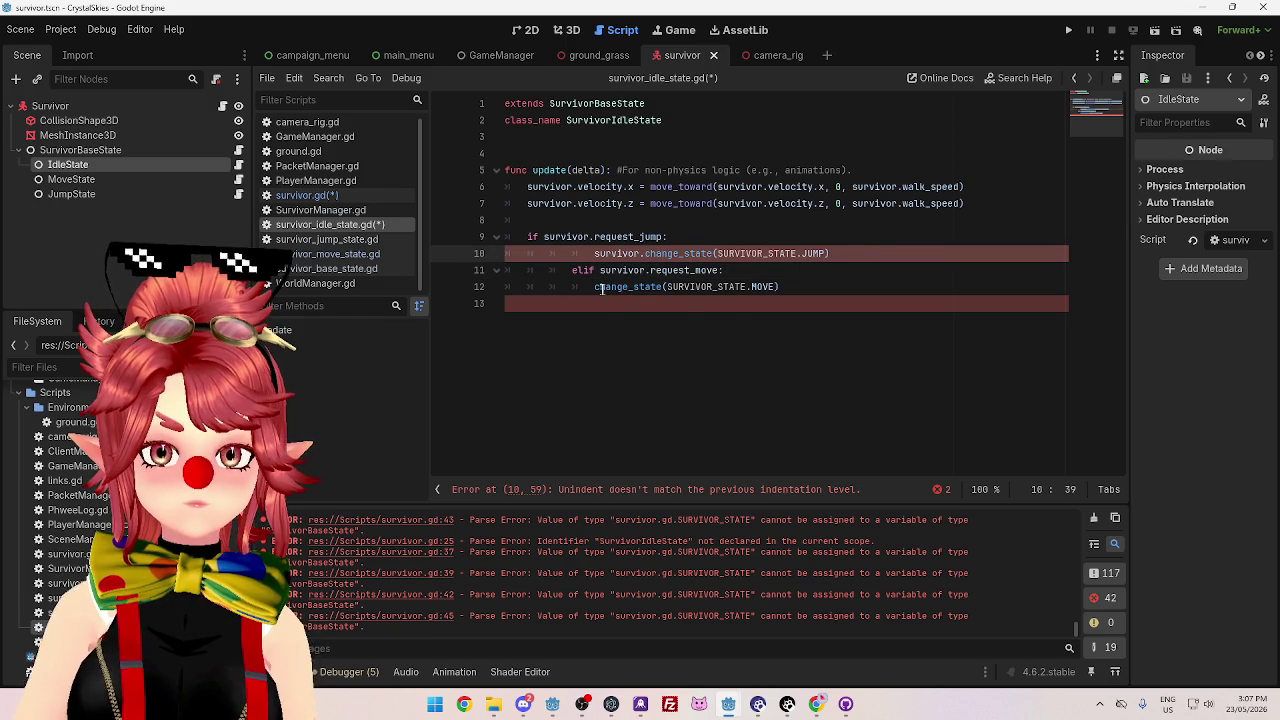
type("survivor.")
left_click(596, 287)
type("survivor.change_state(survivor.")
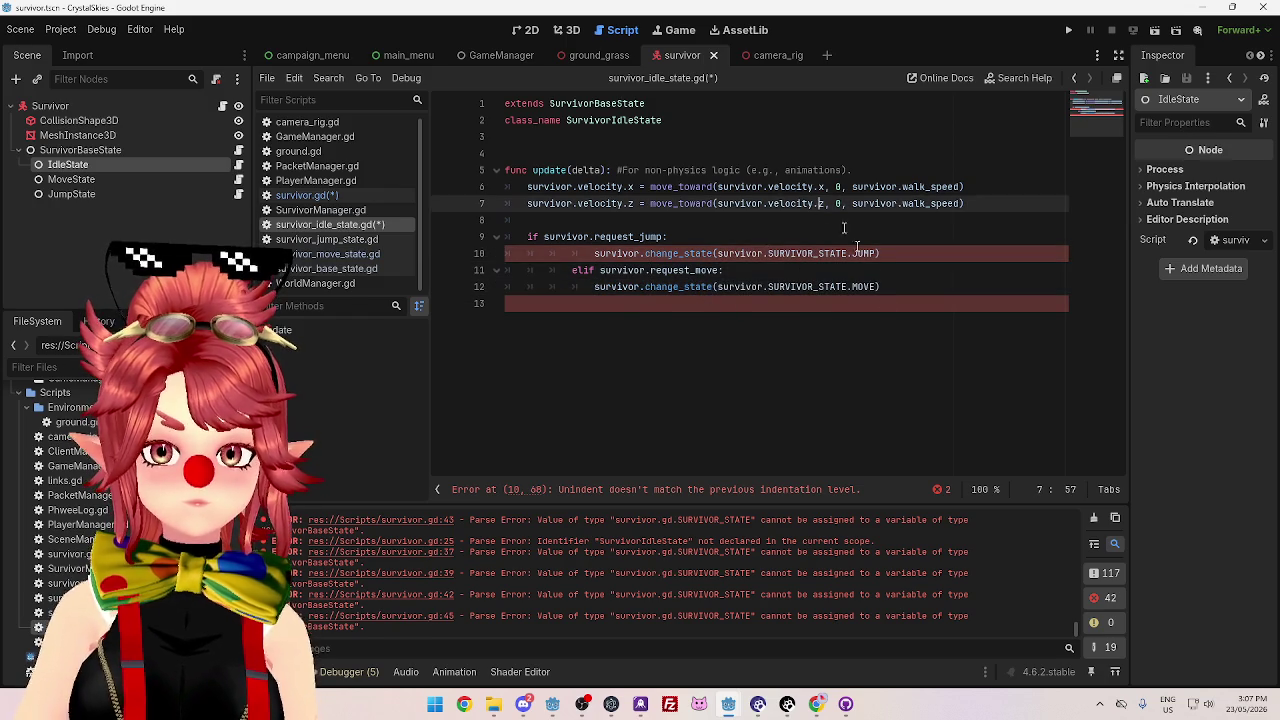
left_click(828, 372)
left_click(608, 253)
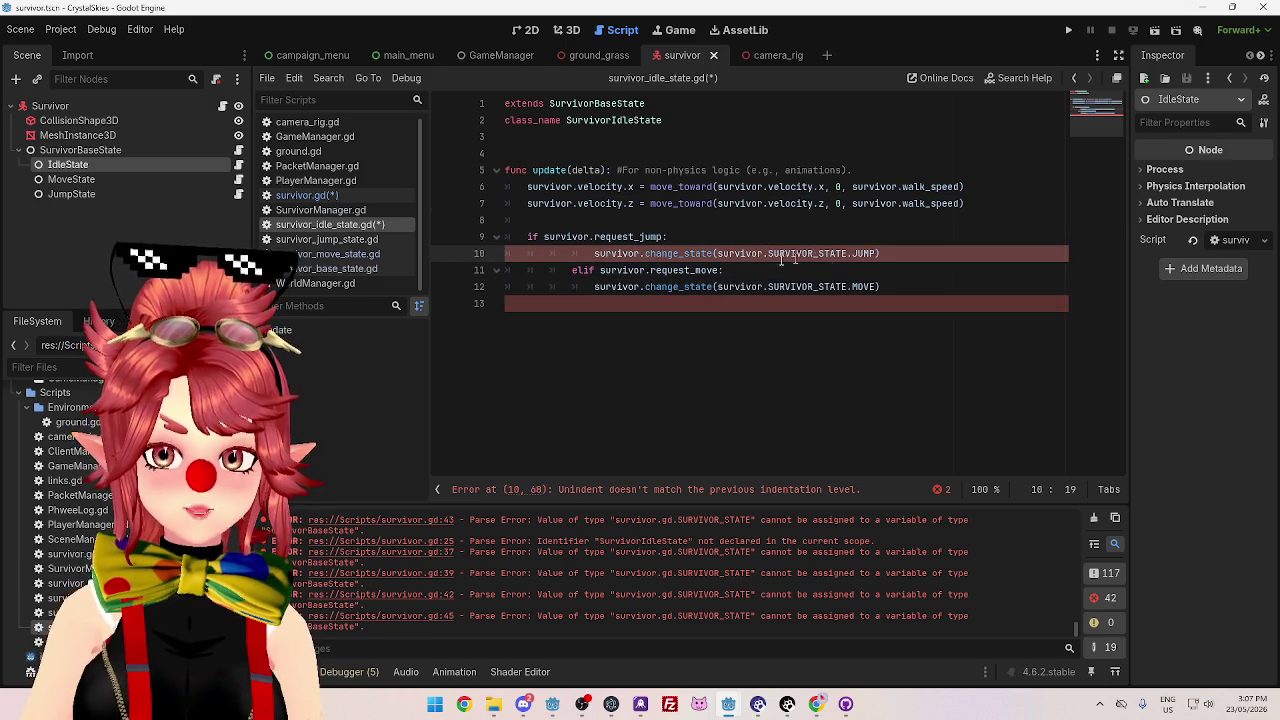
double_click(735, 253)
left_click(768, 297)
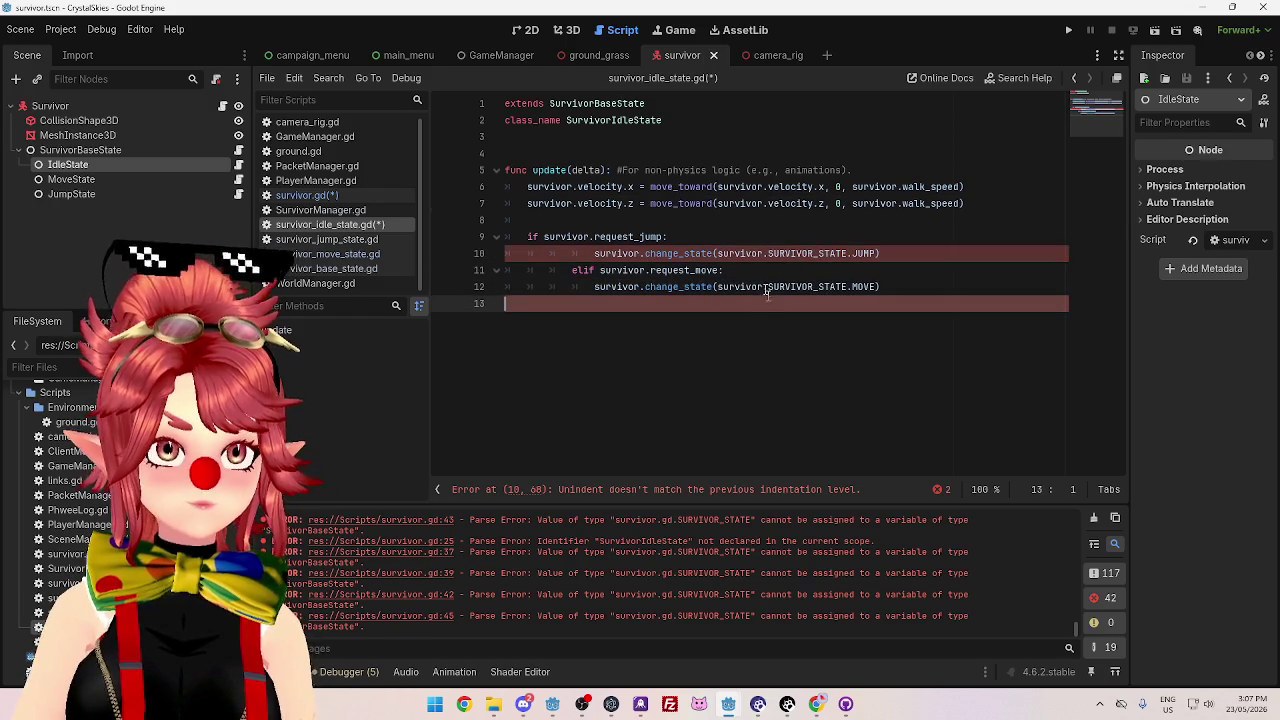
left_click(726, 239)
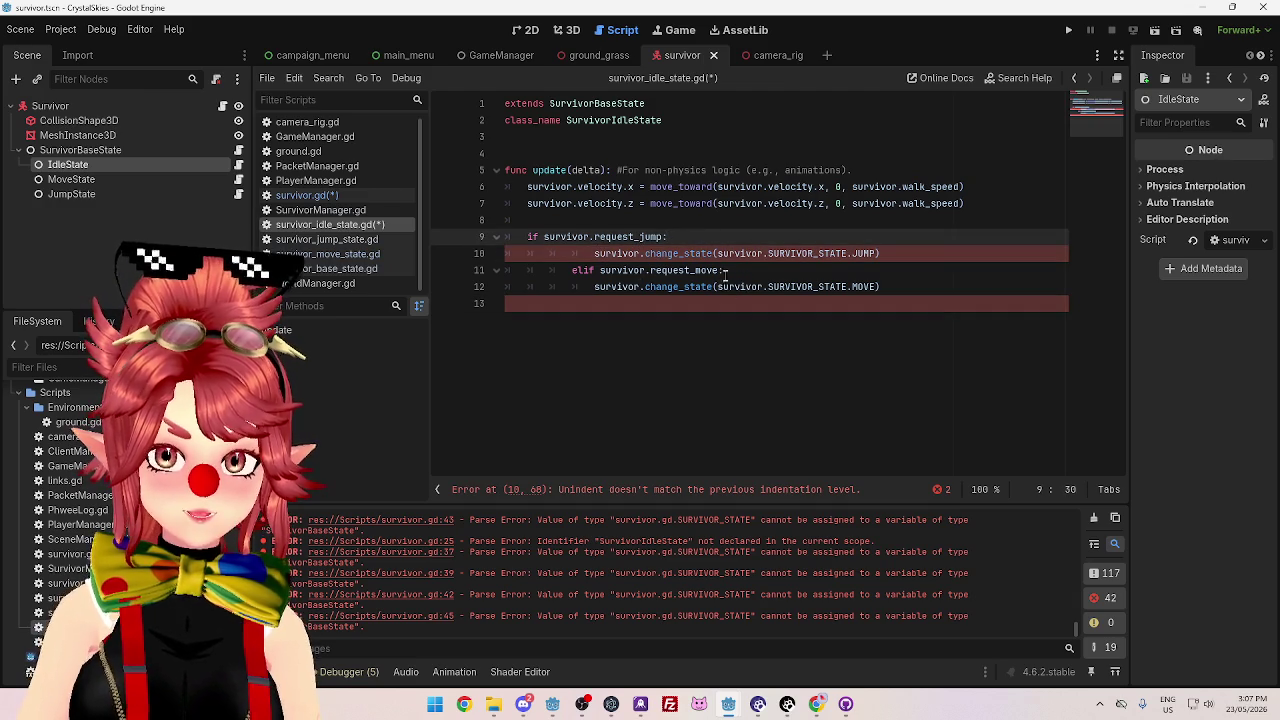
- Remove the extra indentation from lines 10–12 and save survivor_idle_state.gd
left_click_drag(597, 254, 549, 254)
key("BackSpace")
left_click(572, 271)
key("BackSpace")
key("BackSpace")
left_click(592, 287)
key("BackSpace")
key("BackSpace")
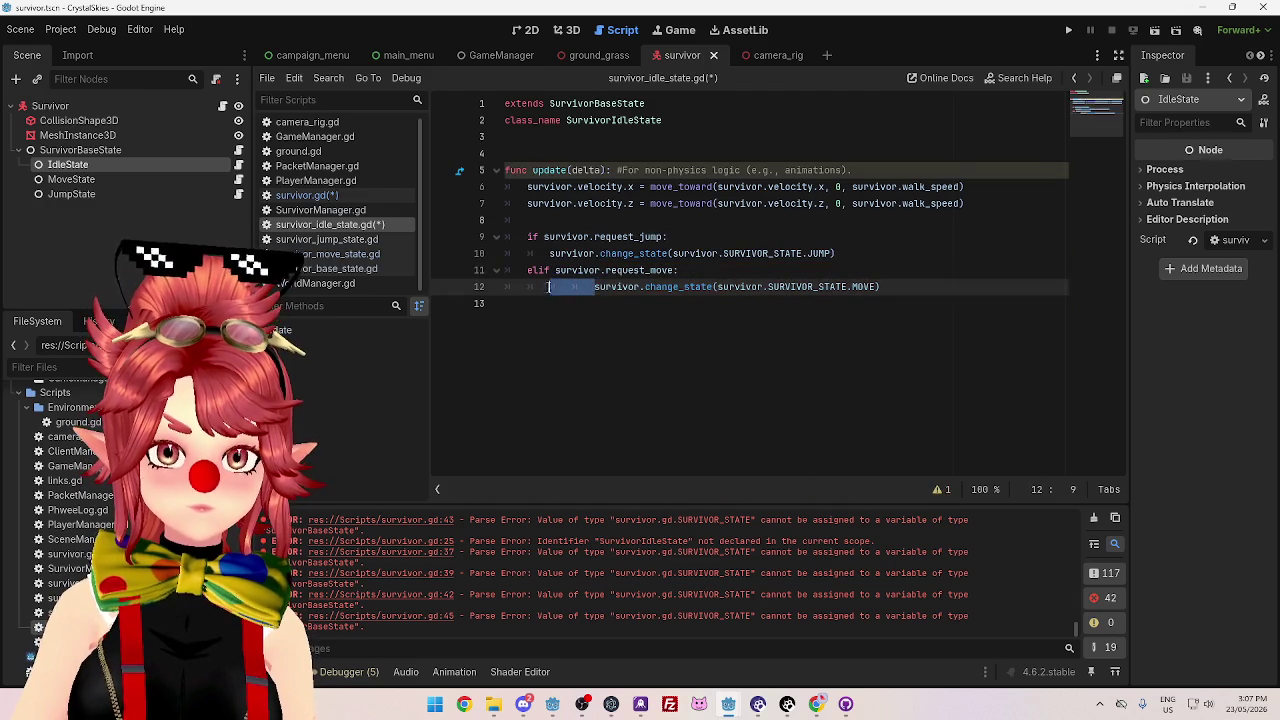
left_click(898, 303)
mouse_move(883, 284)
left_mouse_down()
mouse_move(560, 280)
mouse_move(510, 243)
left_mouse_up()
left_click(740, 255)
mouse_move(836, 290)
left_mouse_down()
mouse_move(545, 252)
mouse_move(530, 236)
left_mouse_up()
left_click(812, 268)
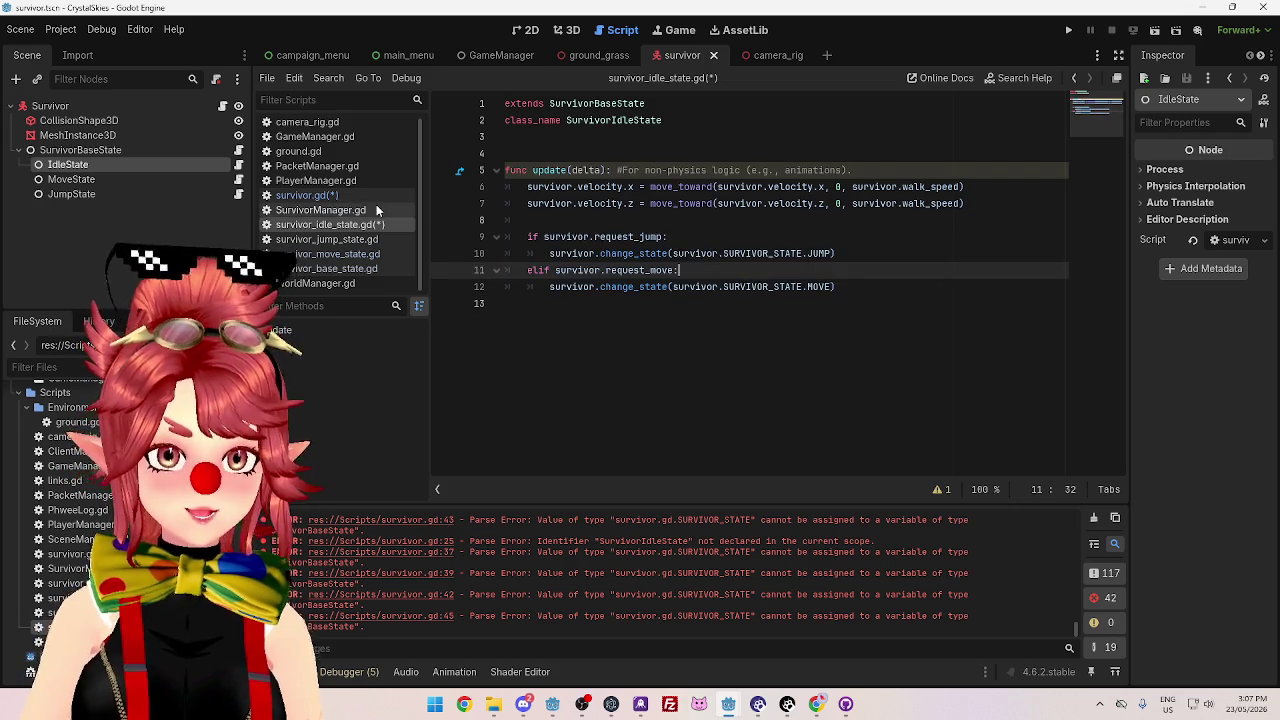
key("ctrl+s")
left_click(300, 195)
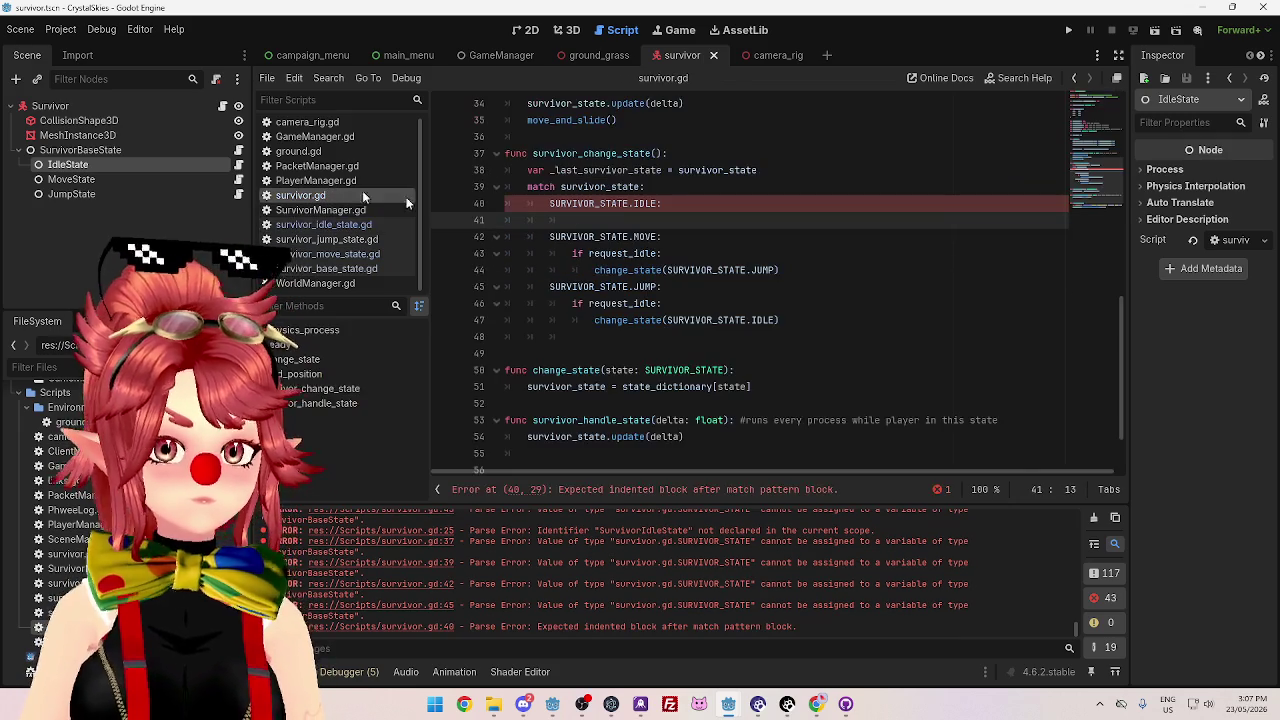
- Try removing the 'survivor.' prefix from the idle state's change_state calls, then undo it
left_click(783, 308)
left_click_drag(783, 275, 575, 252)
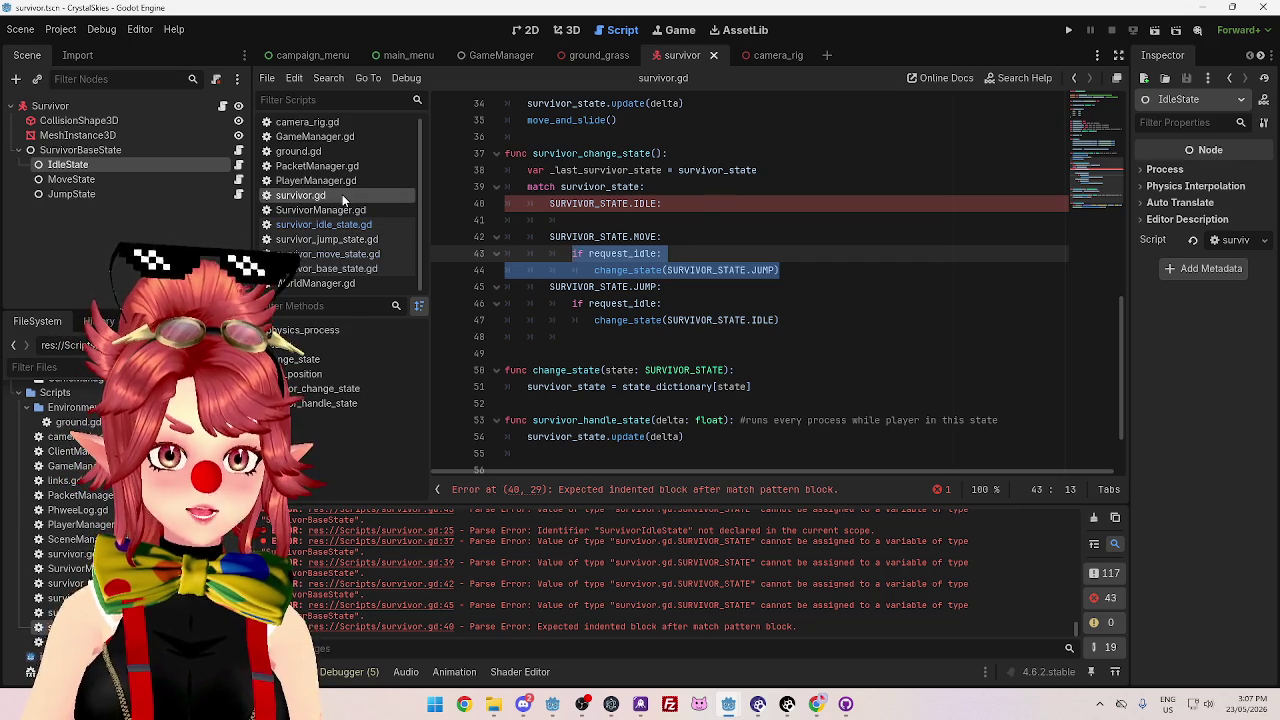
left_click(352, 227)
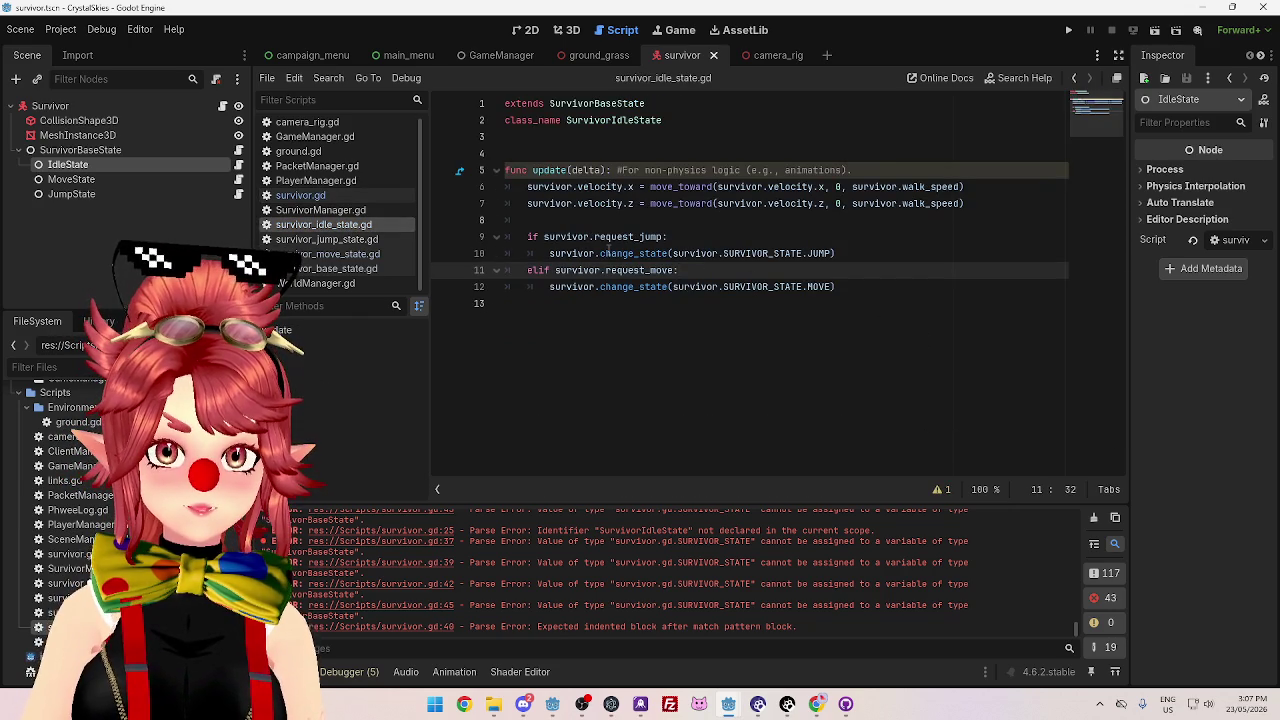
left_click(603, 253)
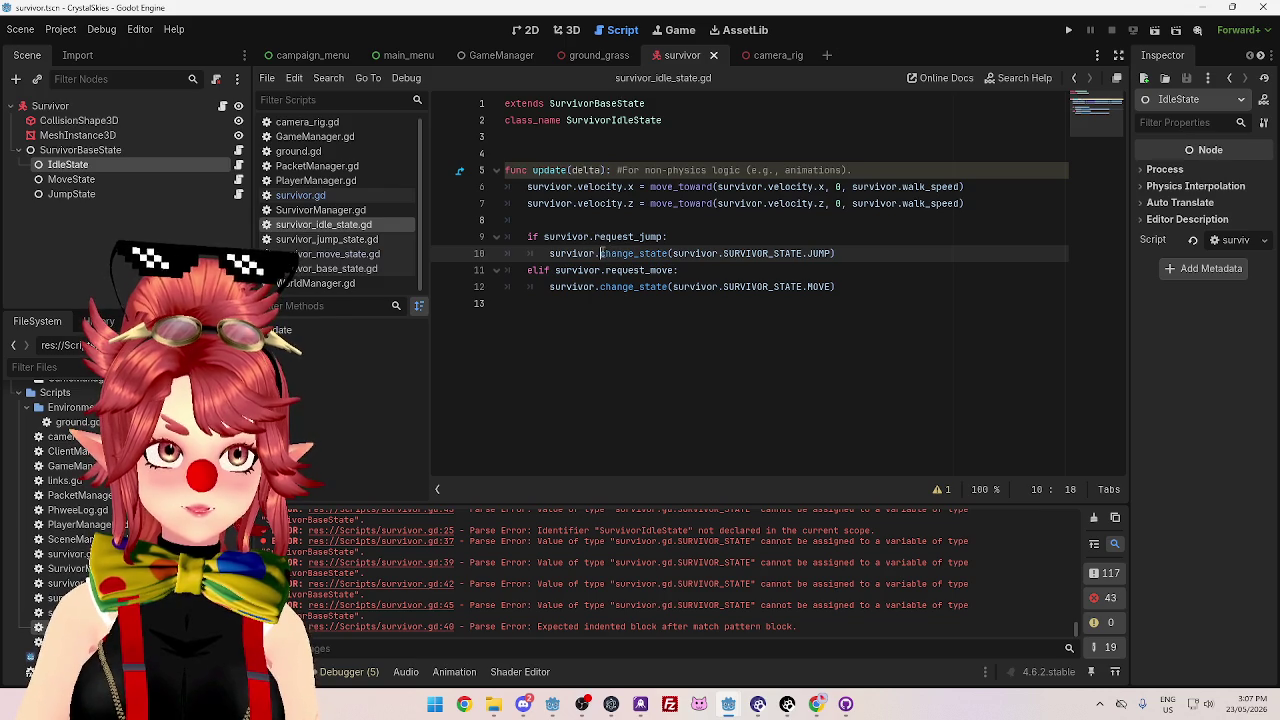
left_click_drag(597, 253, 546, 253)
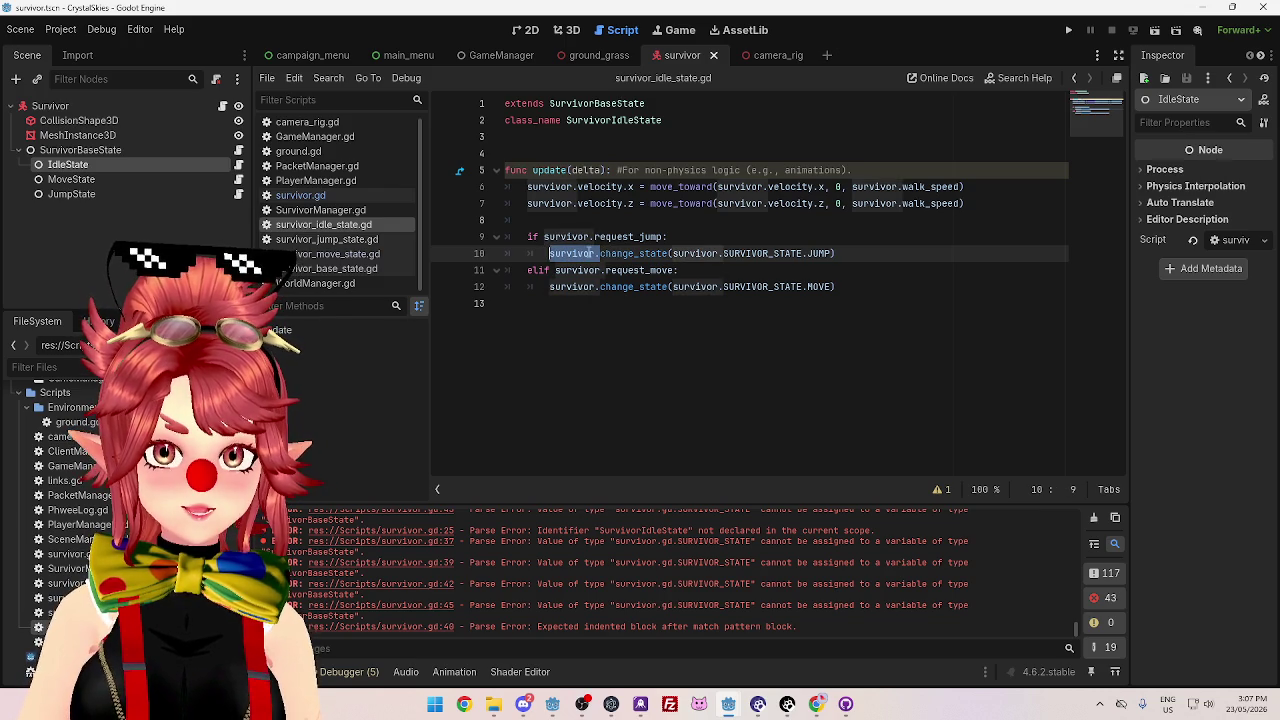
left_click(364, 194)
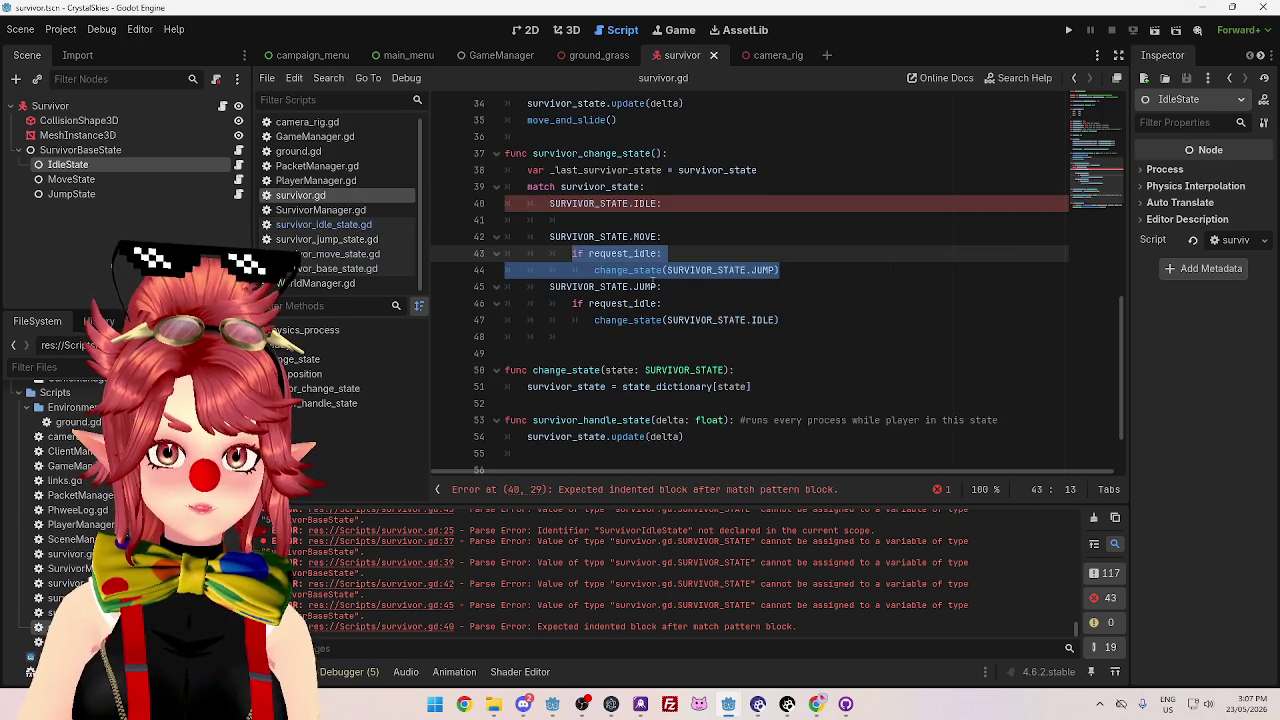
left_click(323, 224)
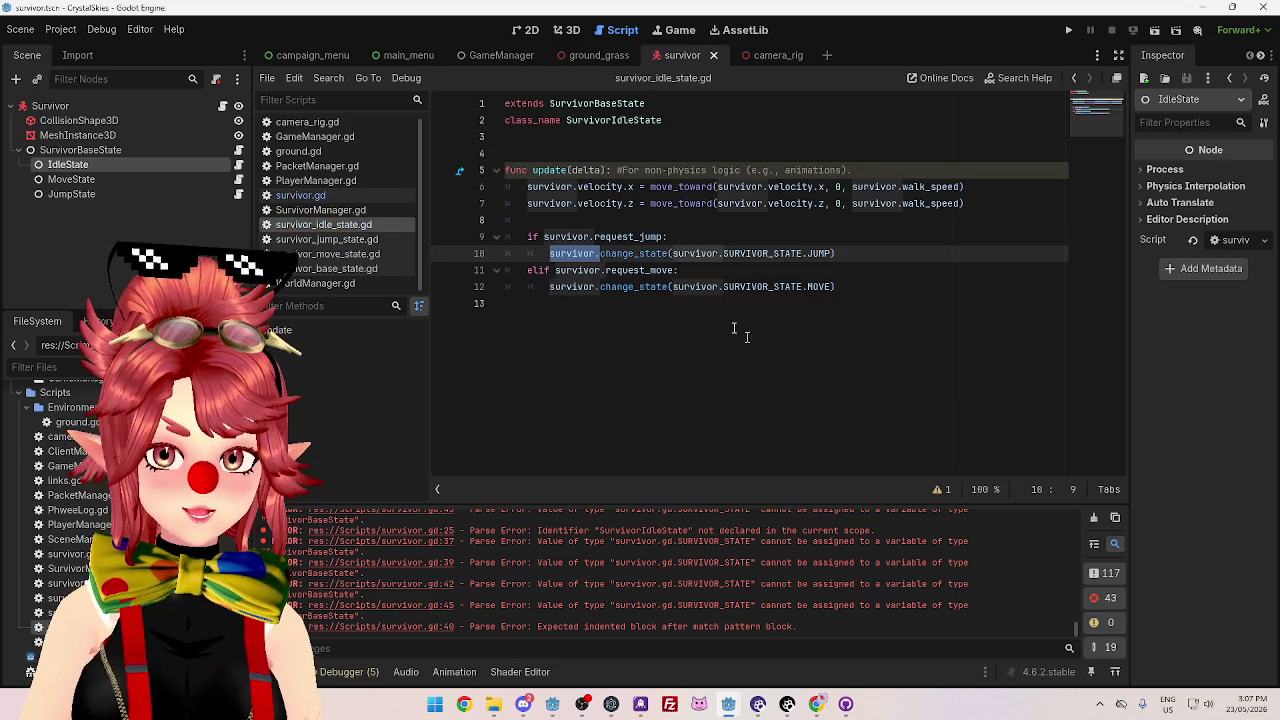
left_click(600, 253)
mouse_move(600, 253)
left_mouse_down()
mouse_move(548, 253)
mouse_move(603, 288)
left_mouse_up()
key("BackSpace")
key("BackSpace")
left_click(697, 253)
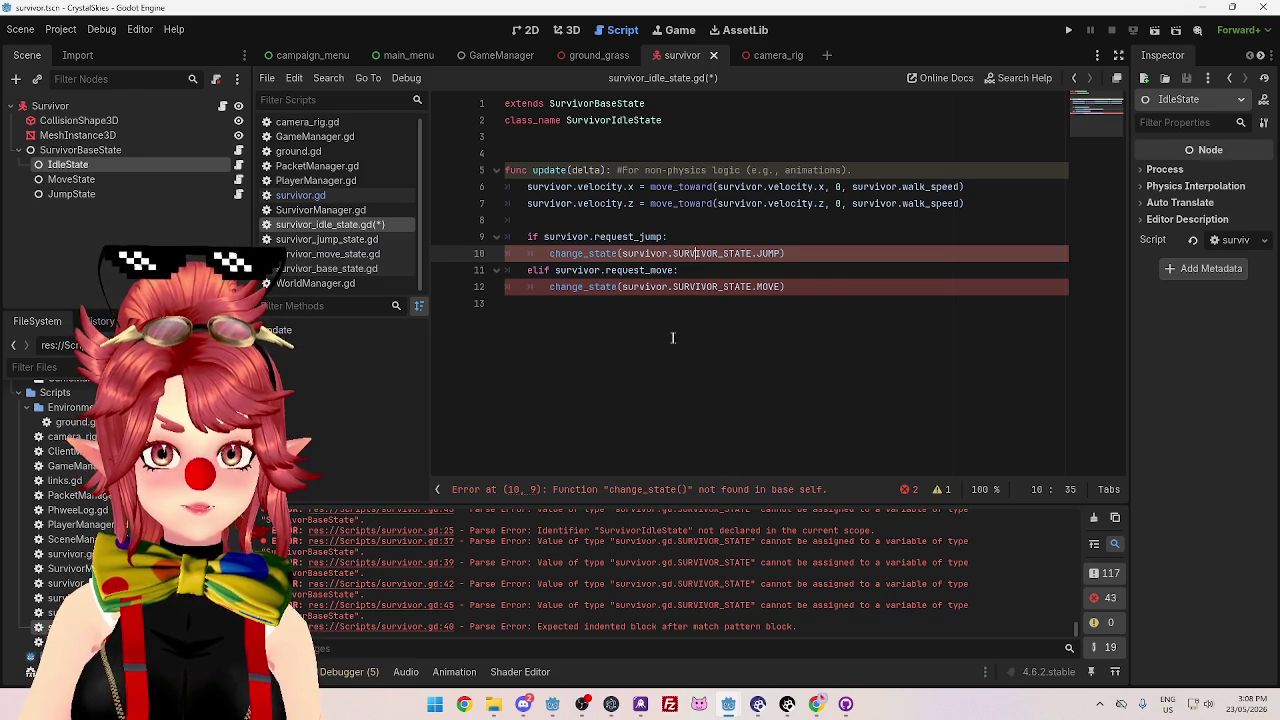
key("ctrl+z")
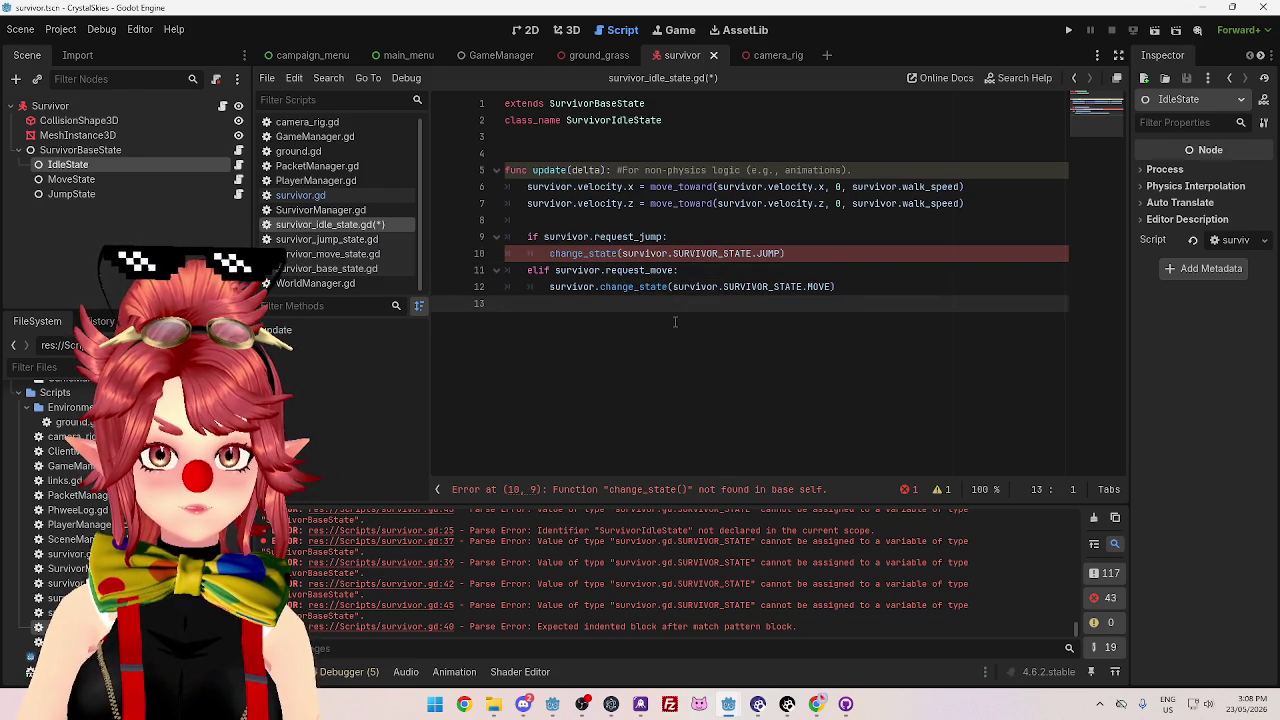
key("ctrl+z")
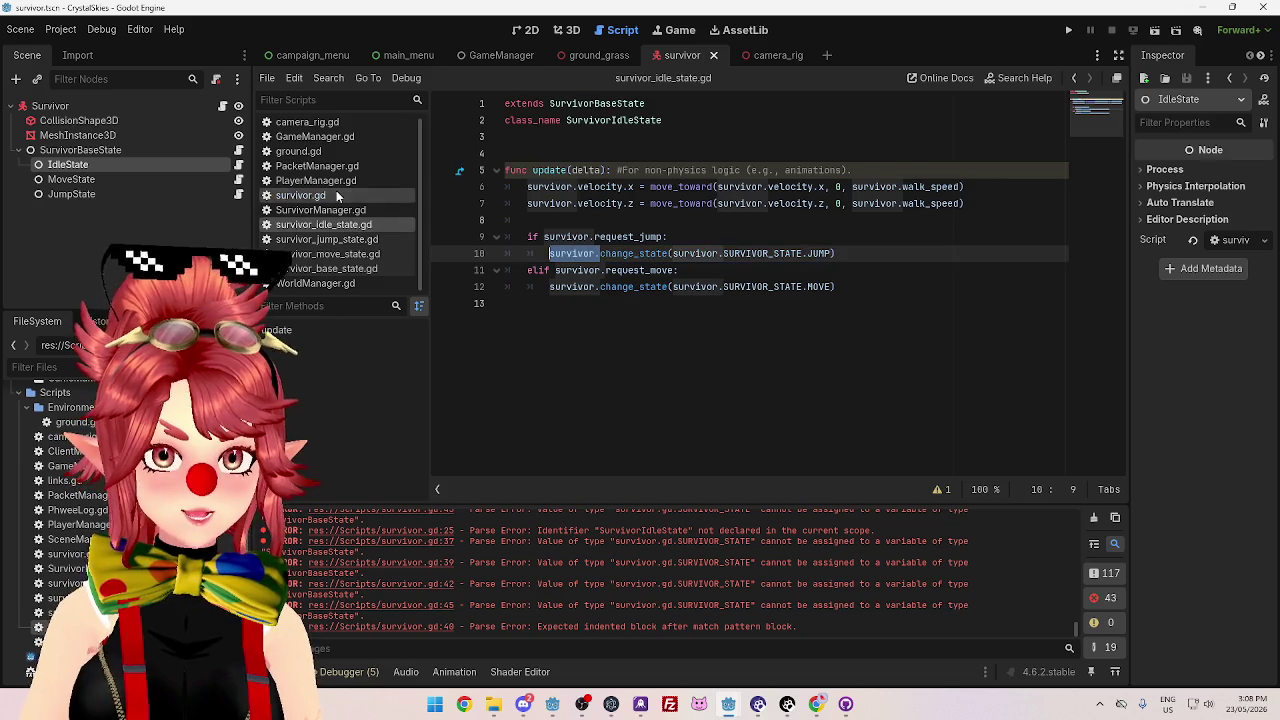
- Inspect survivor.gd's change_state function and the survivor_base_state.gd script
left_click(336, 192)
double_click(548, 373)
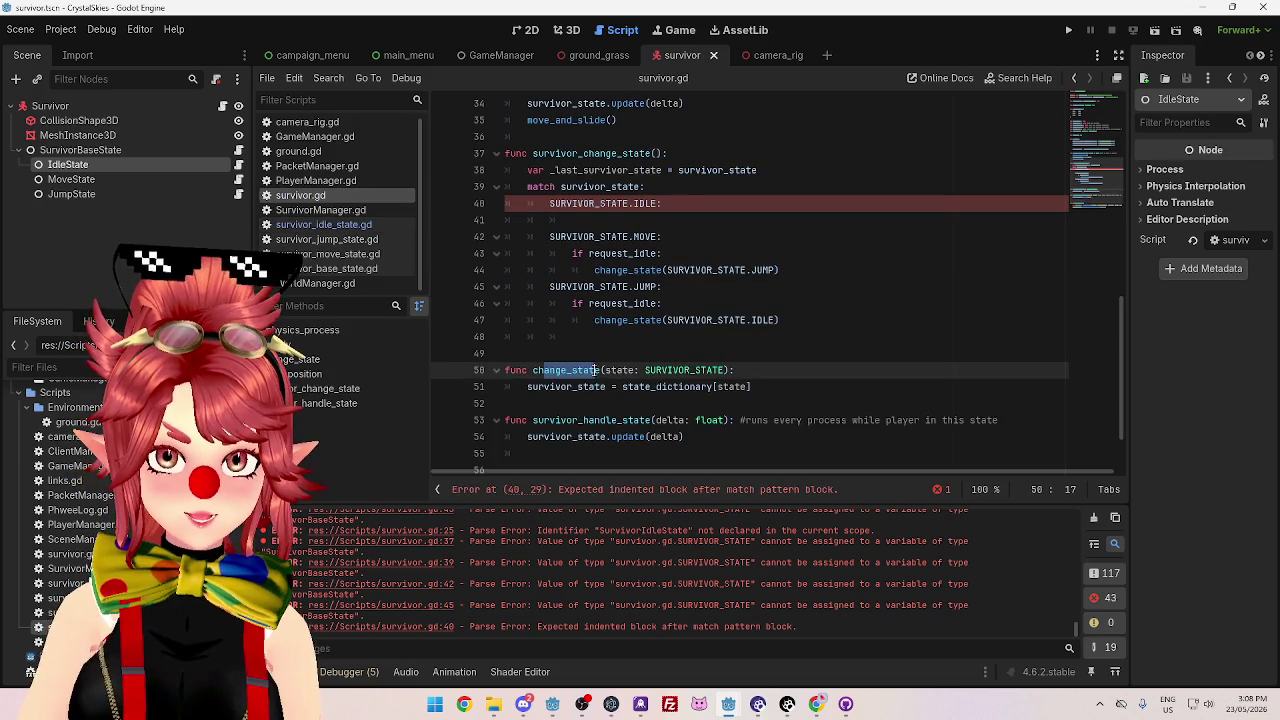
left_click(818, 390)
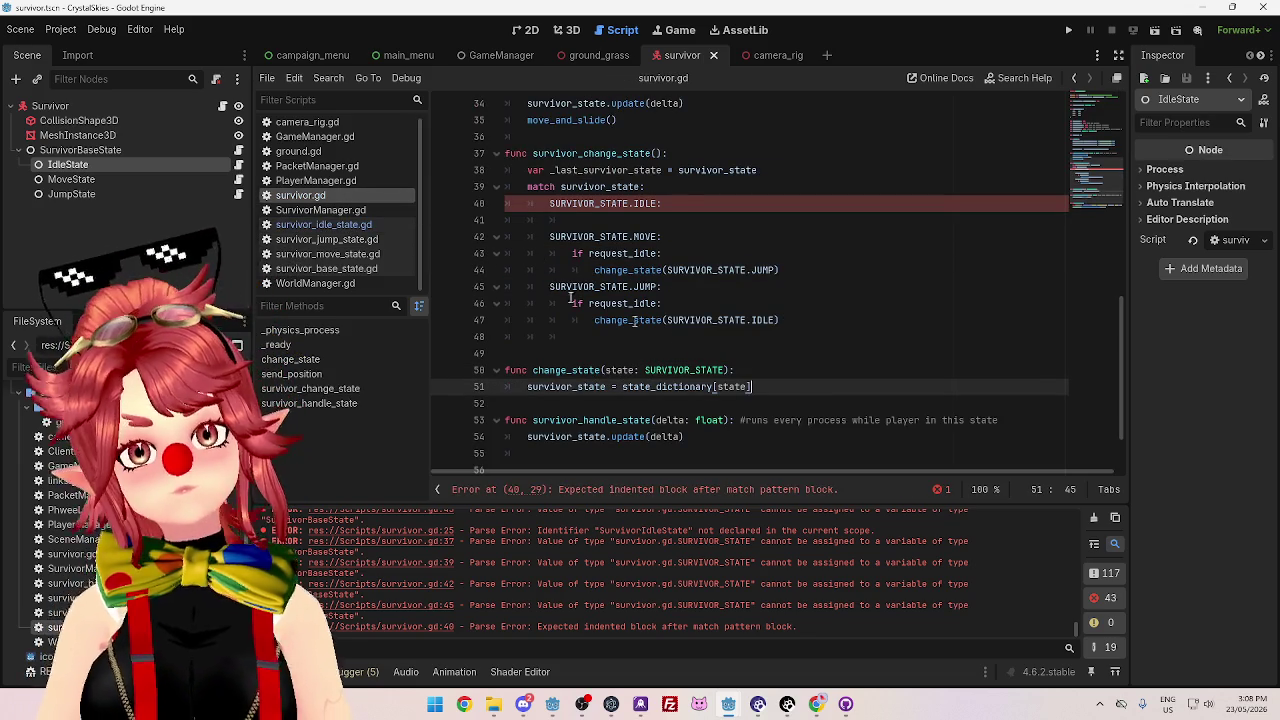
scroll(760, 300, "up", 5)
scroll(760, 300, "down", 4)
left_click(329, 270)
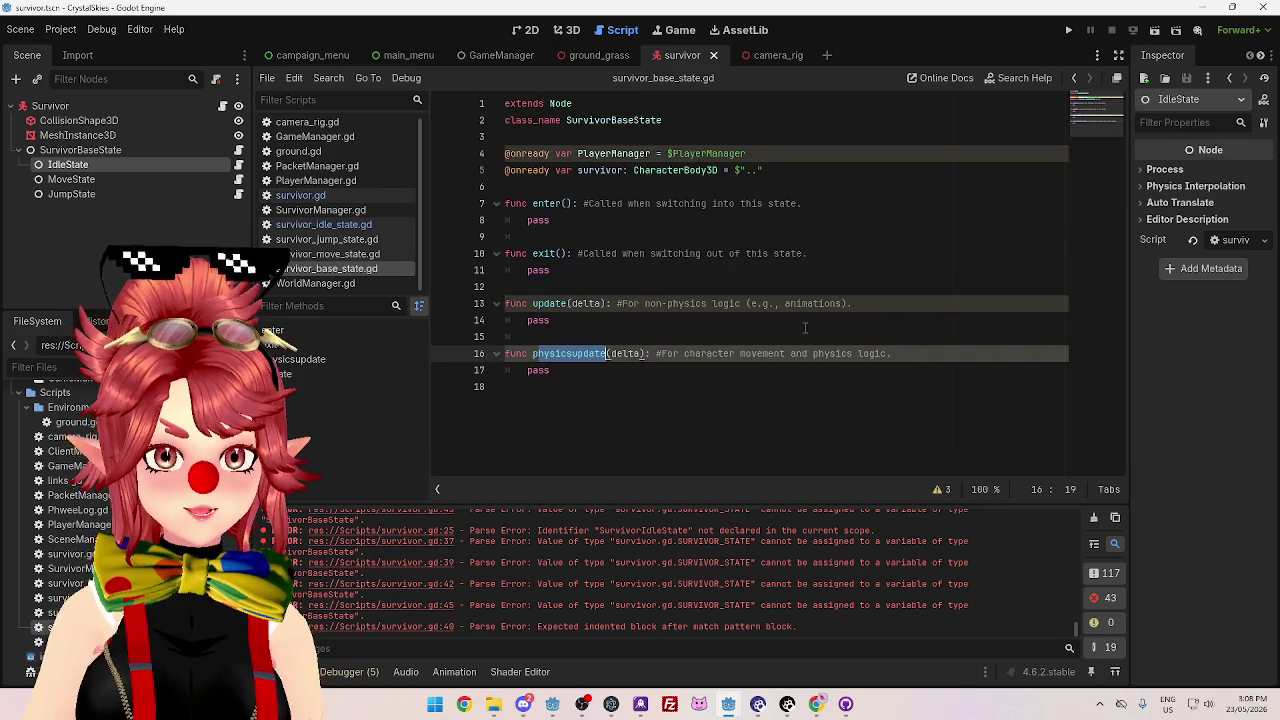
left_click(666, 386)
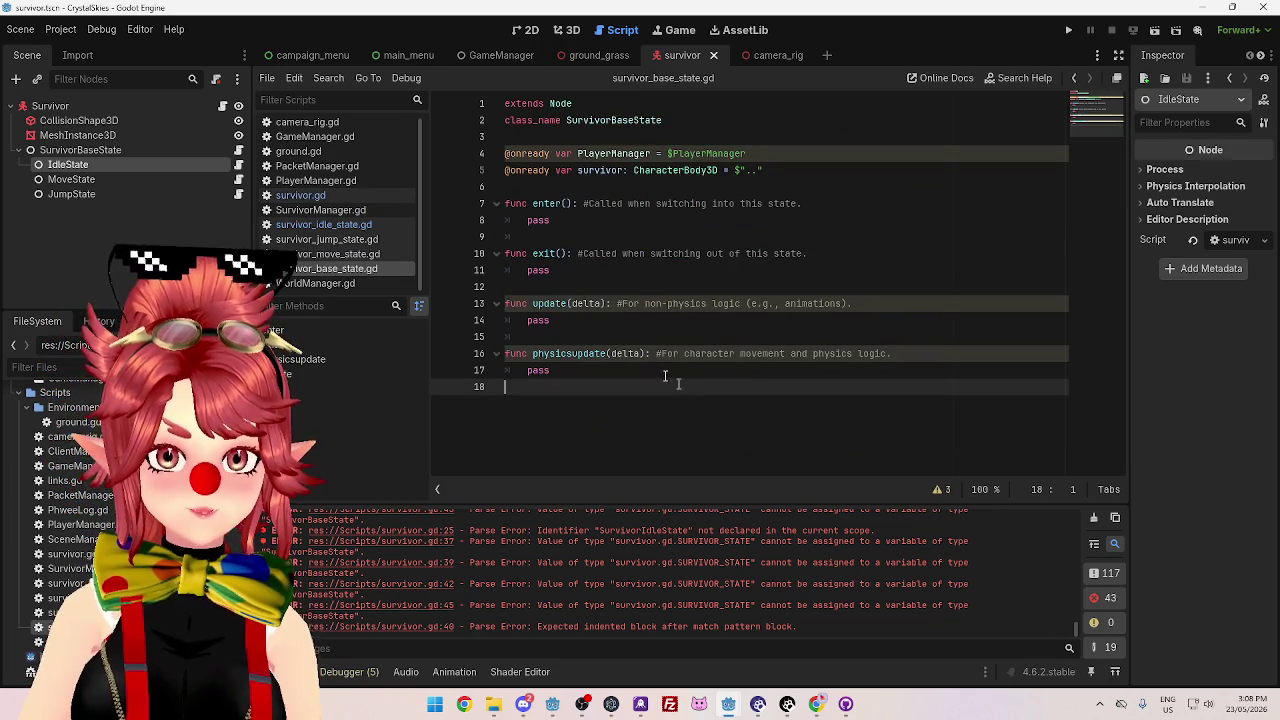
- Compare the idle, move, jump and base state scripts with survivor.gd's change_state signature
left_click(335, 196)
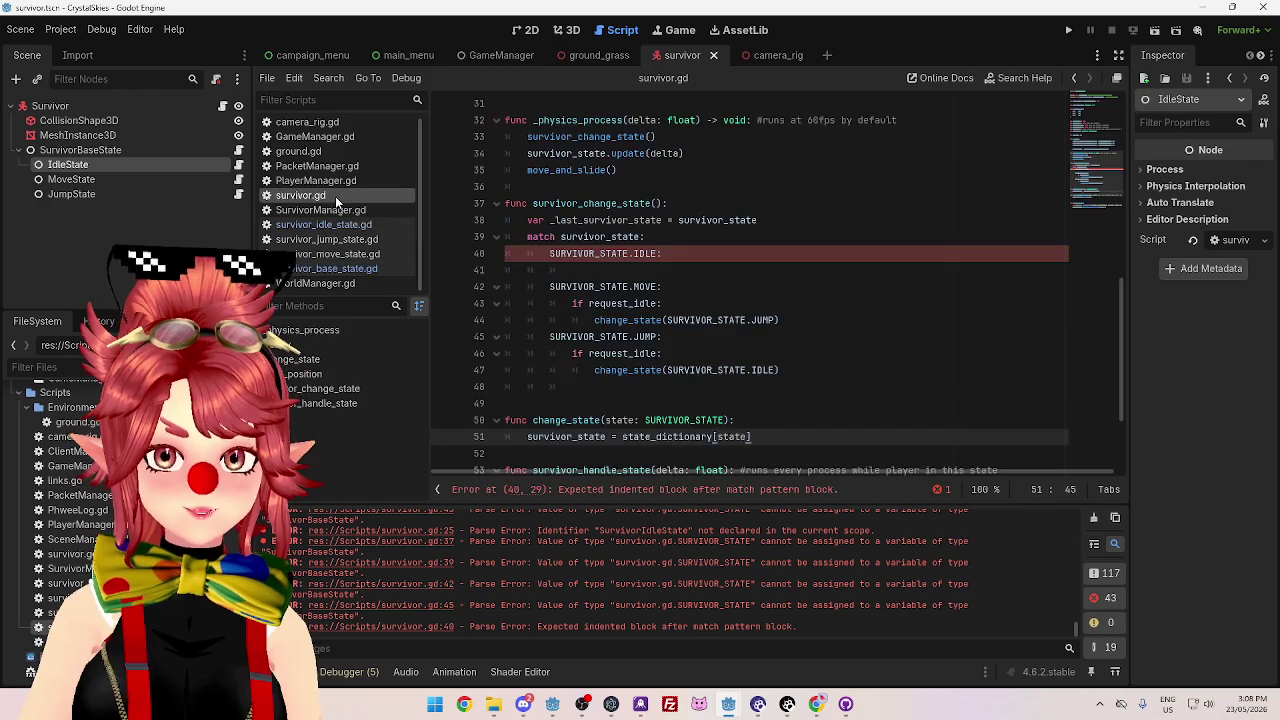
scroll(748, 320, "down", 5)
left_click(323, 224)
left_click(327, 254)
left_click(338, 269)
left_click(330, 254)
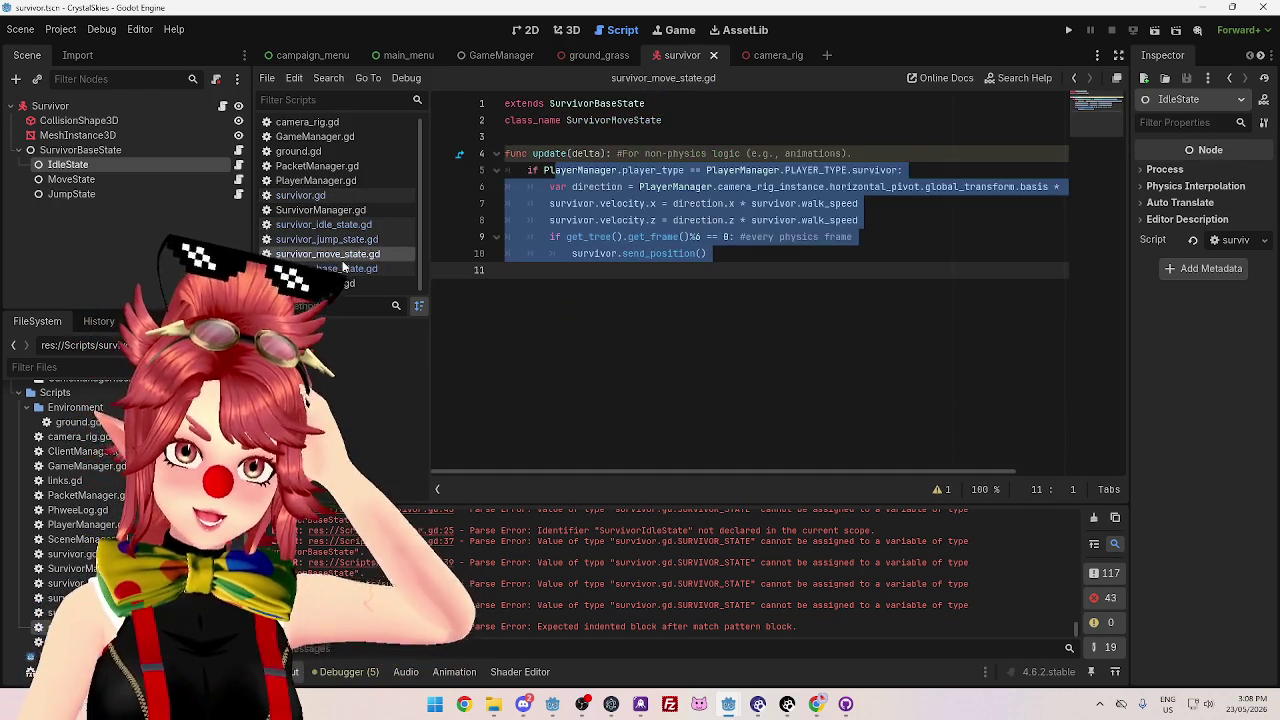
left_click(330, 239)
left_click(330, 224)
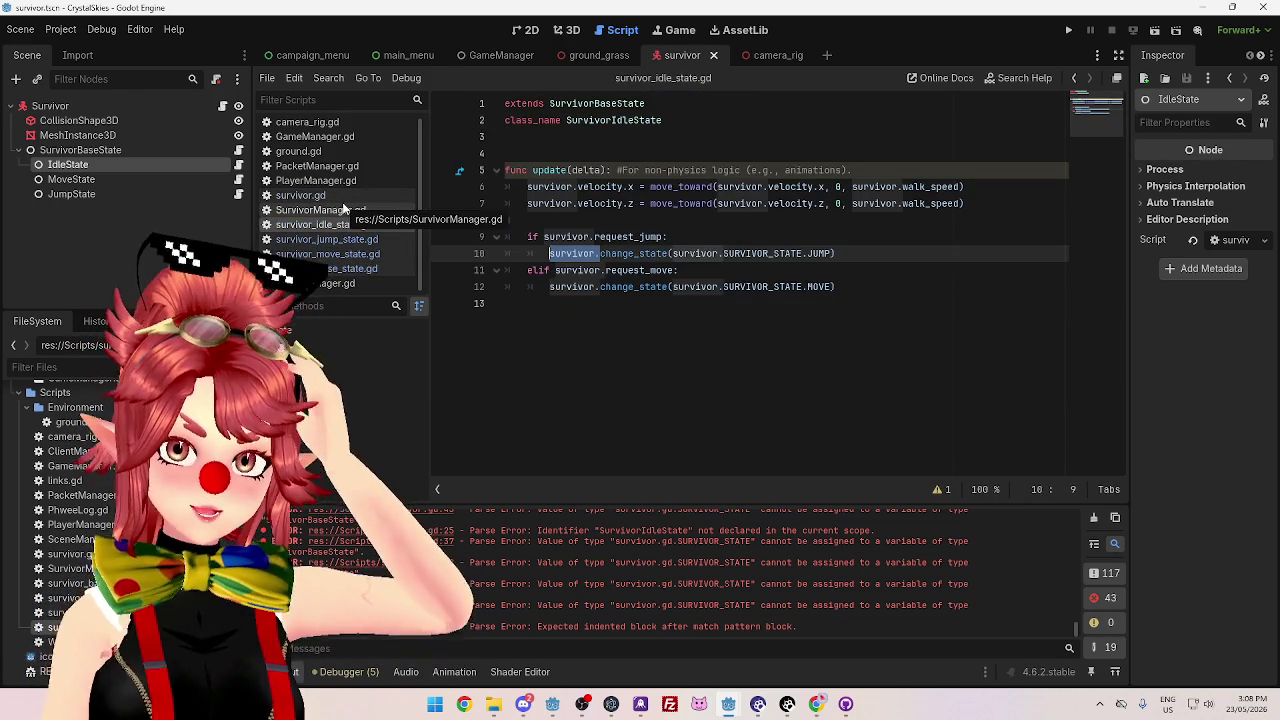
left_click(300, 195)
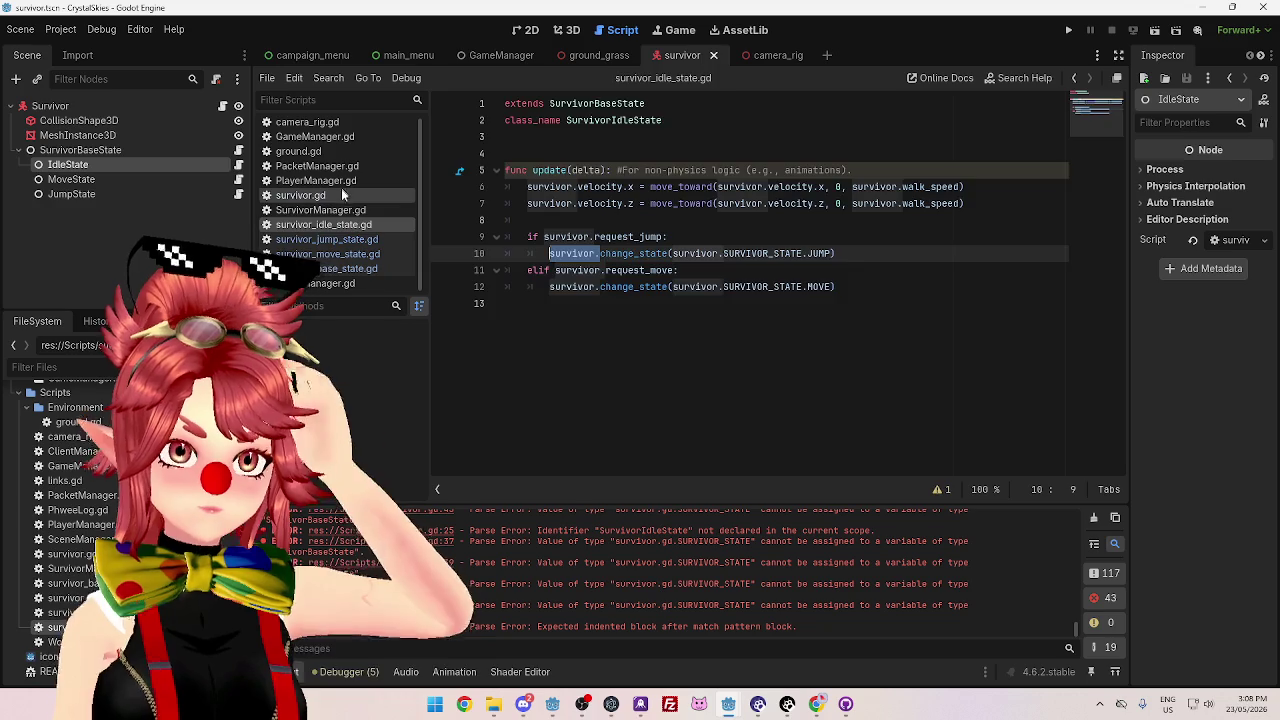
scroll(688, 352, "down", 1)
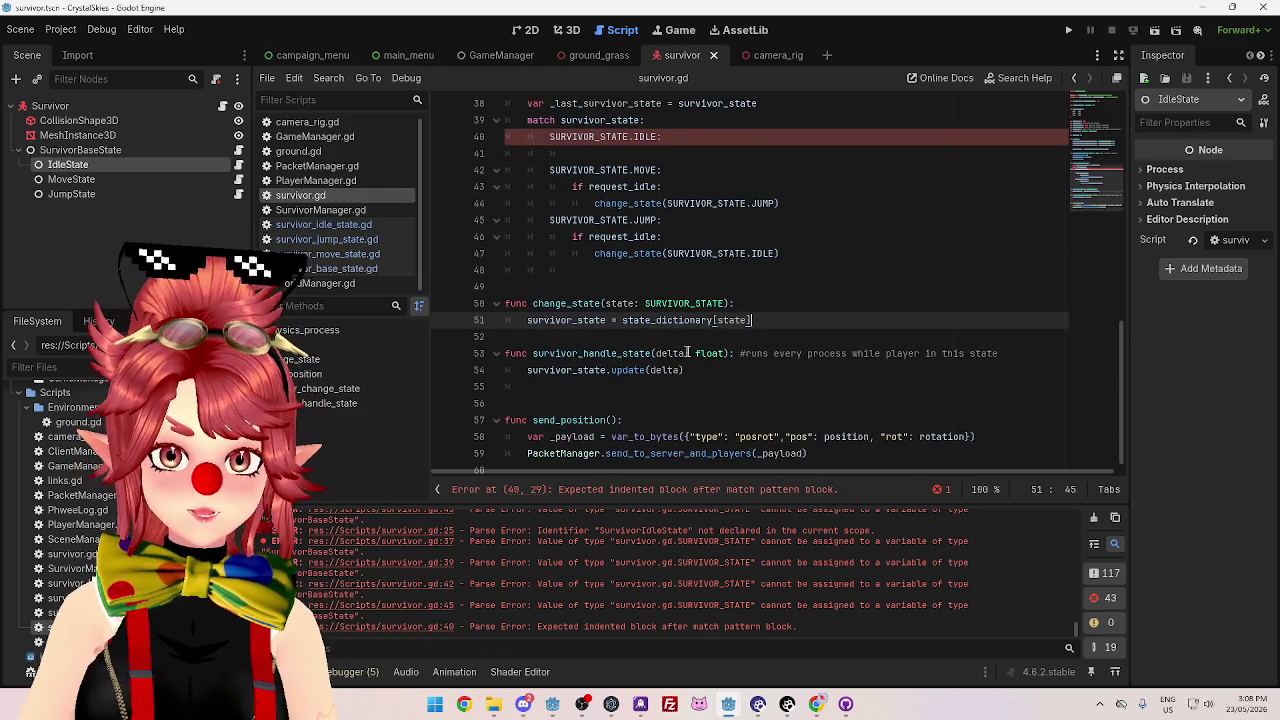
left_click(639, 303)
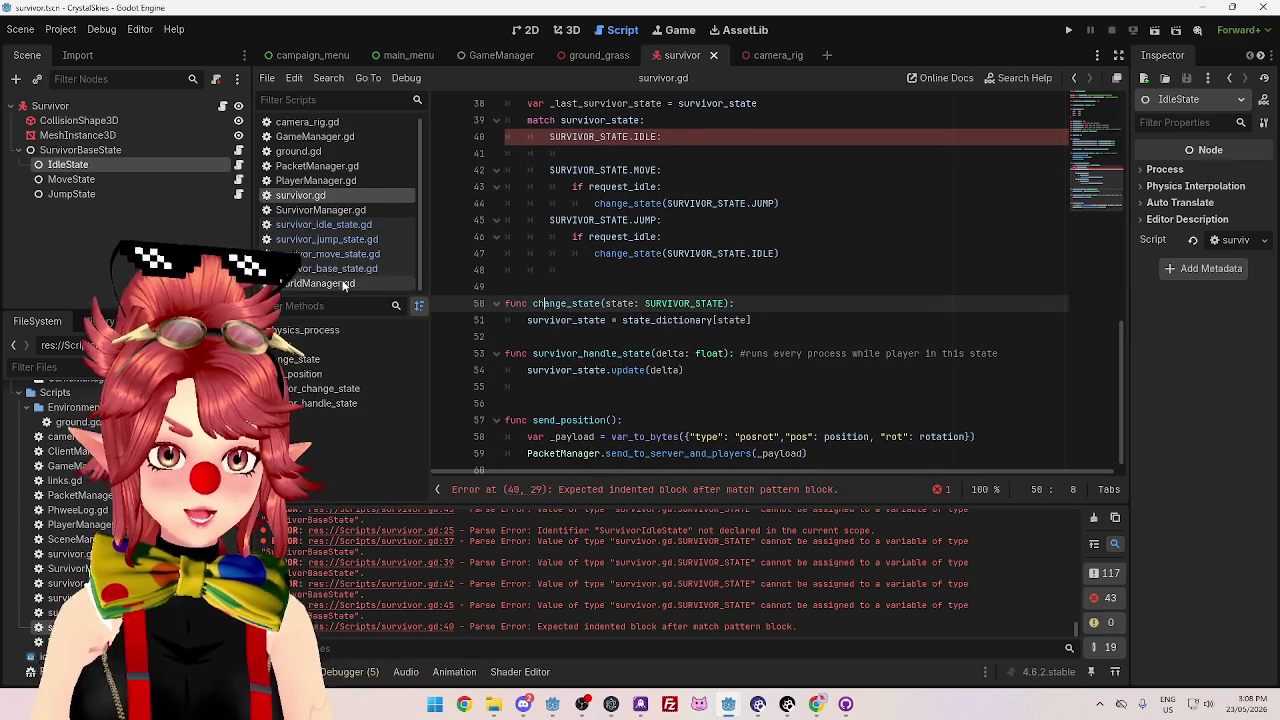
- Select the change_state function on lines 50–51 of survivor.gd, then move to line 52
left_click(320, 224)
left_click(330, 195)
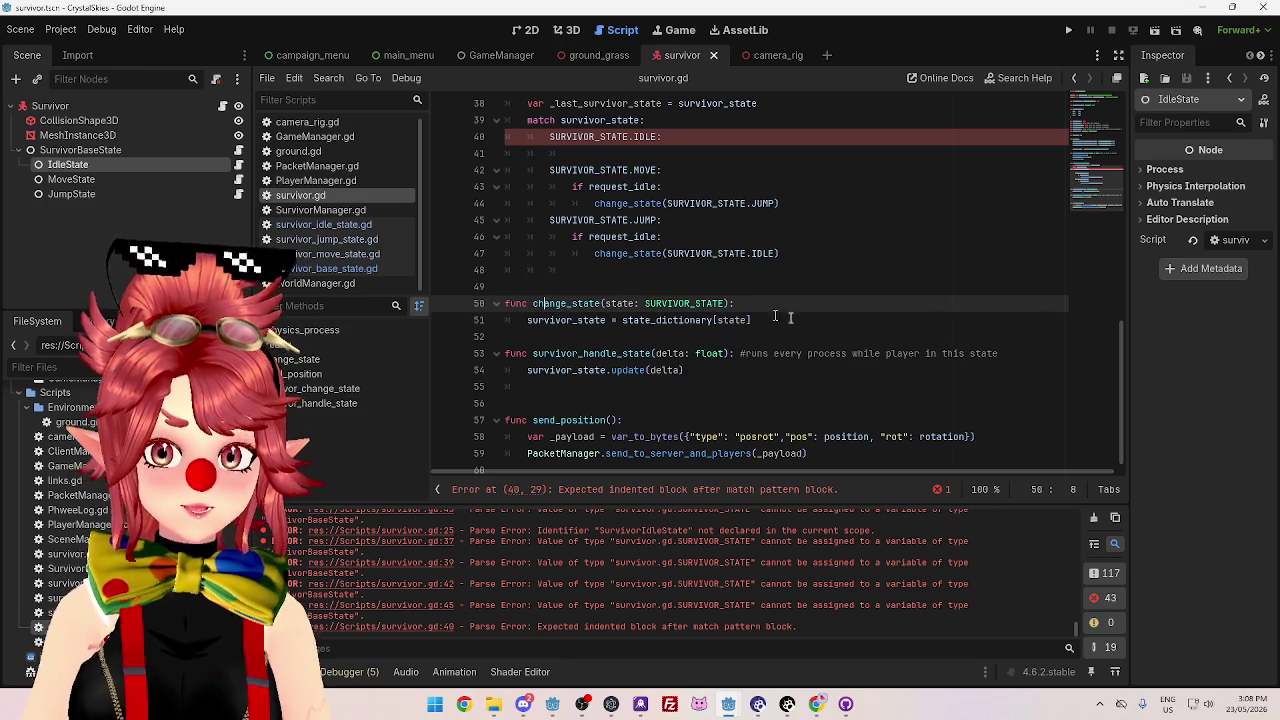
left_click_drag(783, 314, 507, 306)
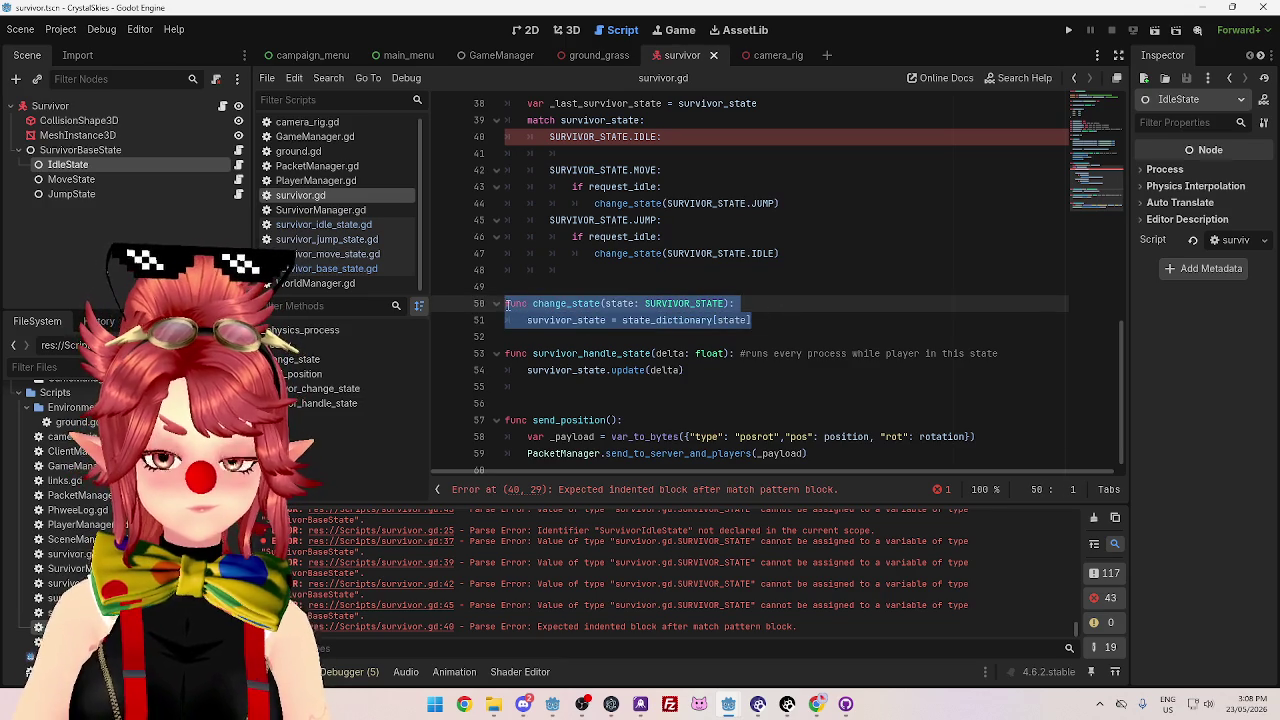
left_click(537, 312)
double_click(547, 303)
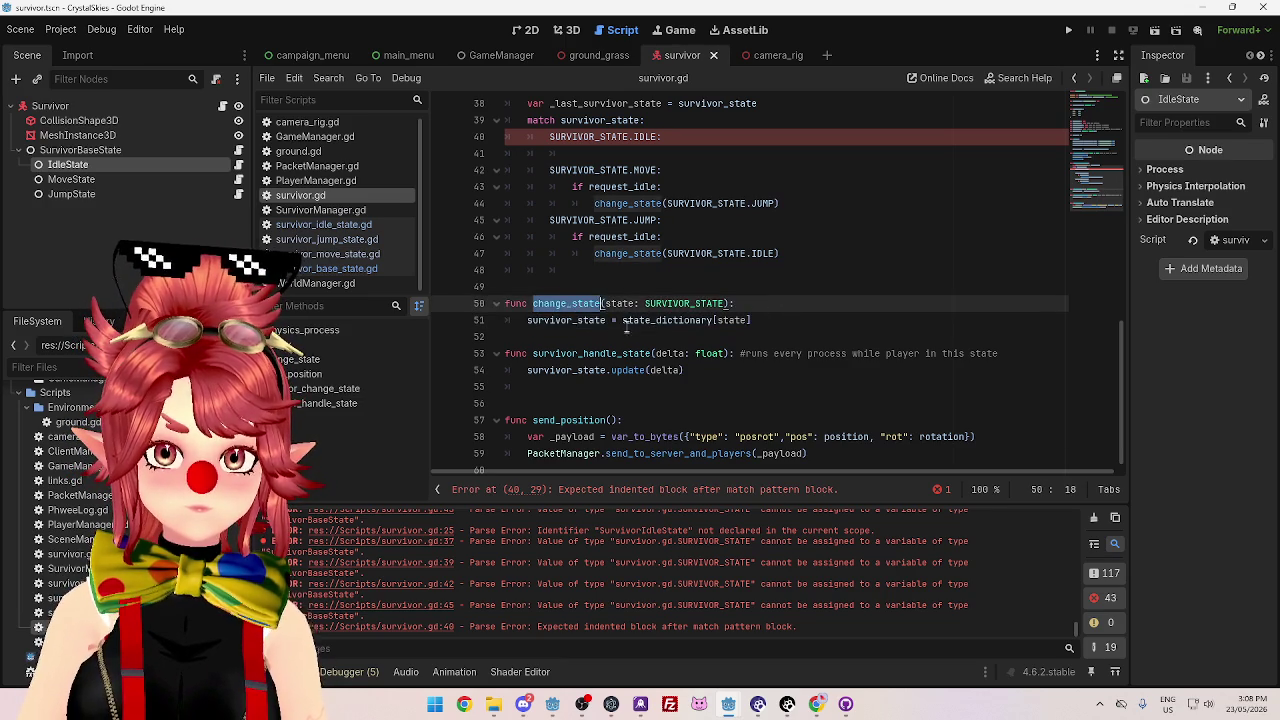
left_click(625, 321)
left_click_drag(752, 320, 519, 303)
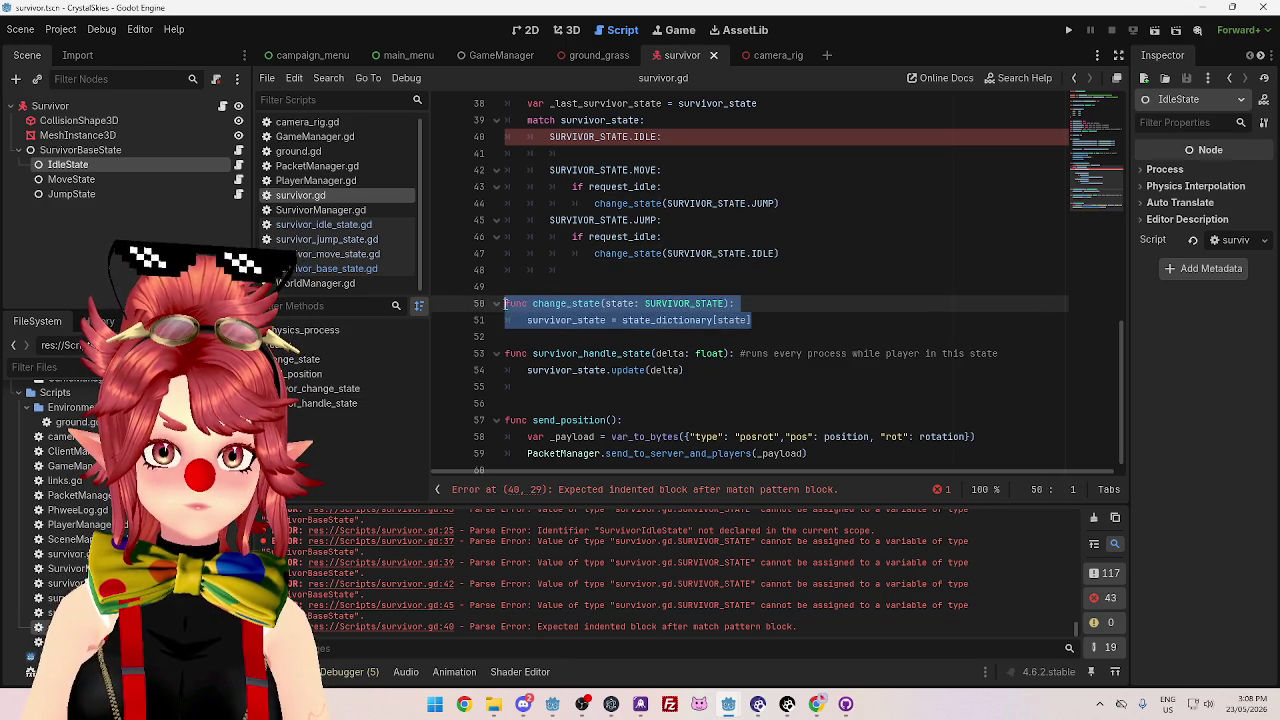
left_click(851, 330)
scroll(740, 305, "up", 2)
scroll(750, 310, "down", 2)
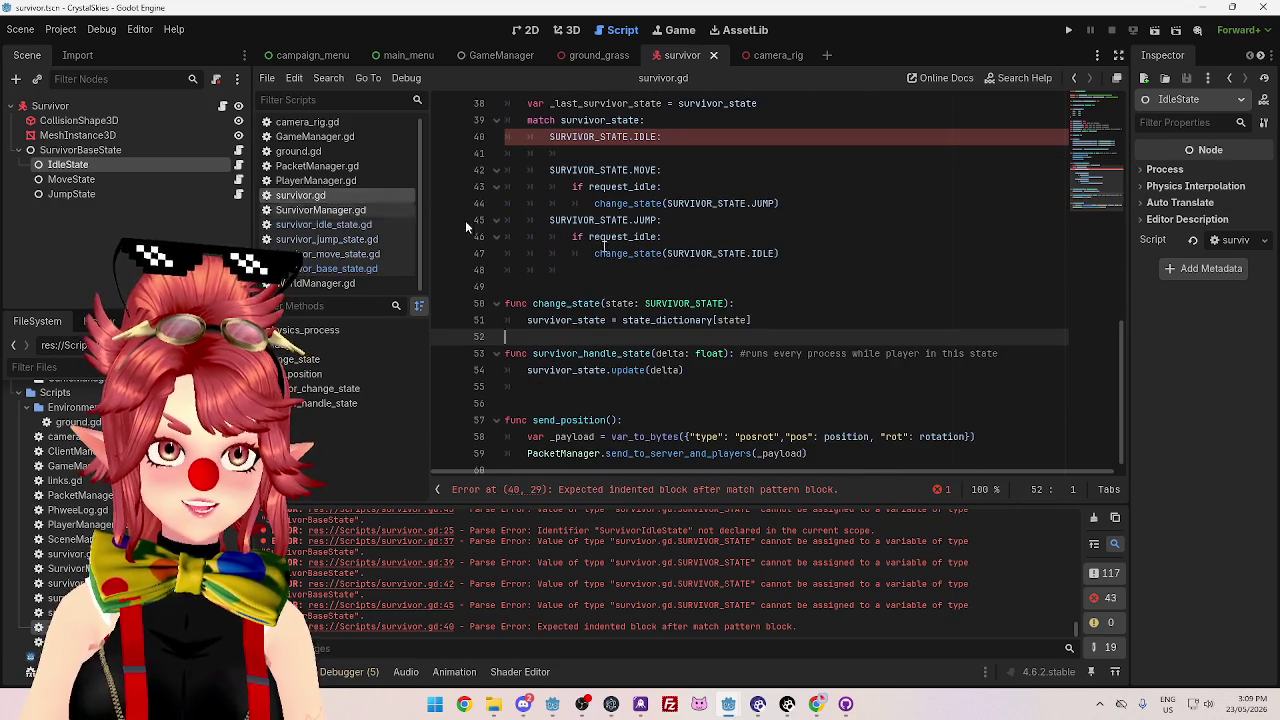
left_click(666, 154)
- Look through the jump, idle and move state scripts, ending back in survivor.gd
scroll(700, 265, "up", 1)
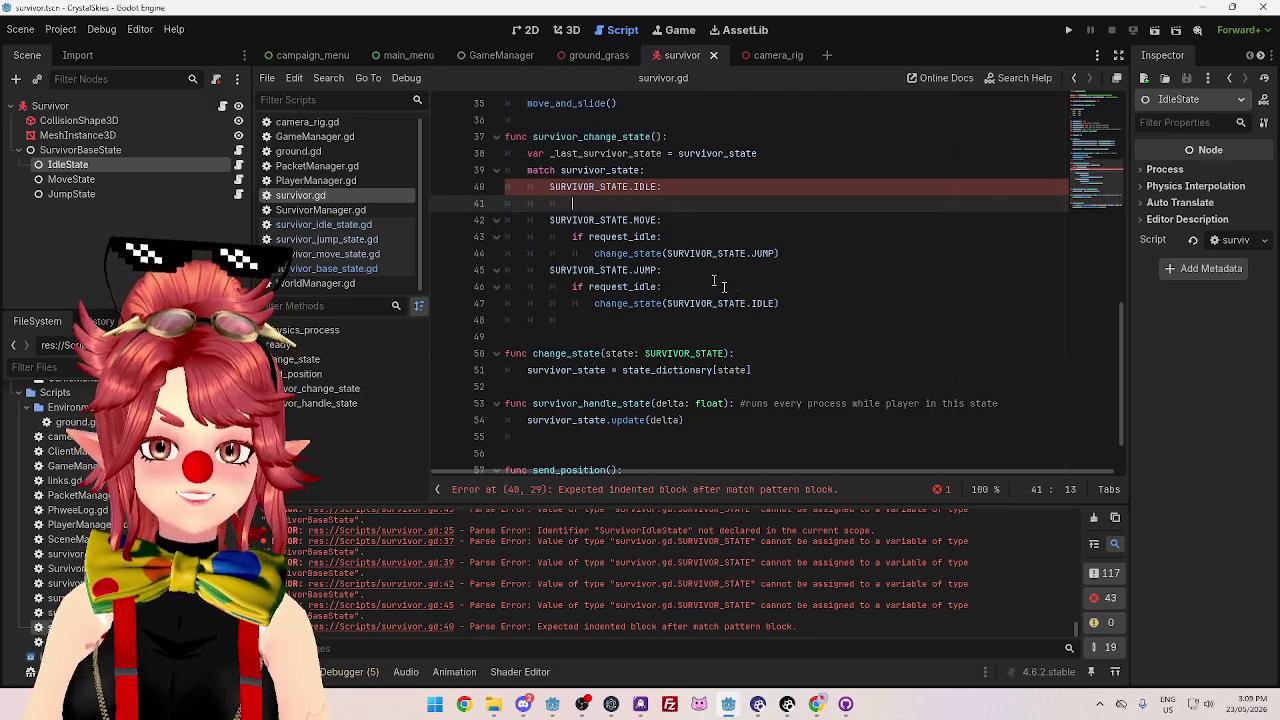
left_click(345, 241)
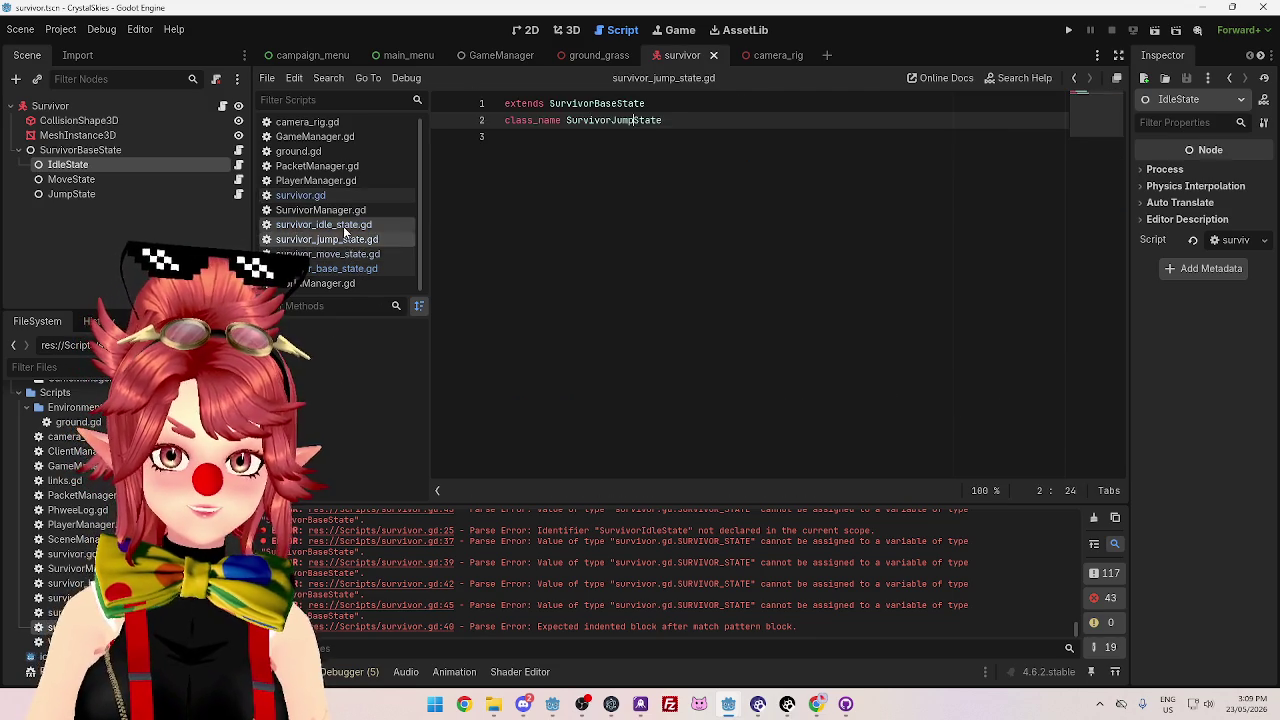
left_click(323, 224)
left_click(350, 256)
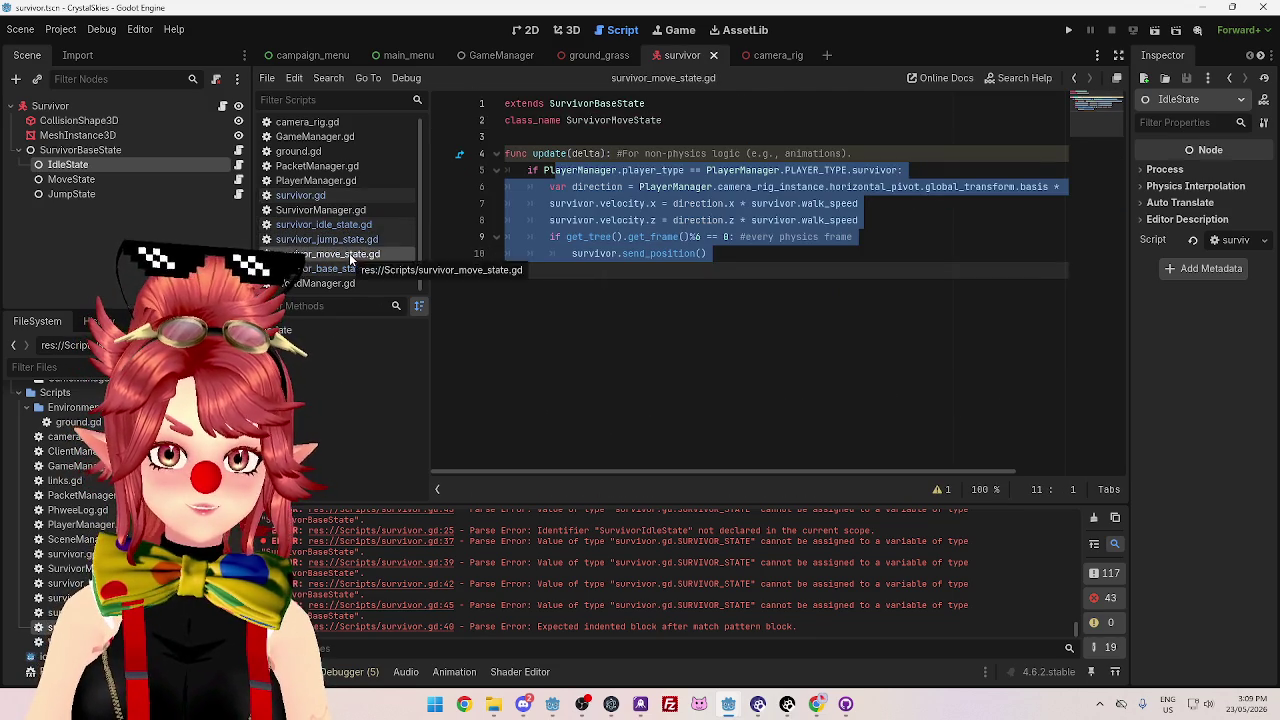
left_click(344, 239)
left_click(344, 226)
left_click(340, 254)
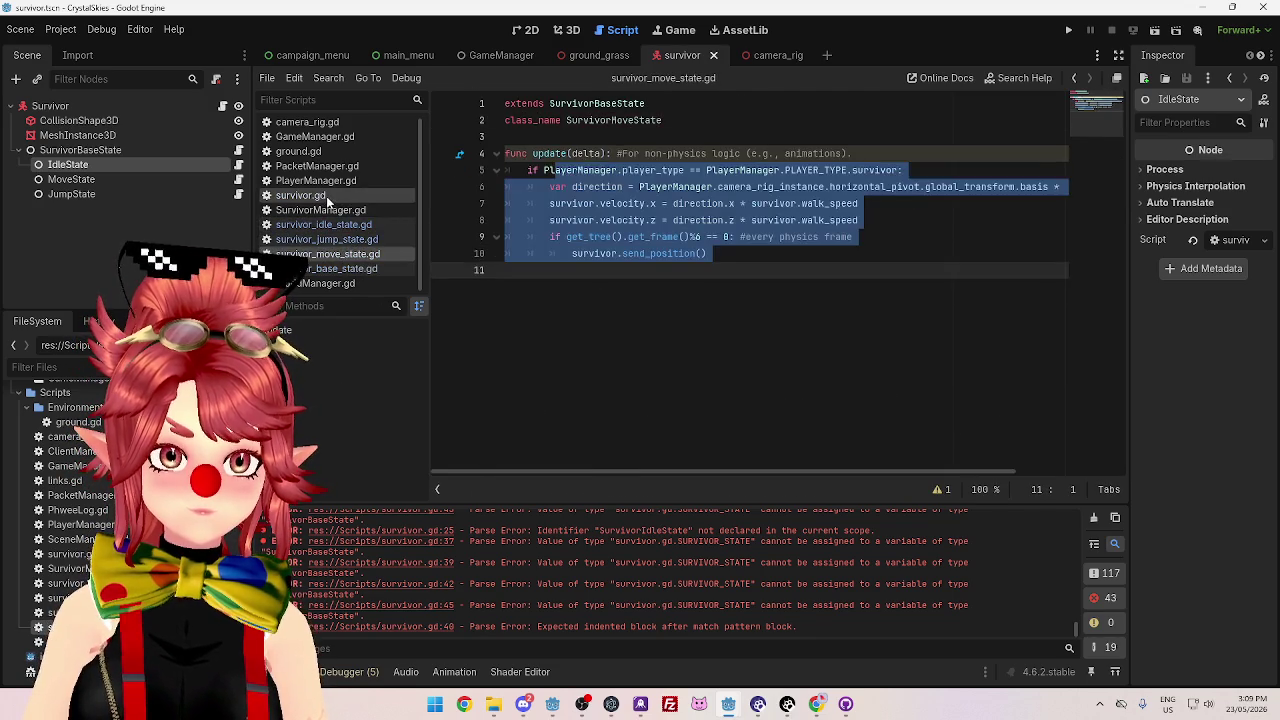
left_click(326, 196)
- Check the survivor variable in survivor_base_state.gd, then open survivor_idle_state.gd at line 10
left_click_drag(782, 253, 561, 238)
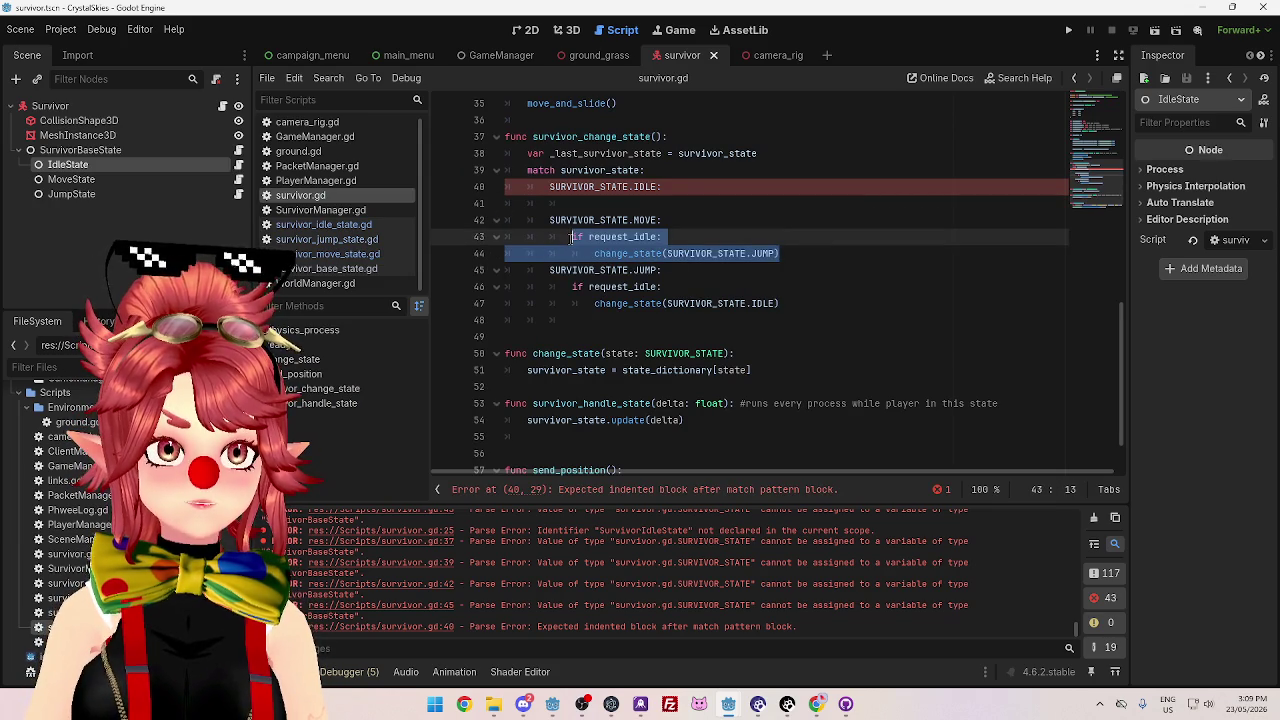
left_click(350, 270)
left_click(594, 170)
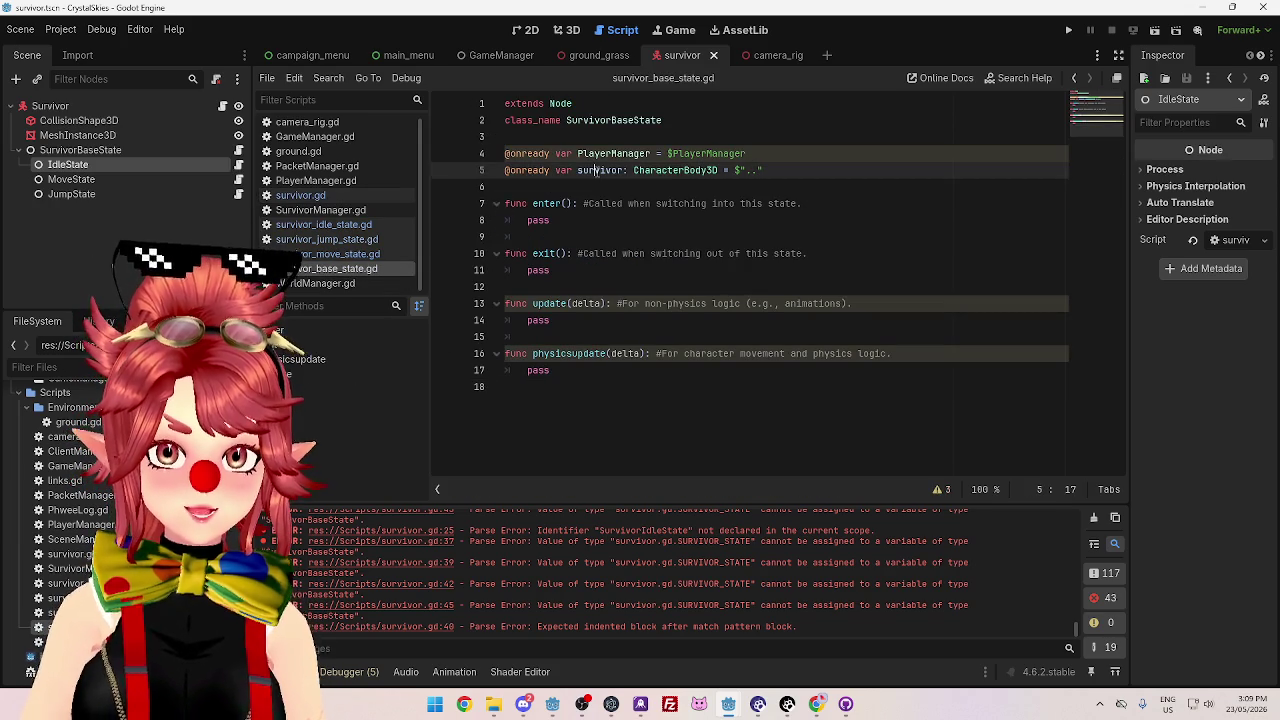
double_click(590, 170)
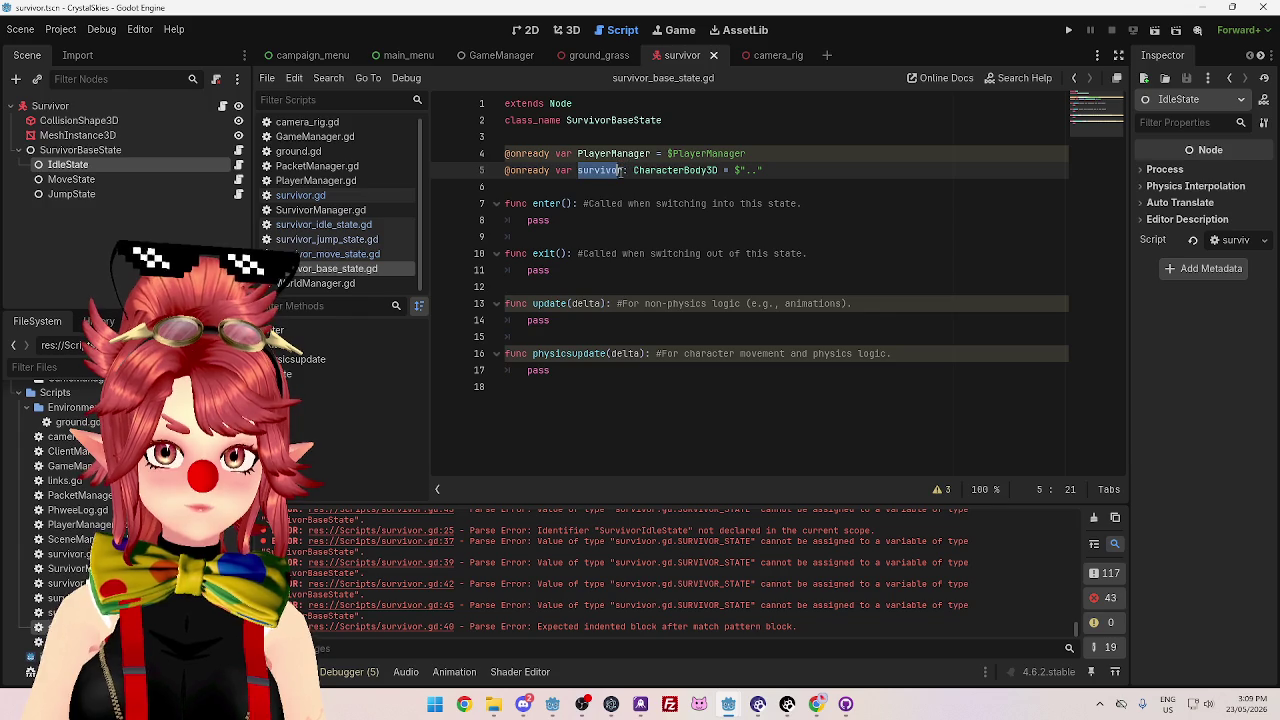
left_click(302, 196)
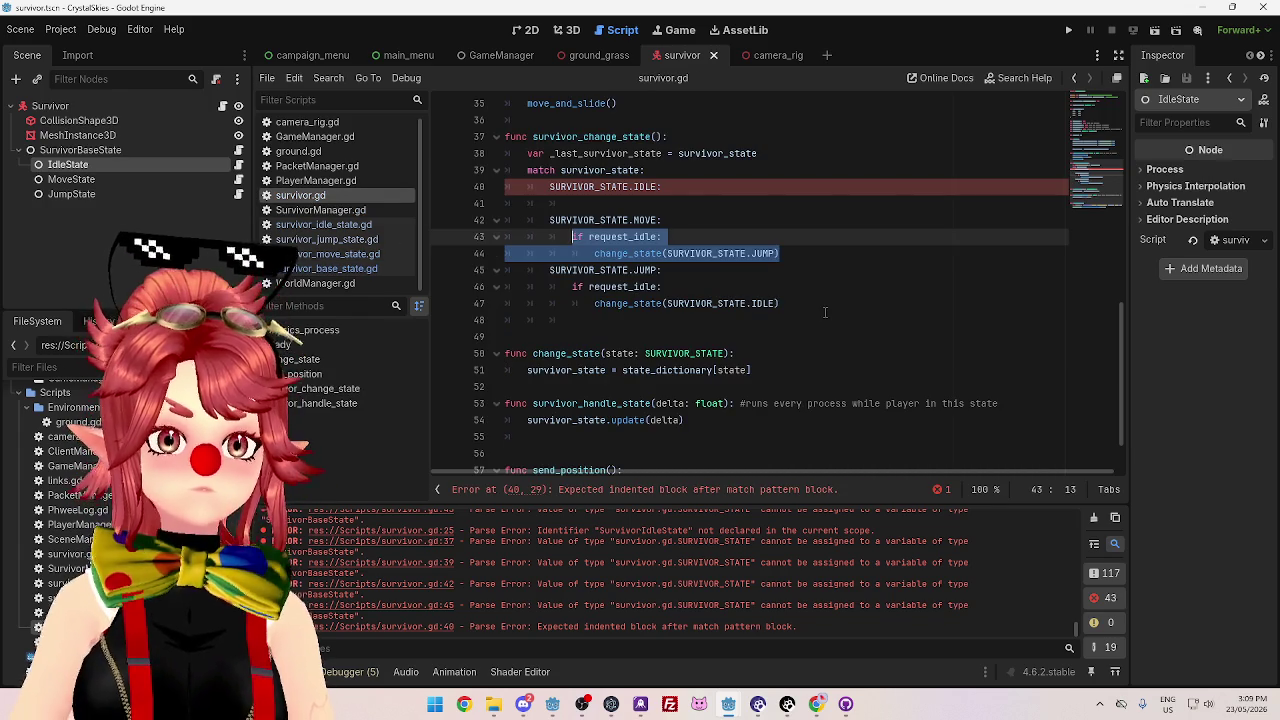
scroll(800, 338, "down", 1)
left_click(311, 211)
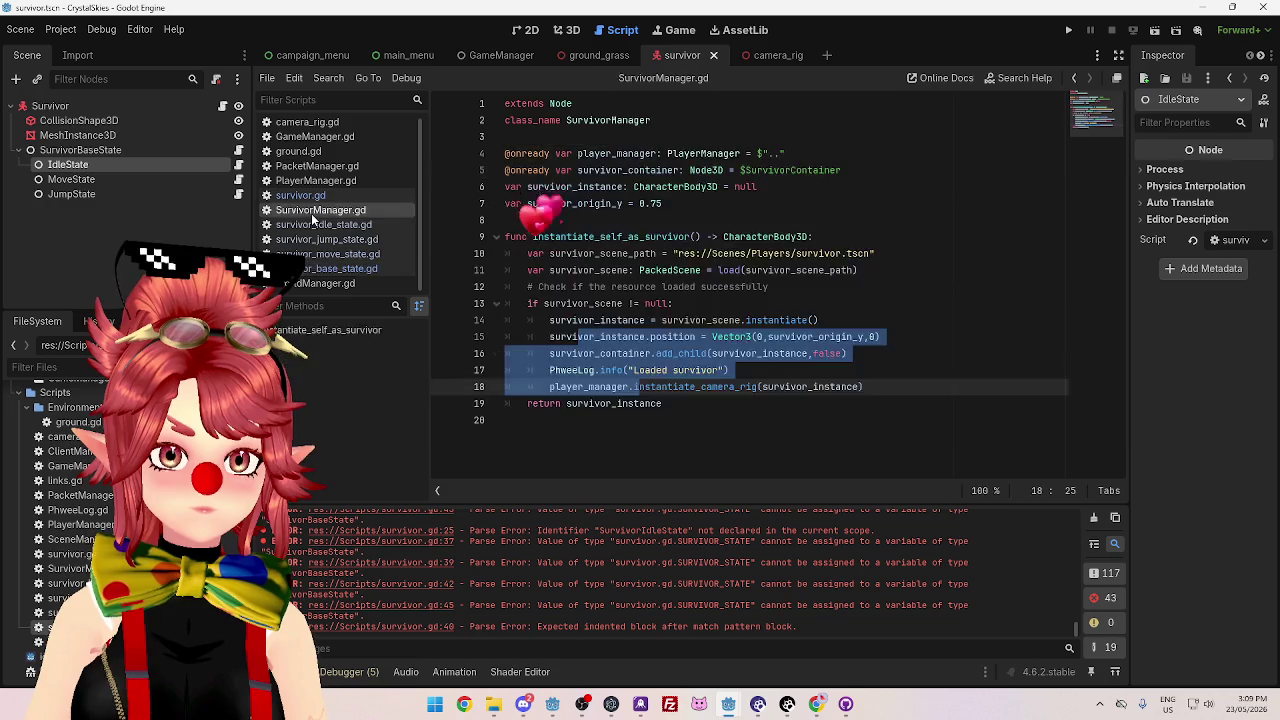
left_click(311, 225)
left_click(722, 287)
left_click(685, 254)
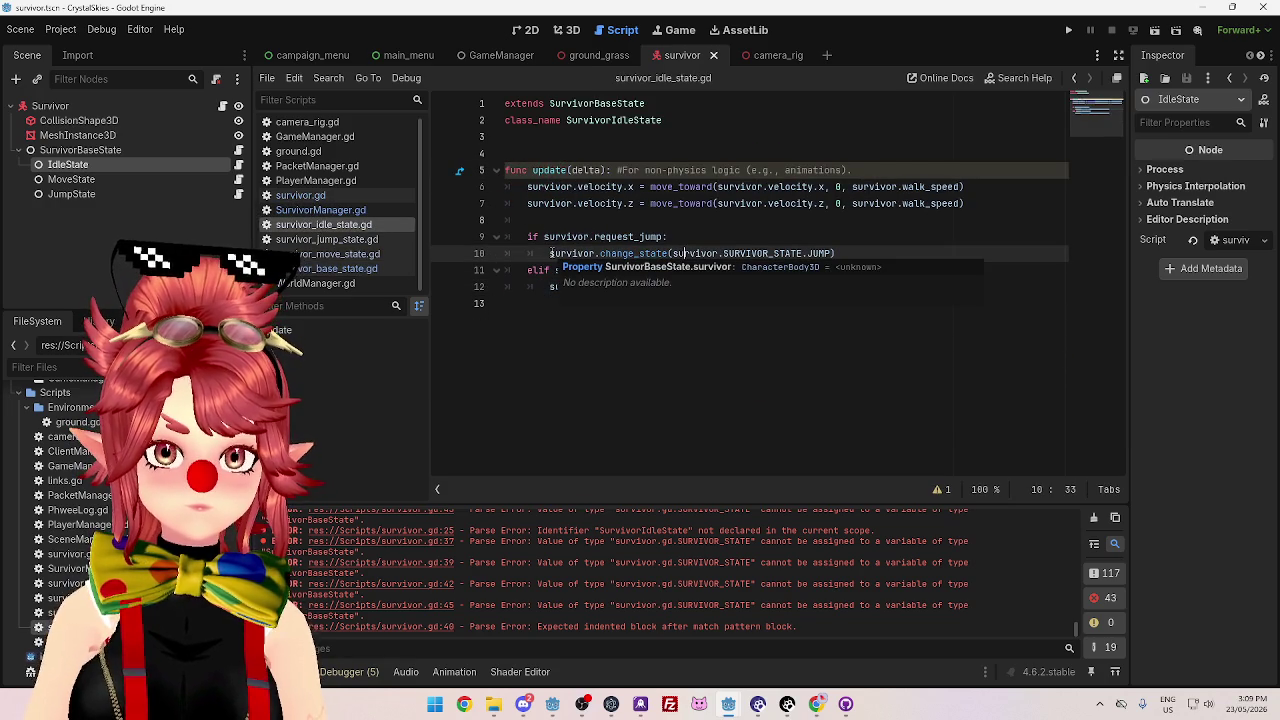
- Select the survivor references on line 10's change_state call in the idle update checks
key("Up")
key("Up")
left_click(567, 255)
left_click(677, 349)
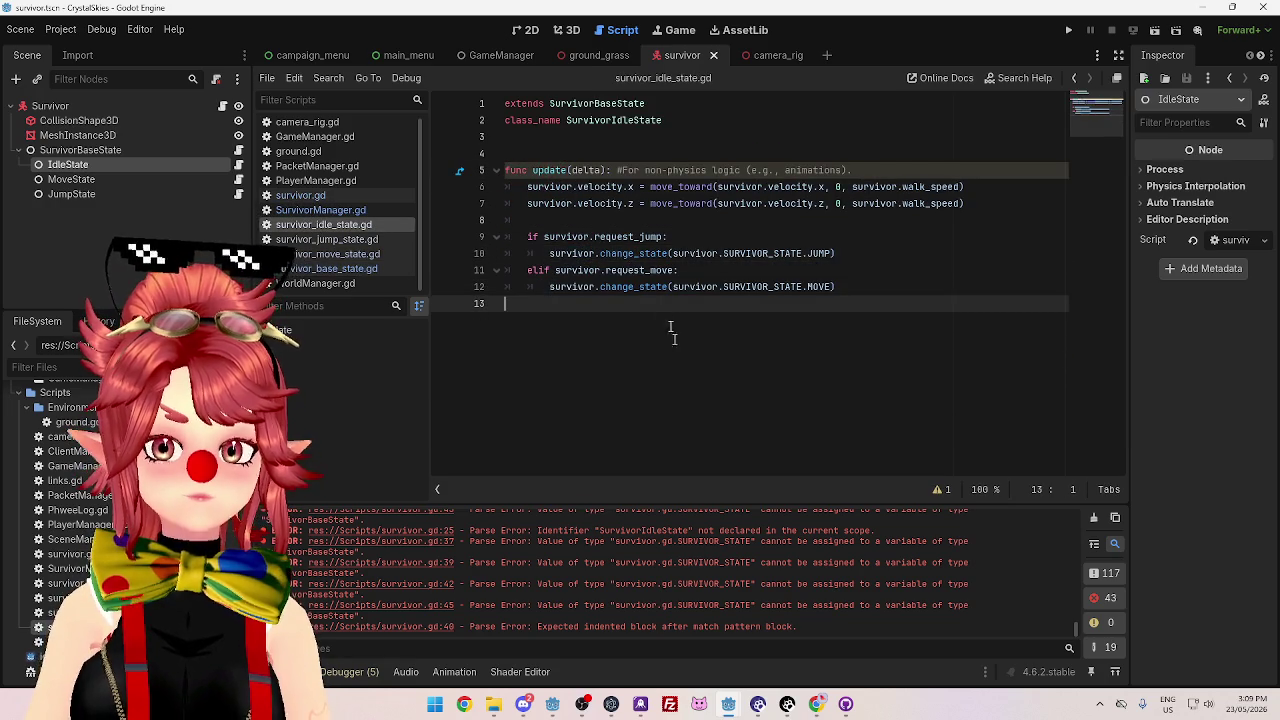
double_click(566, 253)
key("Up")
key("Up")
key("Up")
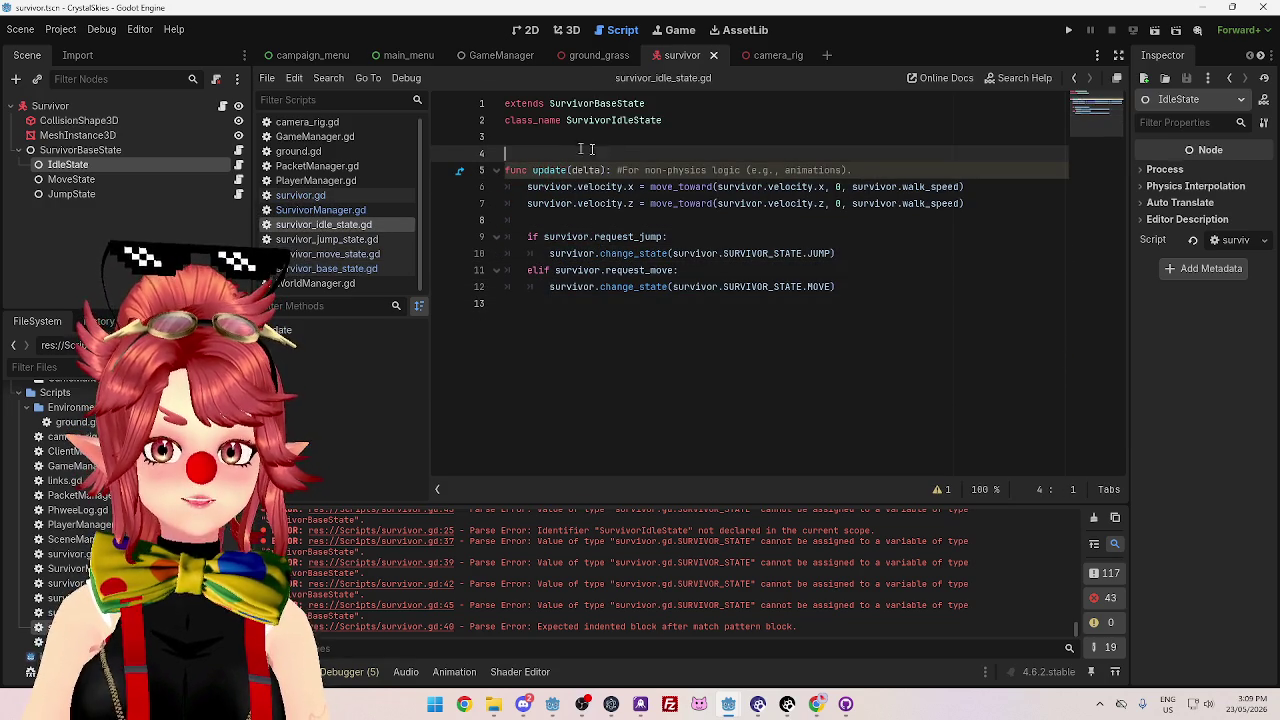
left_click(620, 320)
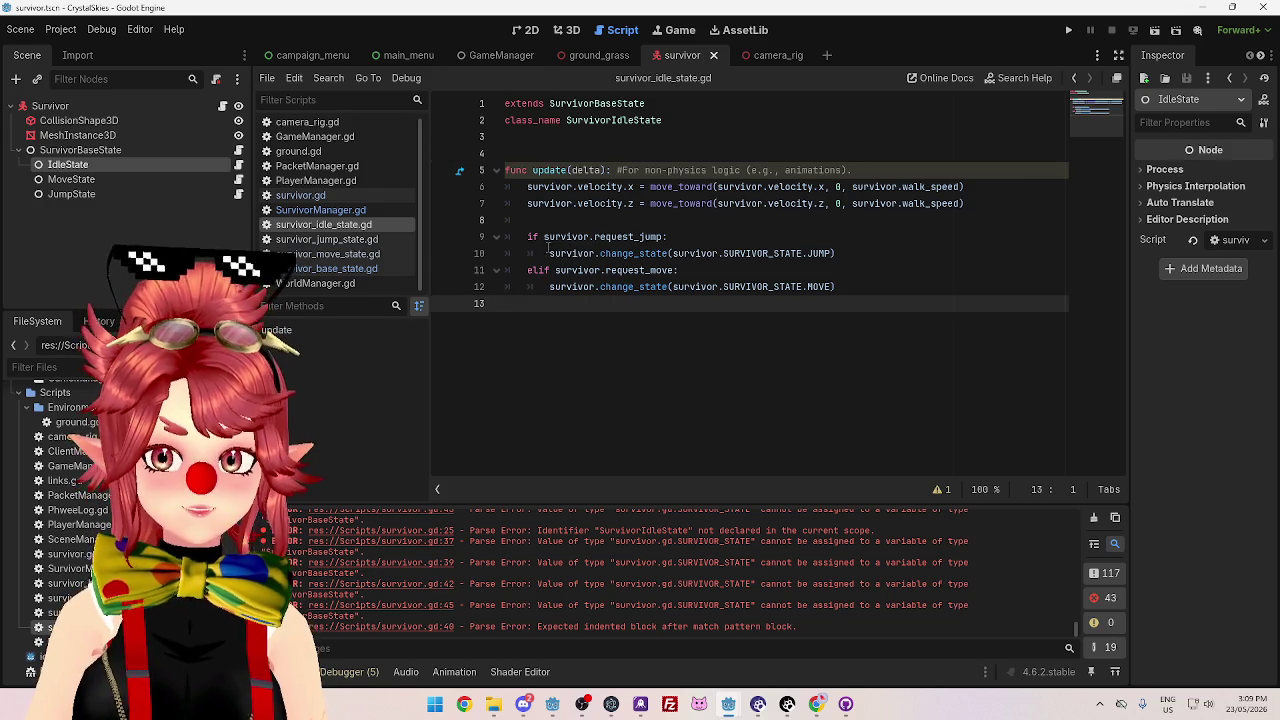
double_click(570, 254)
mouse_move(671, 254)
left_mouse_down()
mouse_move(754, 254)
mouse_move(726, 254)
left_mouse_up()
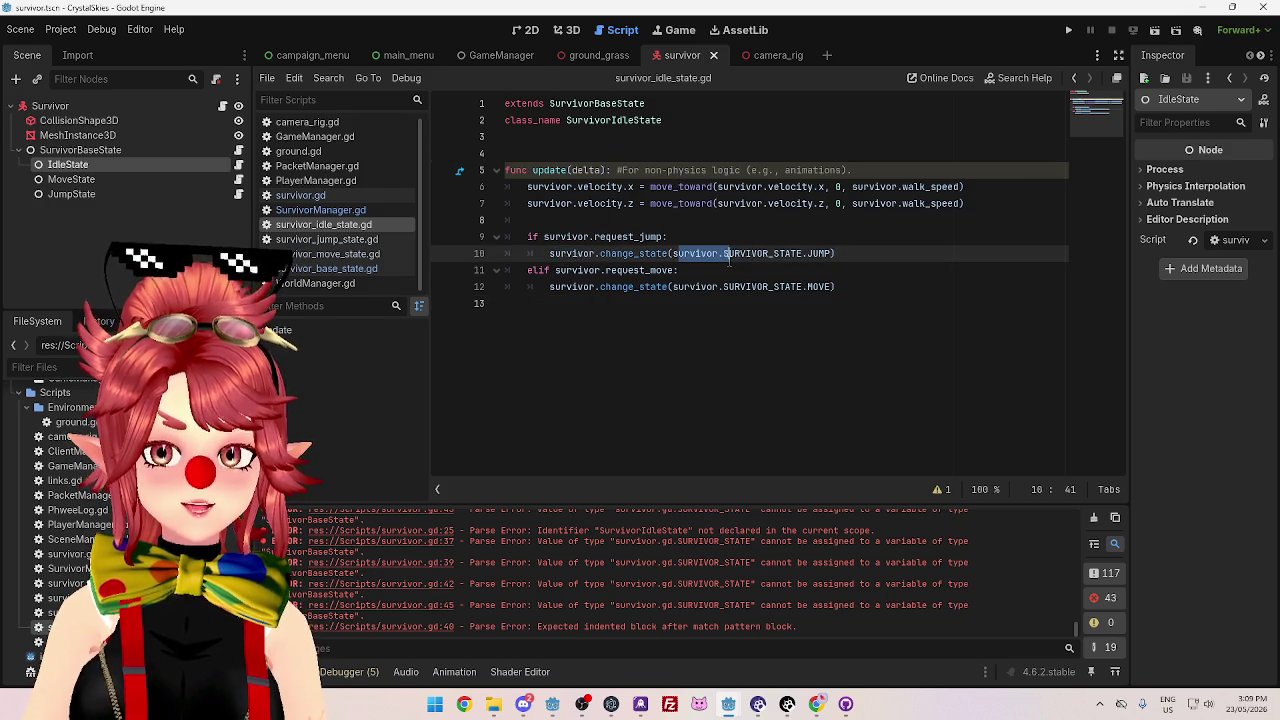
- Select the if/elif transition block on lines 8–12 of survivor_idle_state.gd
double_click(570, 253)
key("Left")
key("Up")
key("Down")
left_click_drag(673, 254, 715, 254)
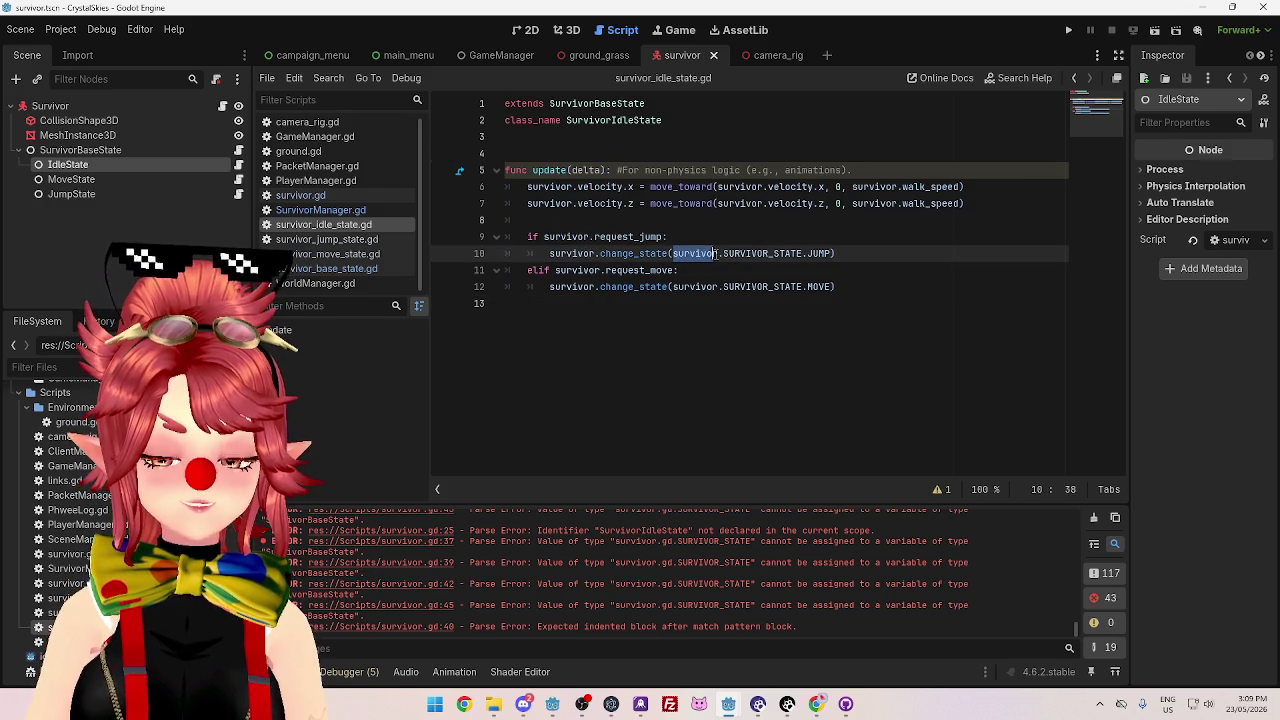
mouse_move(531, 227)
left_mouse_down()
mouse_move(668, 238)
mouse_move(610, 256)
mouse_move(905, 288)
left_mouse_up()
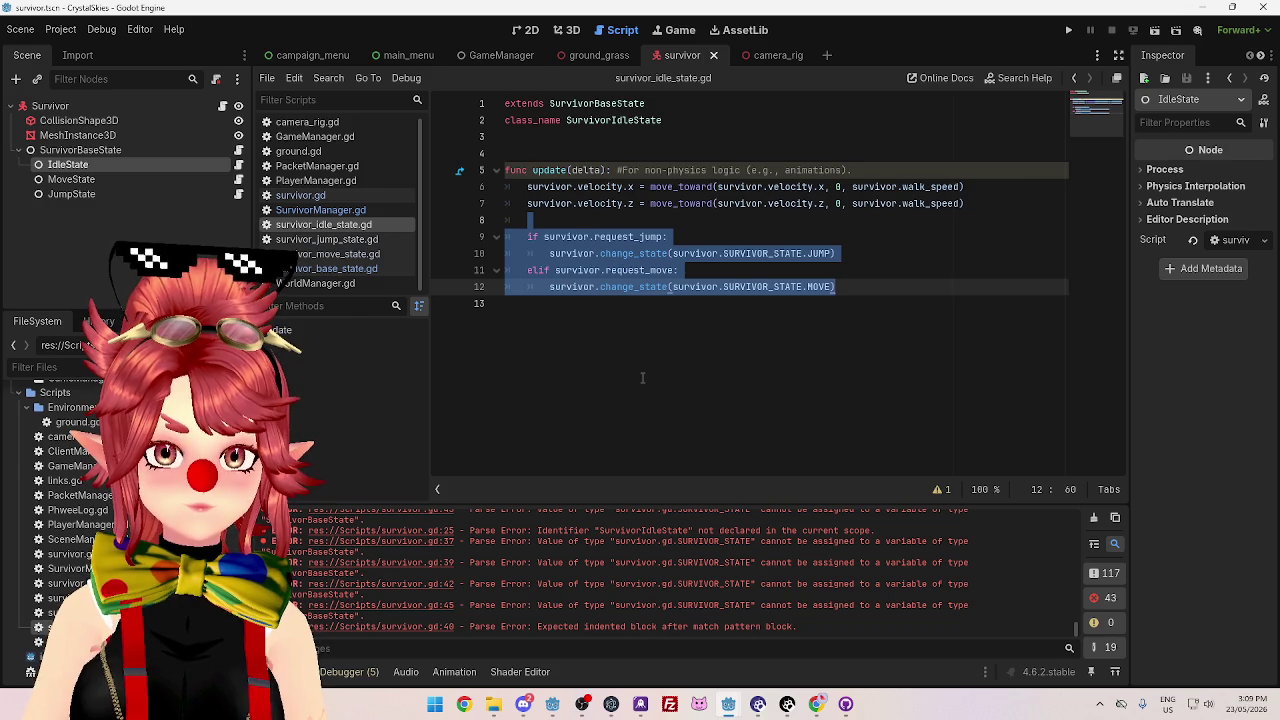
- Compare the idle transition checks against survivor.gd and survivor_base_state.gd
left_click(331, 197)
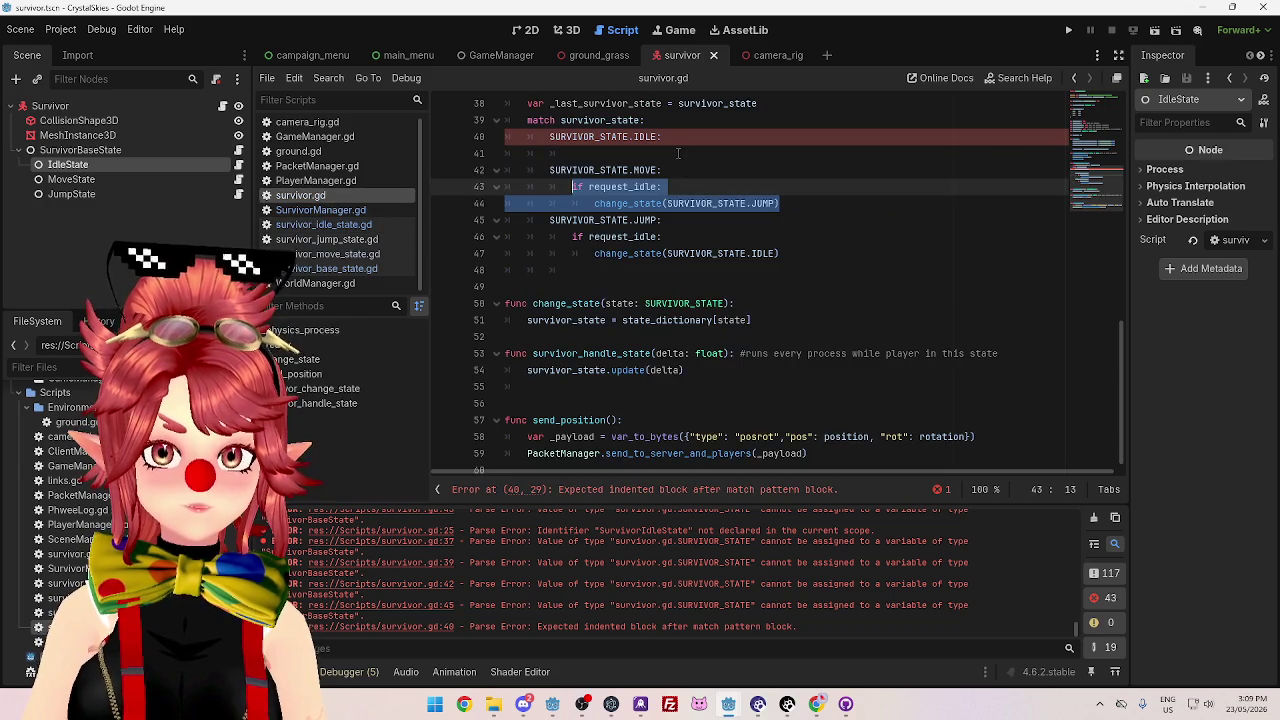
left_click(335, 224)
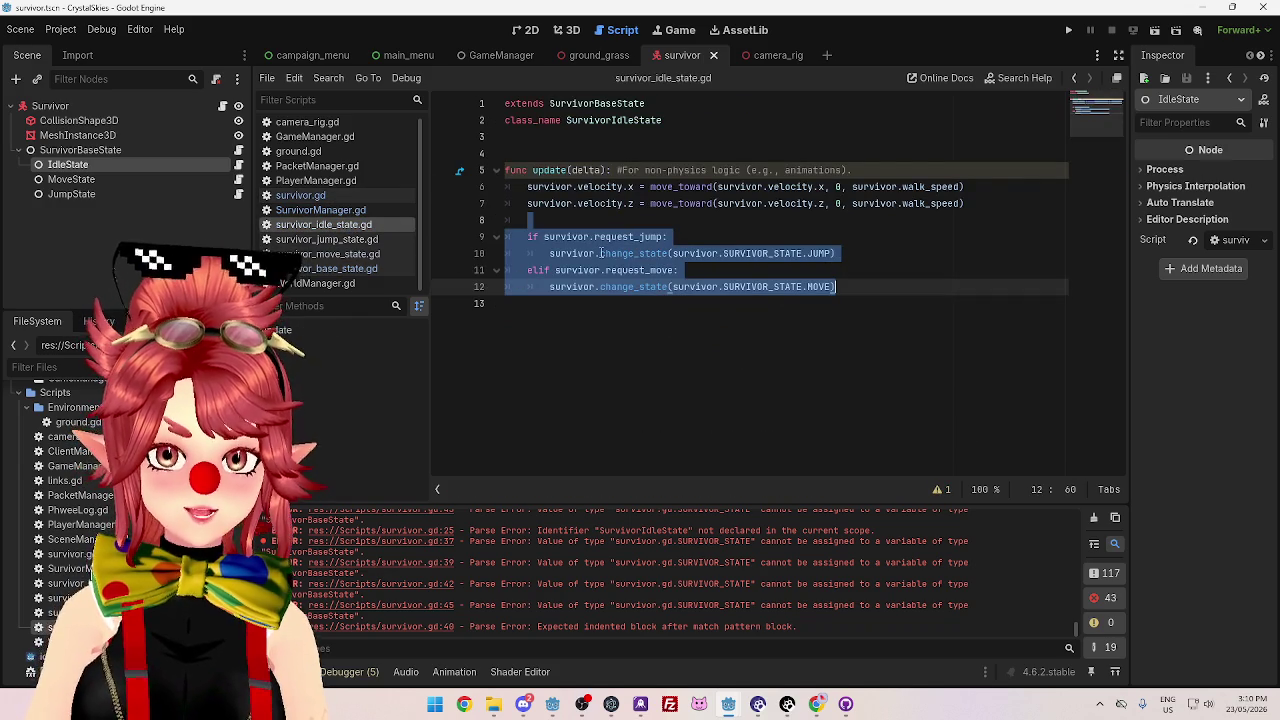
left_click(322, 194)
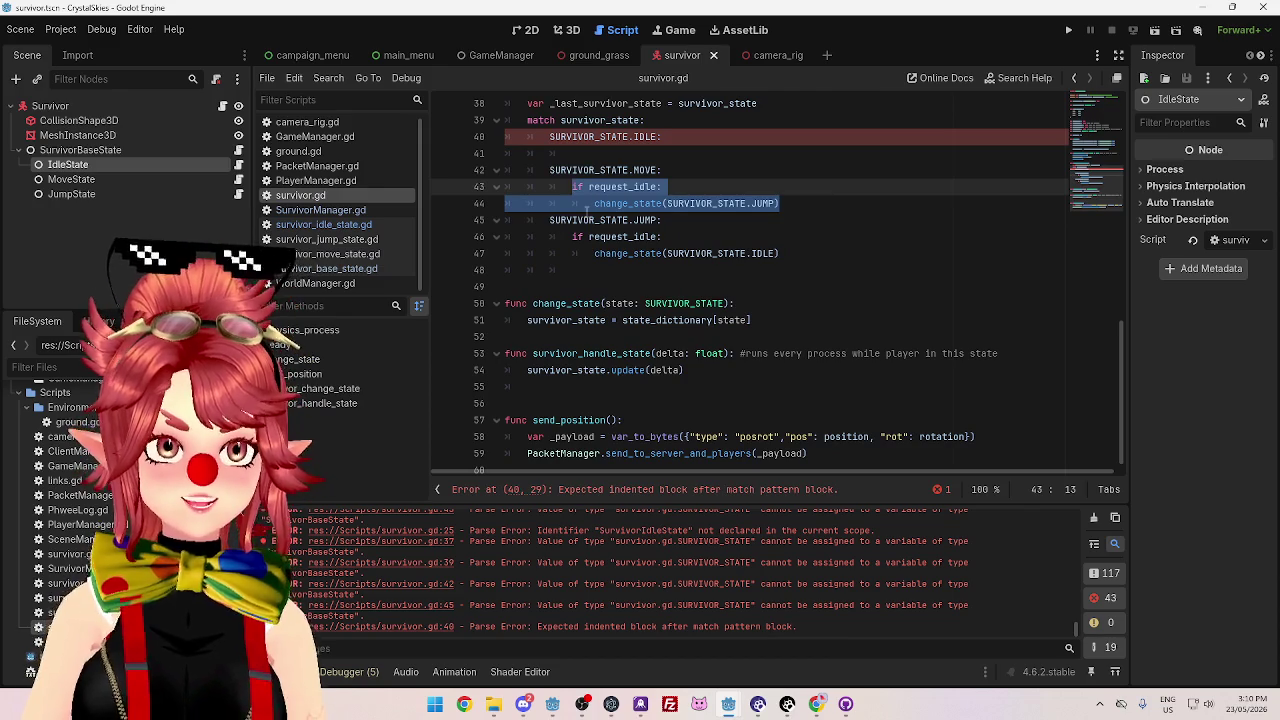
left_click(325, 268)
left_click(323, 224)
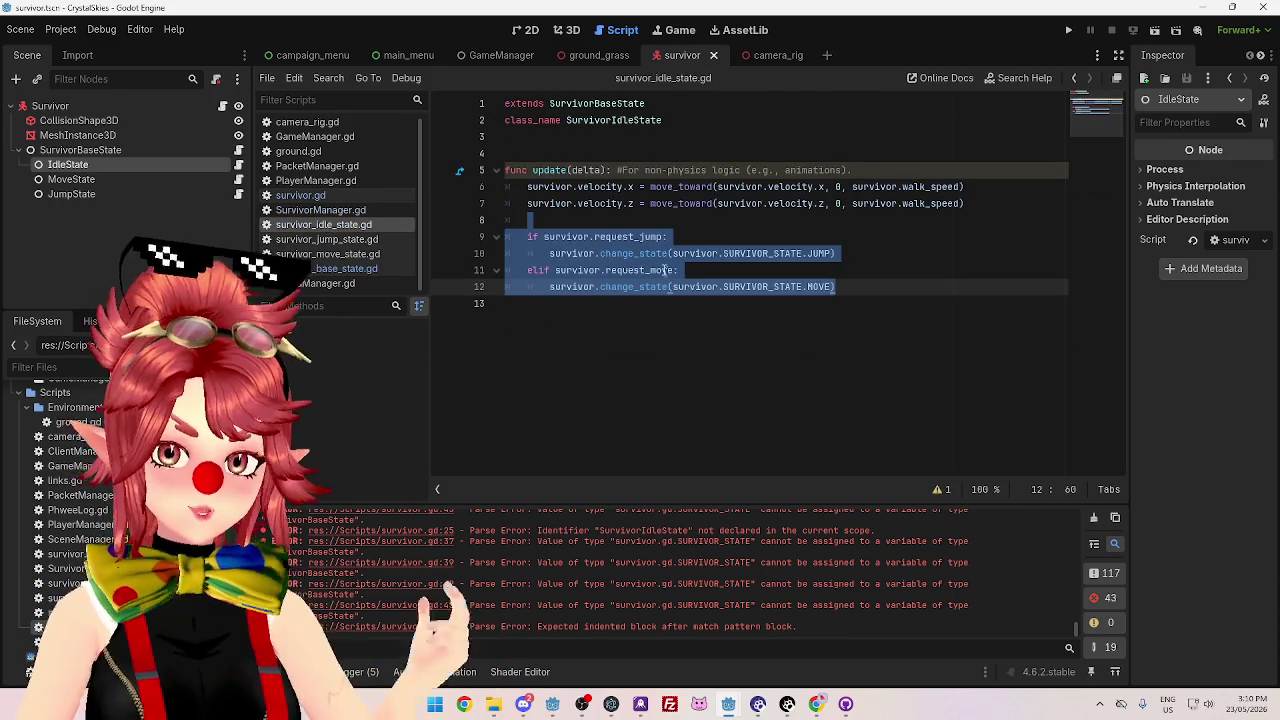
- Reselect the if/elif block in survivor_idle_state.gd and switch to survivor.gd
left_click_drag(672, 253, 721, 253)
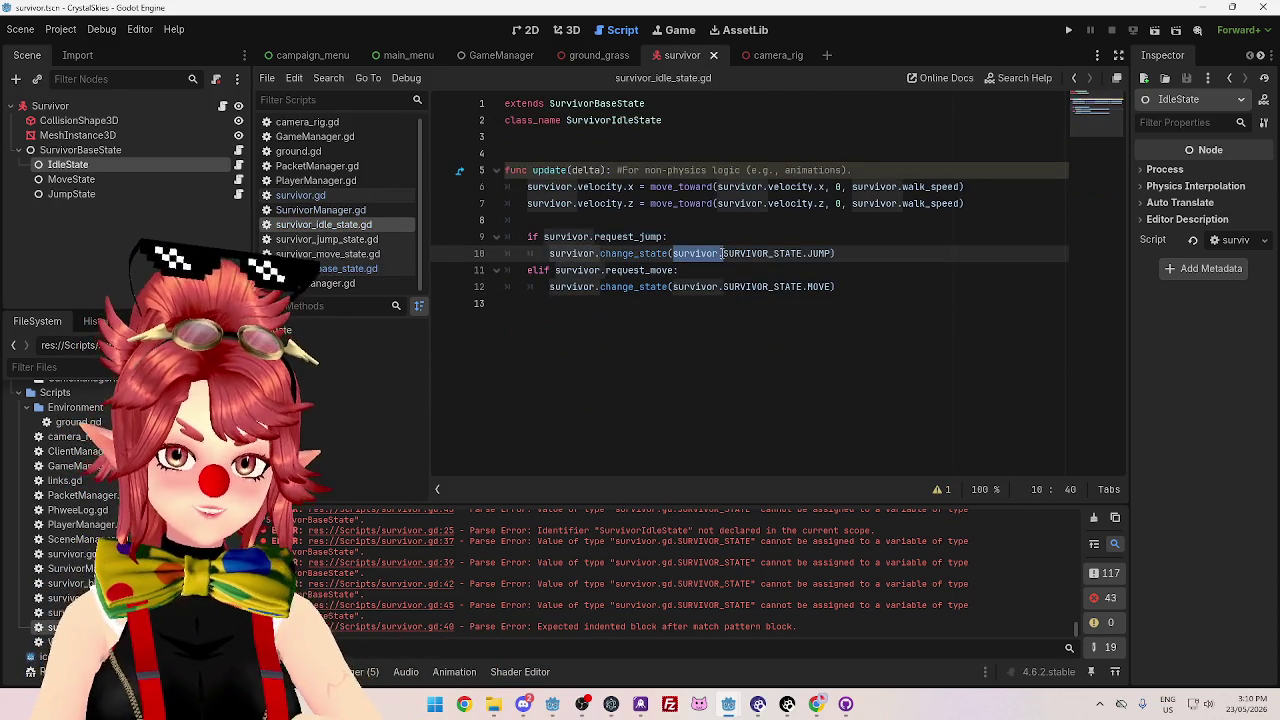
left_click(578, 236)
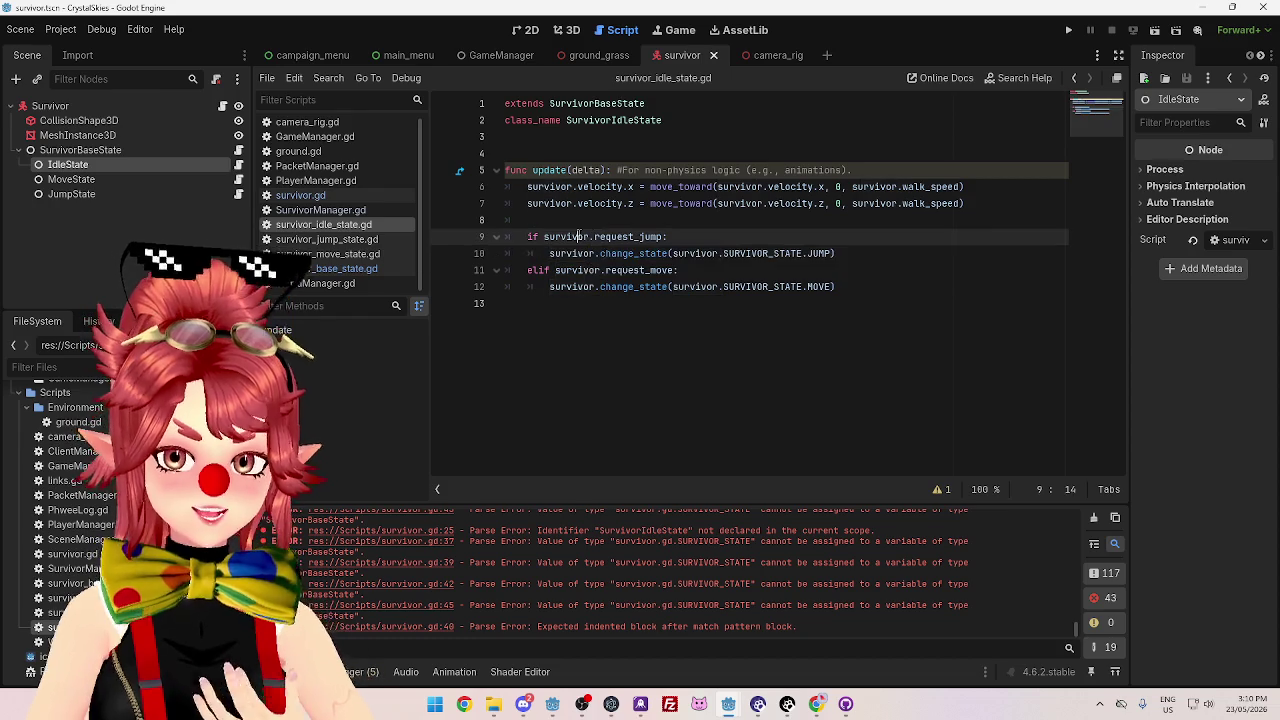
key("Home")
key("shift+Down")
key("shift+Down")
key("shift+Down")
key("shift+End")
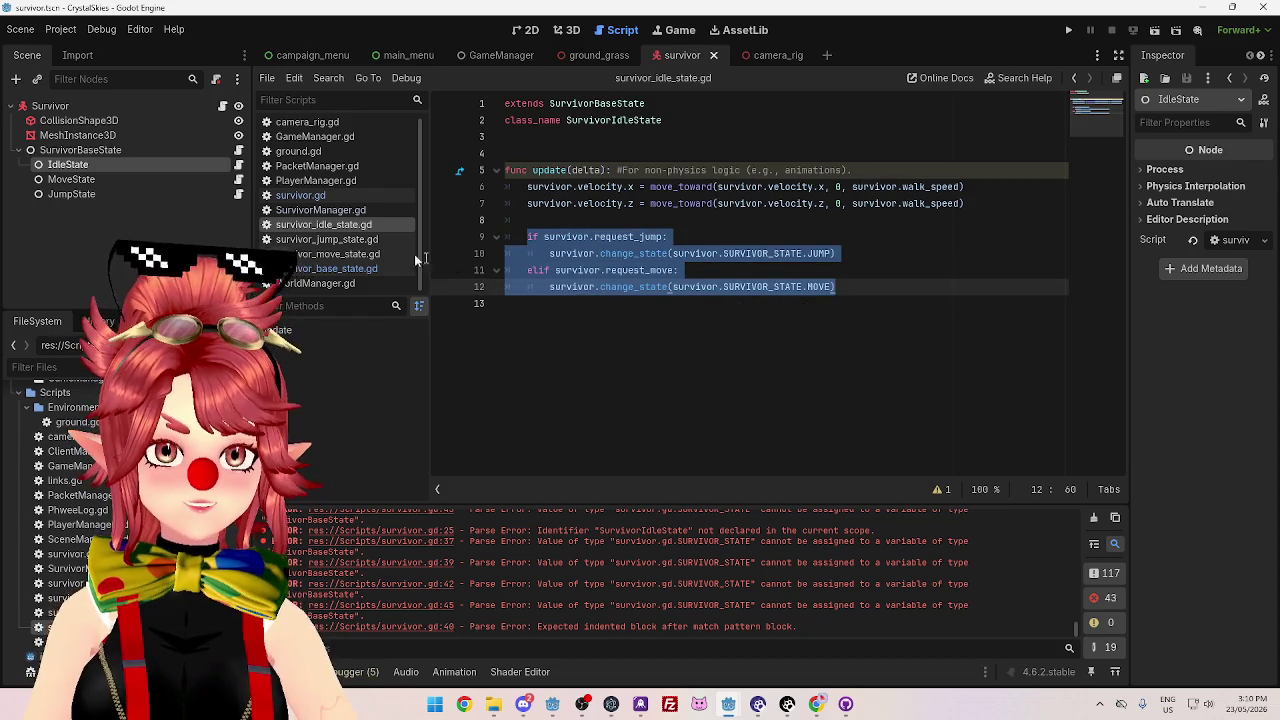
left_click(352, 196)
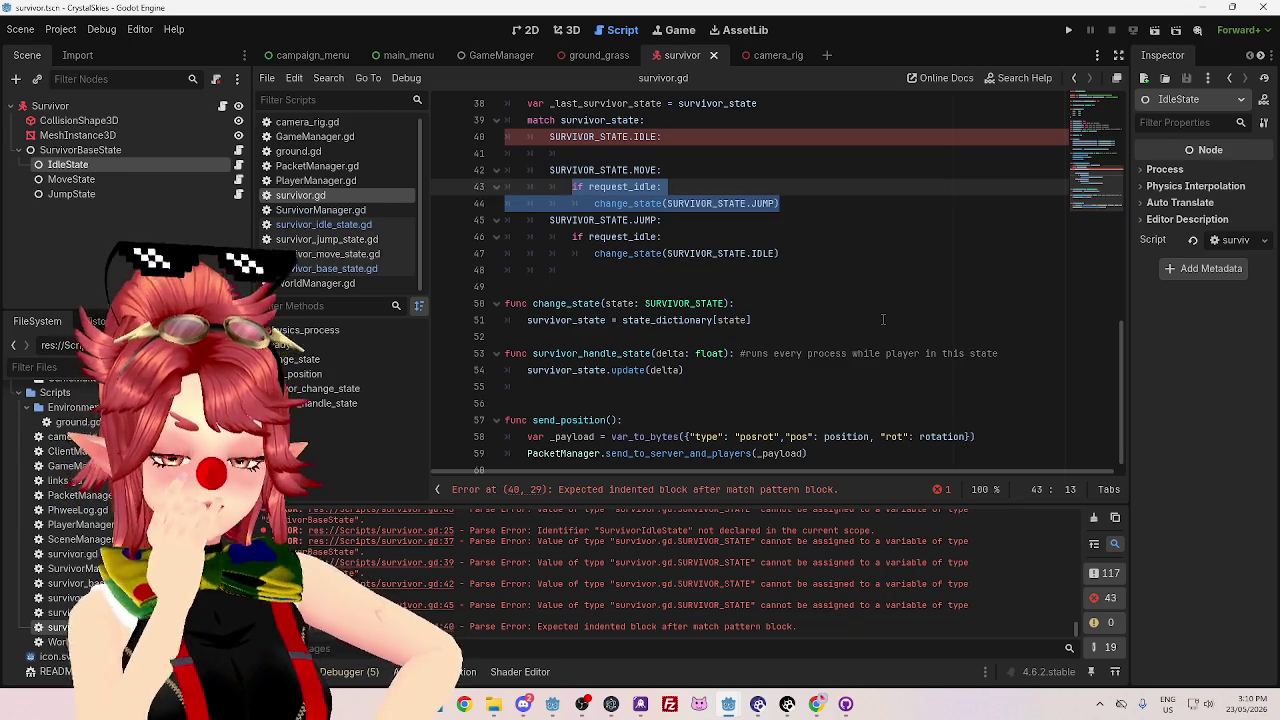
- Scroll up and down through survivor.gd to review its state-handling code
scroll(884, 319, "up", 12)
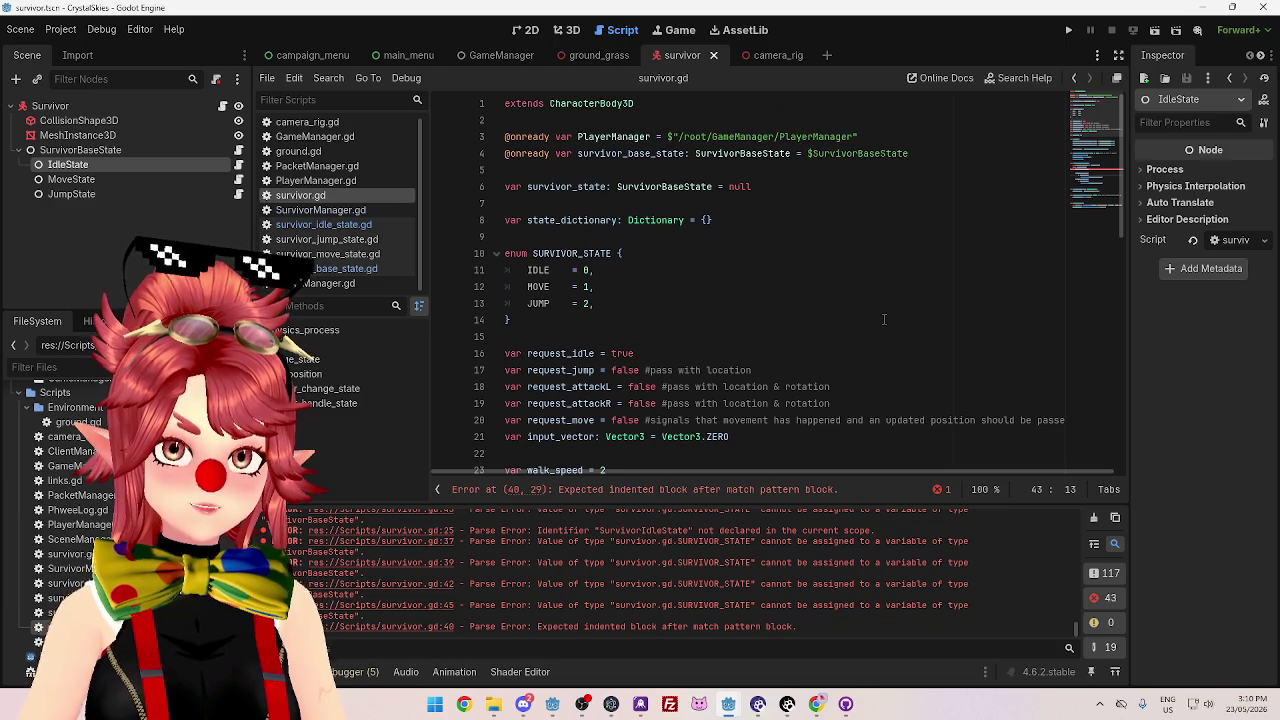
scroll(884, 319, "down", 1)
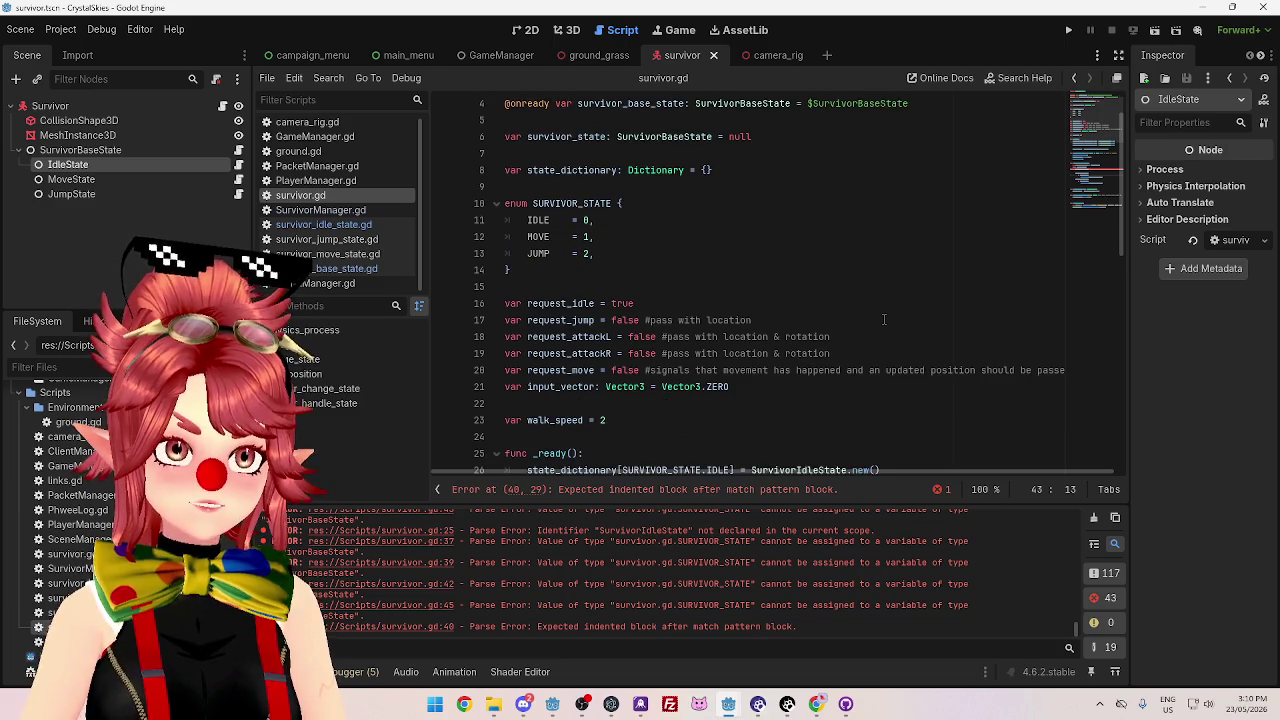
scroll(884, 319, "down", 3)
scroll(884, 319, "up", 4)
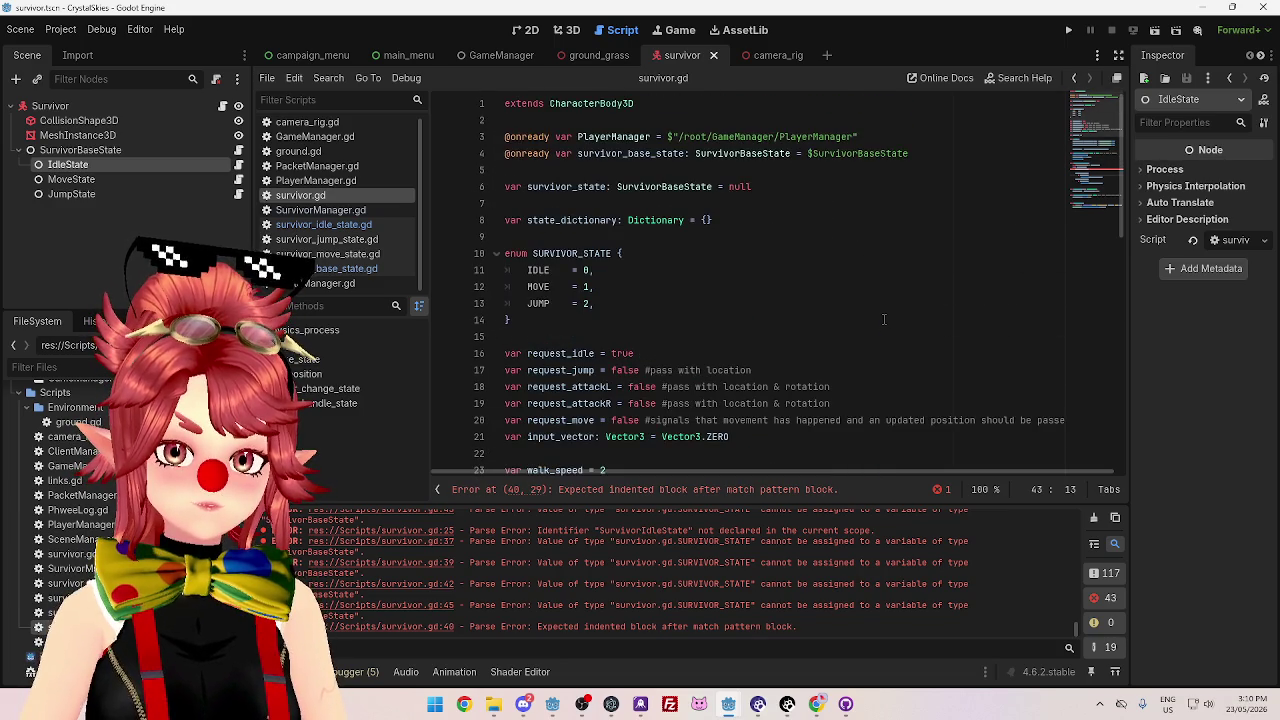
scroll(884, 319, "down", 12)
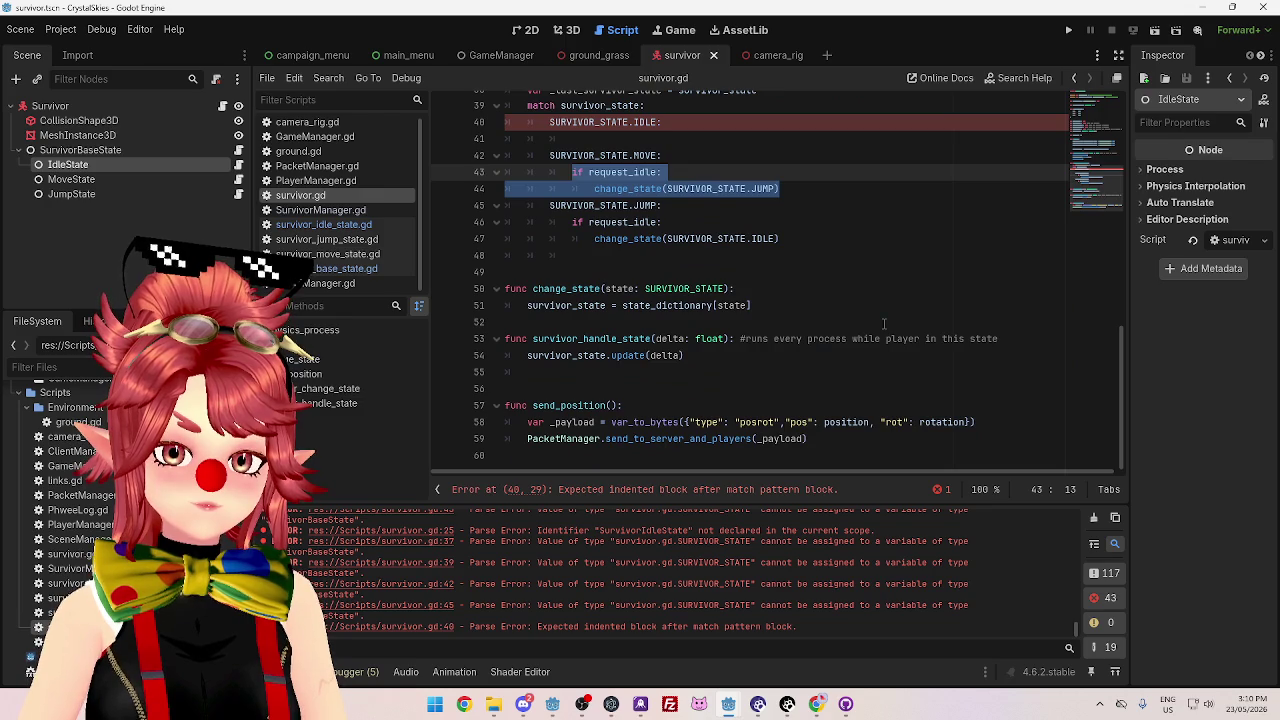
scroll(884, 323, "up", 12)
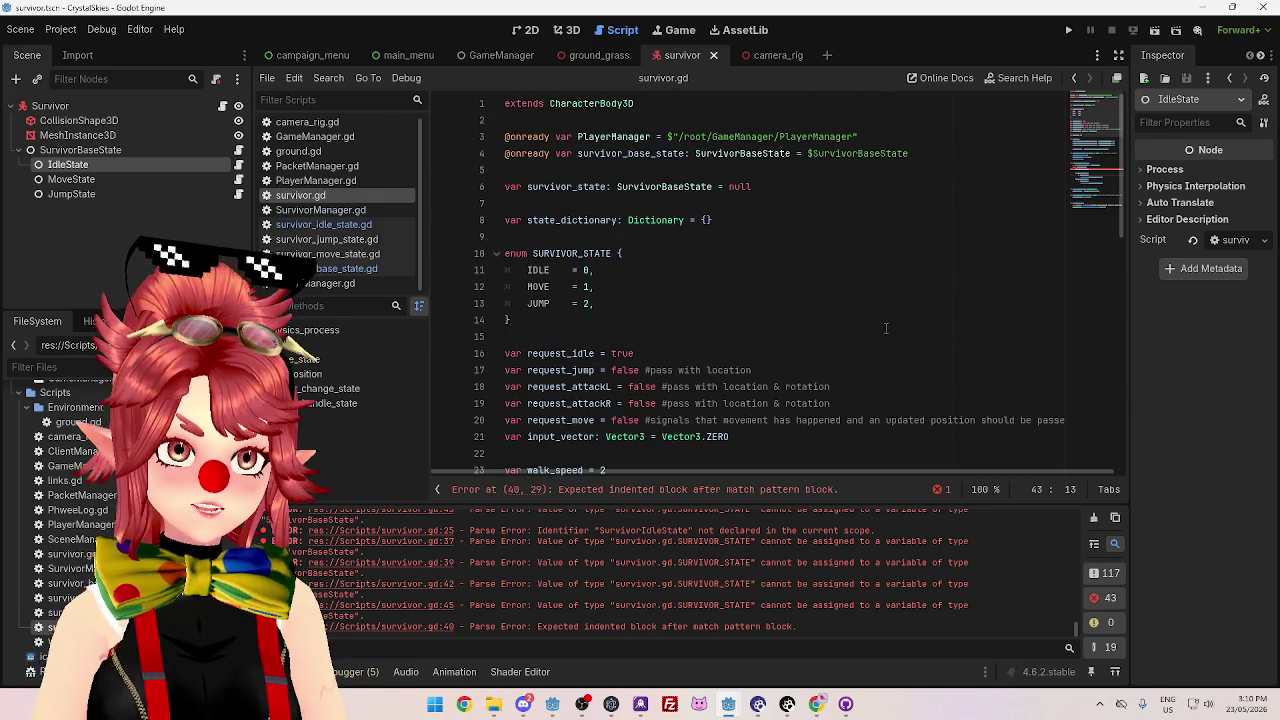
scroll(885, 328, "down", 1)
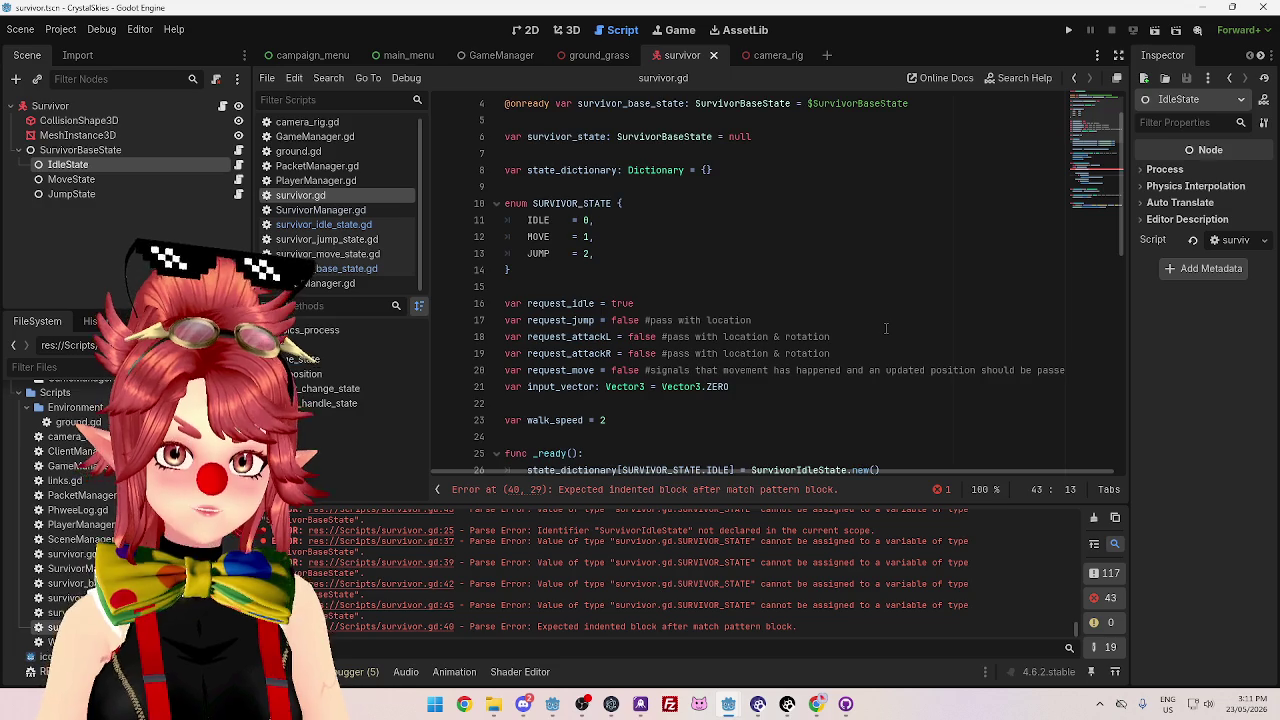
scroll(885, 328, "up", 1)
scroll(724, 253, "down", 12)
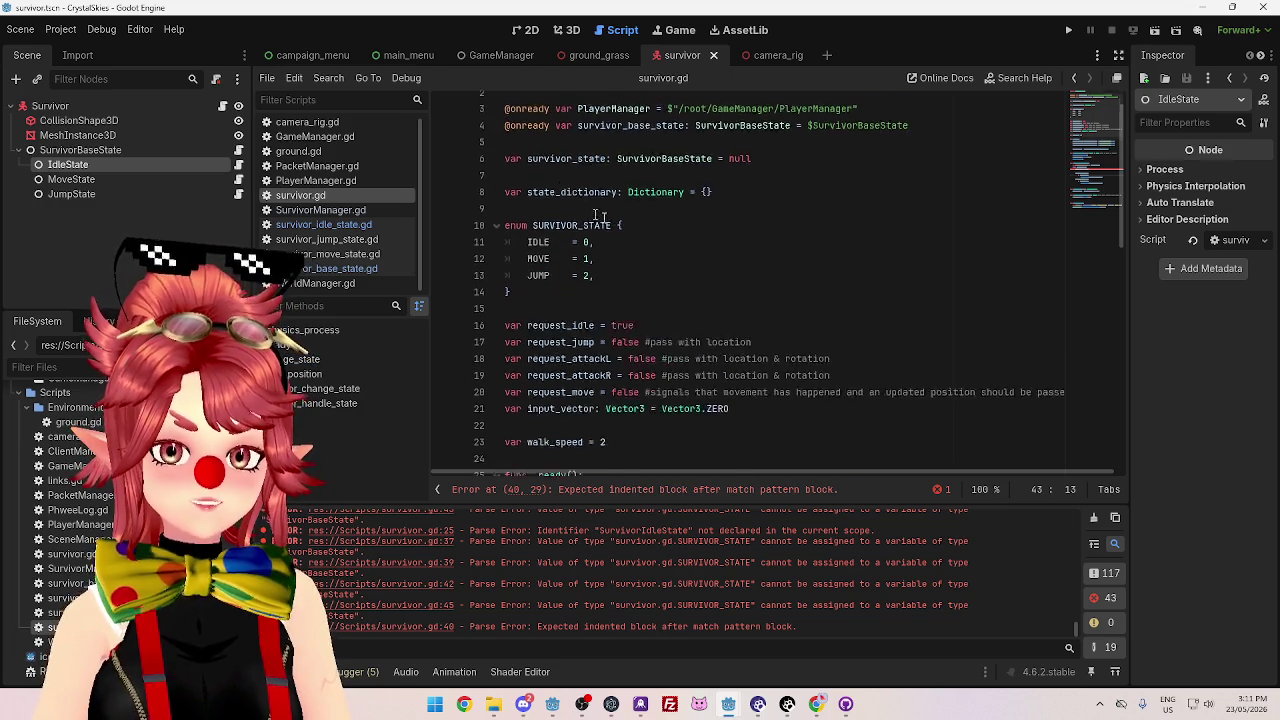
scroll(676, 279, "up", 12)
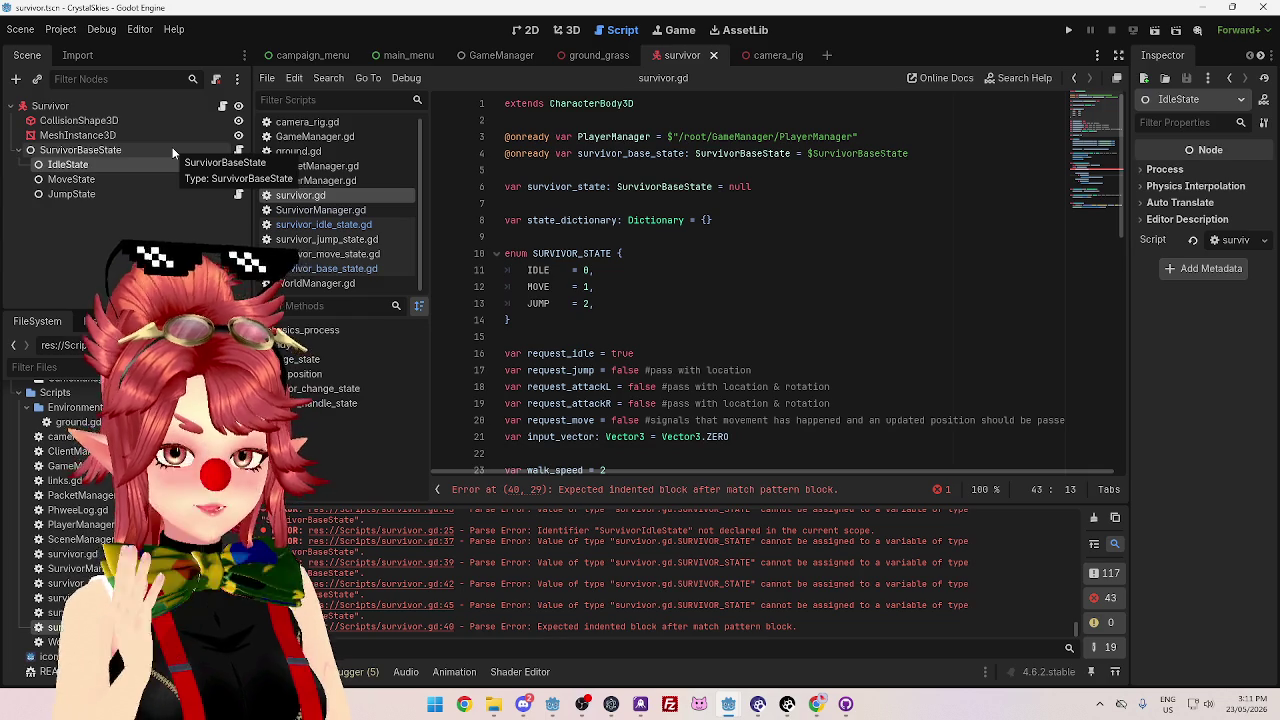
scroll(730, 234, "down", 4)
scroll(730, 234, "down", 8)
scroll(630, 308, "up", 13)
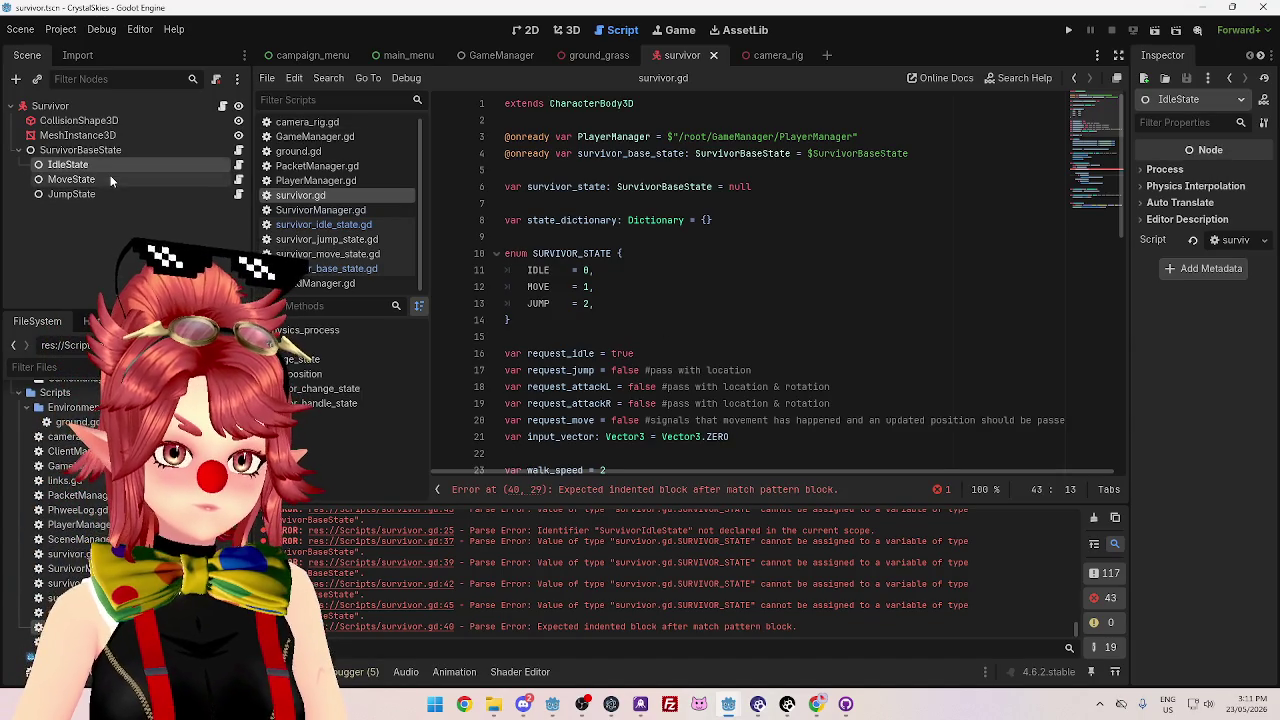
- Inspect the SurvivorBaseState and Survivor nodes, then review survivor.gd from its extends line
left_click(105, 150)
left_click(103, 104)
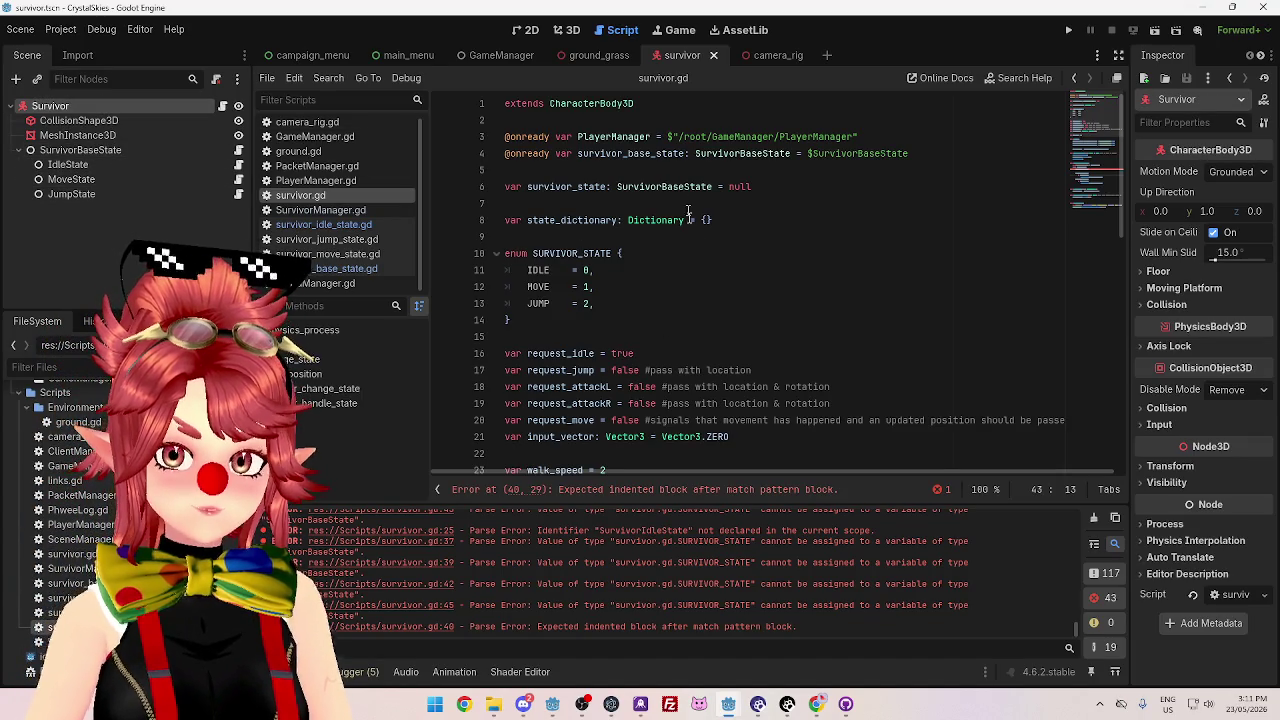
left_click(658, 106)
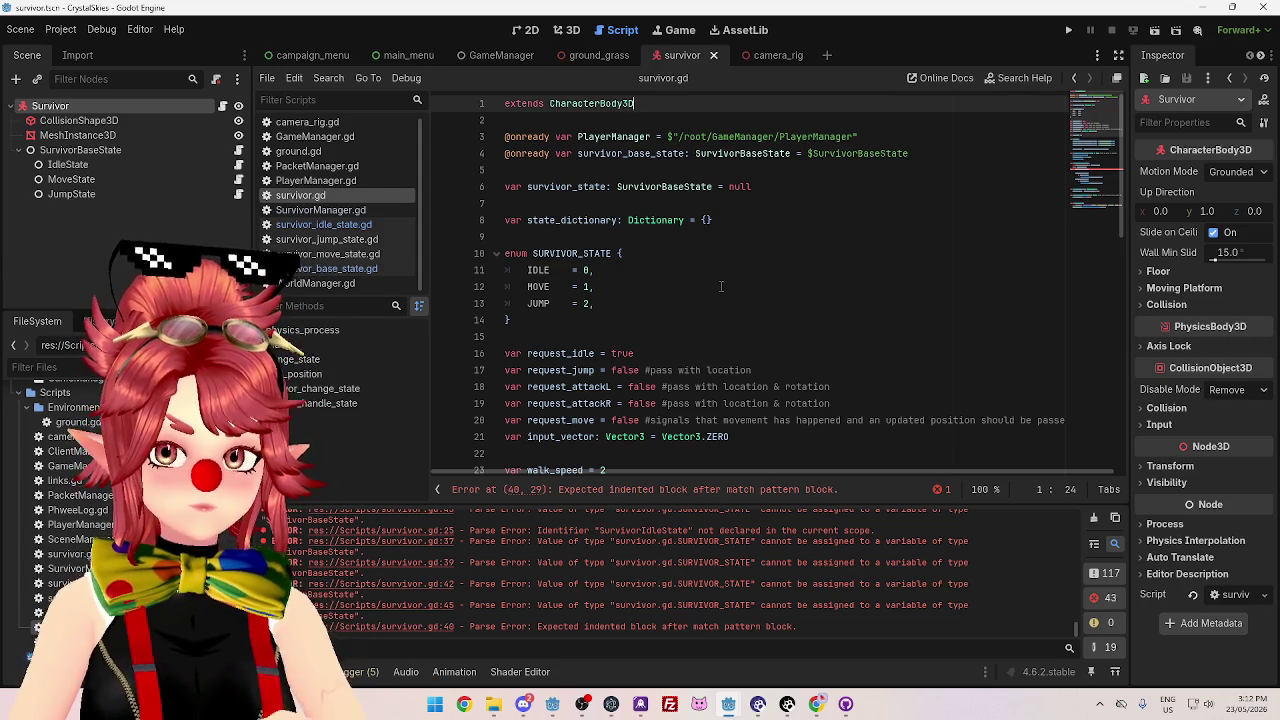
scroll(706, 229, "down", 1)
scroll(720, 287, "up", 1)
scroll(720, 287, "down", 3)
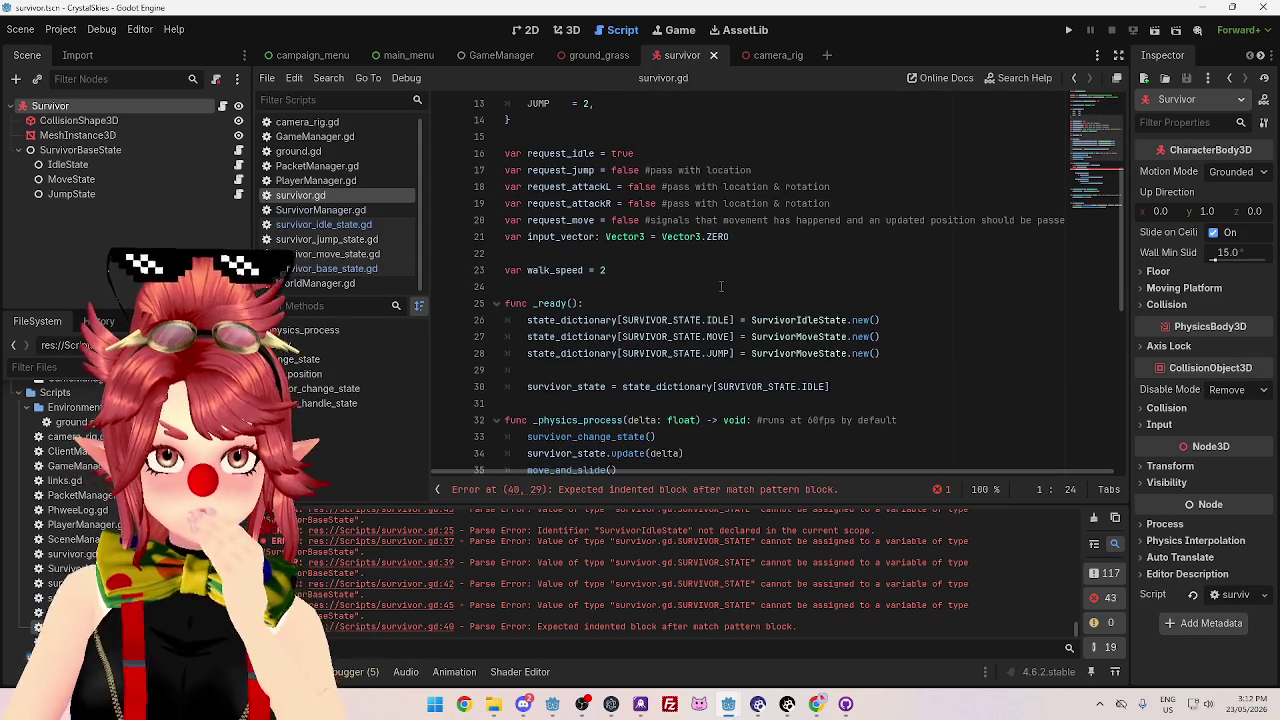
scroll(720, 287, "up", 3)
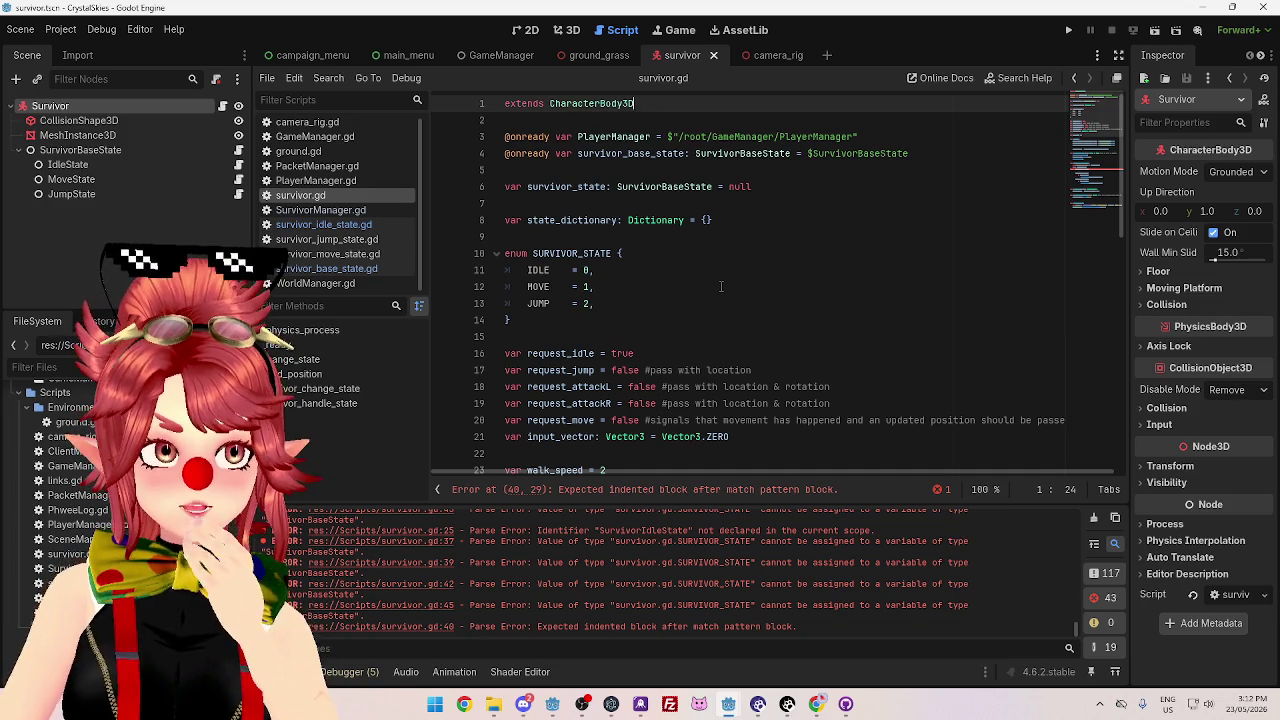
scroll(720, 286, "down", 10)
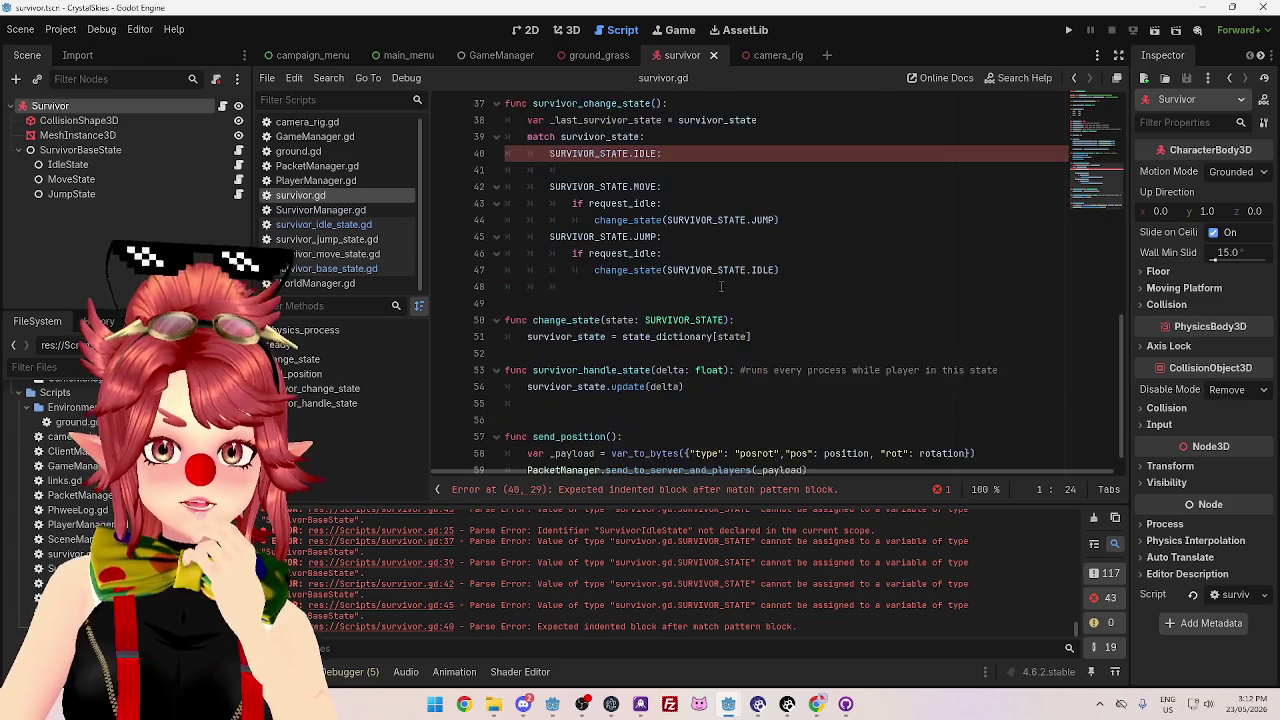
scroll(720, 286, "up", 5)
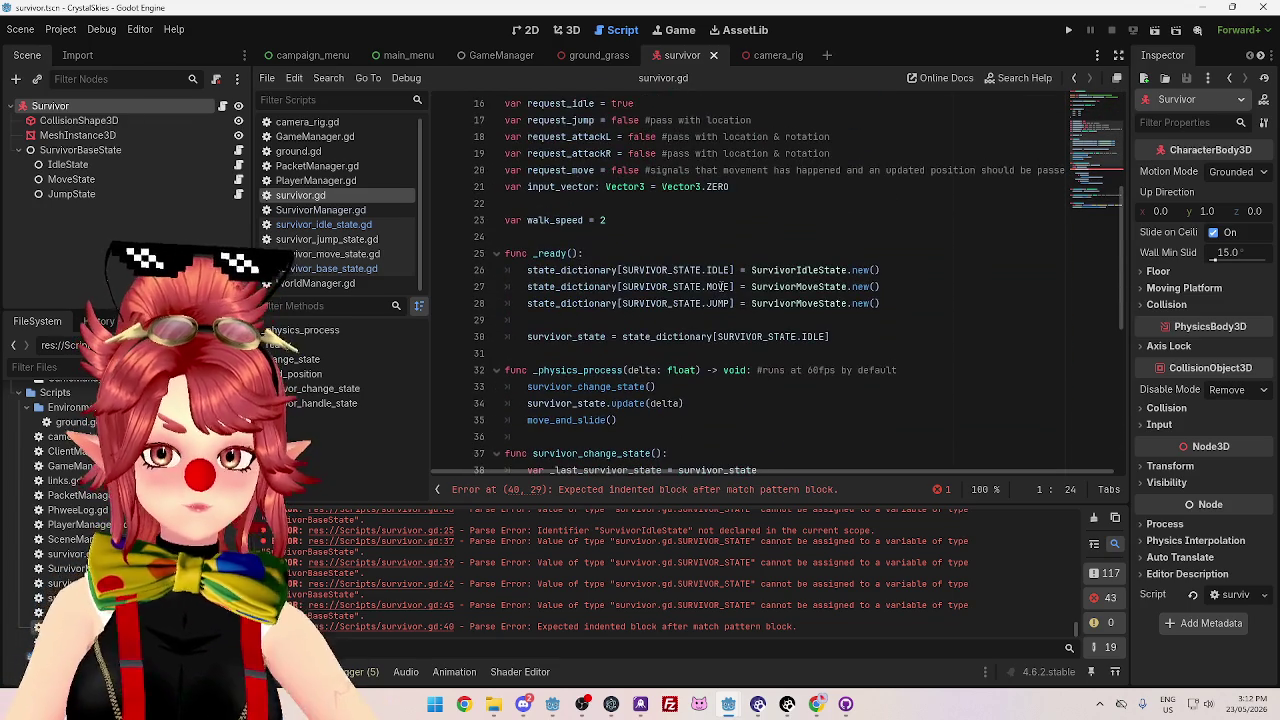
scroll(720, 286, "down", 4)
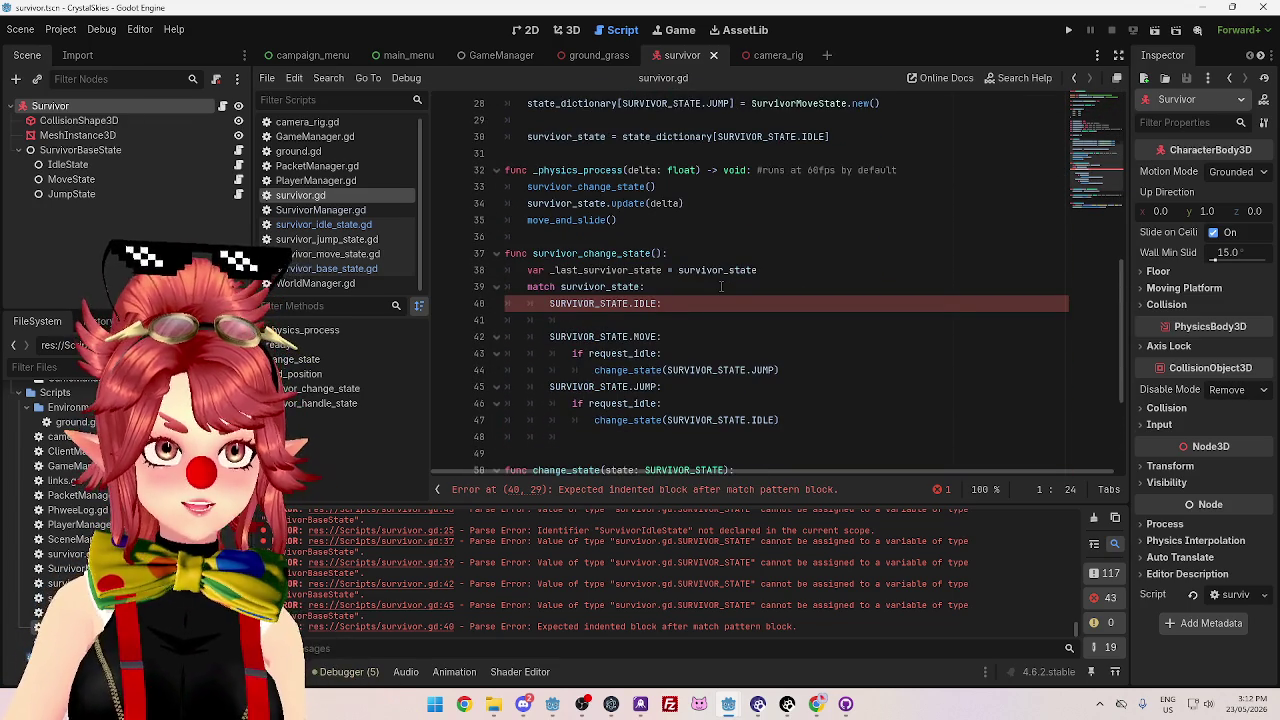
scroll(720, 286, "up", 9)
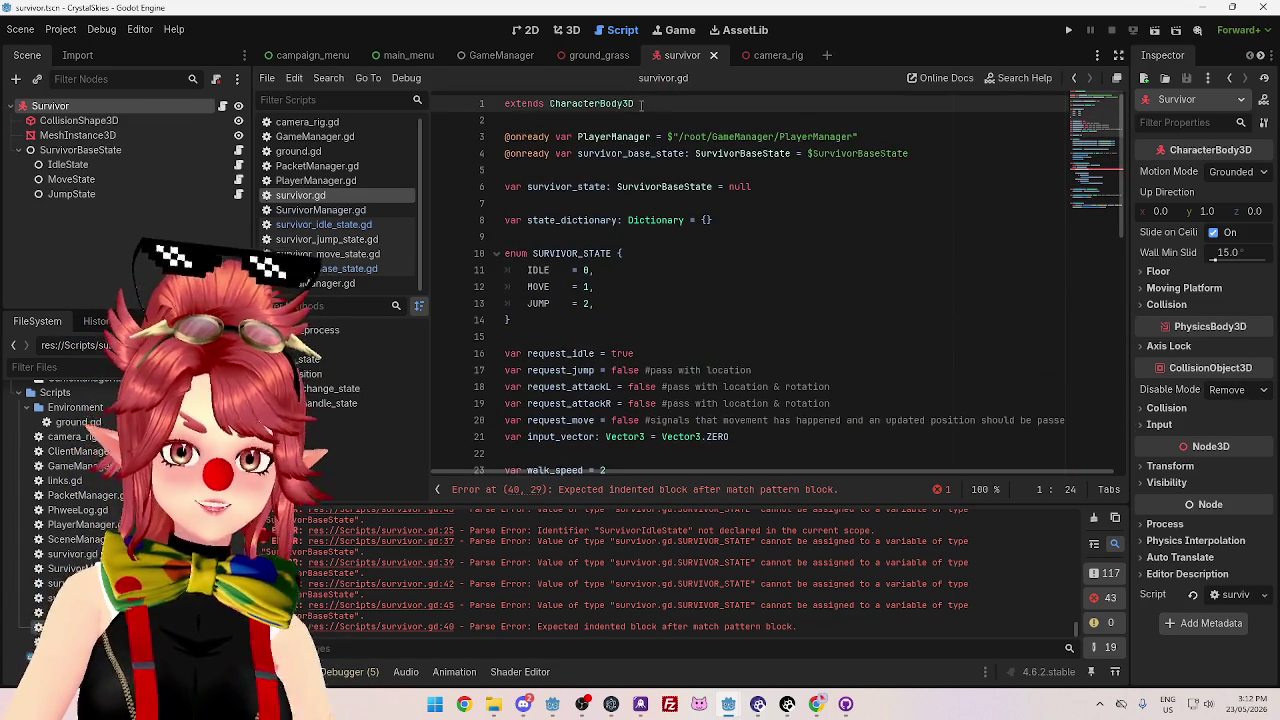
- Add 'class_name StateManager' on a new line below extends CharacterBody3D
key("Return")
type("classname_ statema")
key("BackSpace")
key("BackSpace")
key("BackSpace")
key("BackSpace")
key("BackSpace")
key("BackSpace")
key("BackSpace")
key("BackSpace")
key("BackSpace")
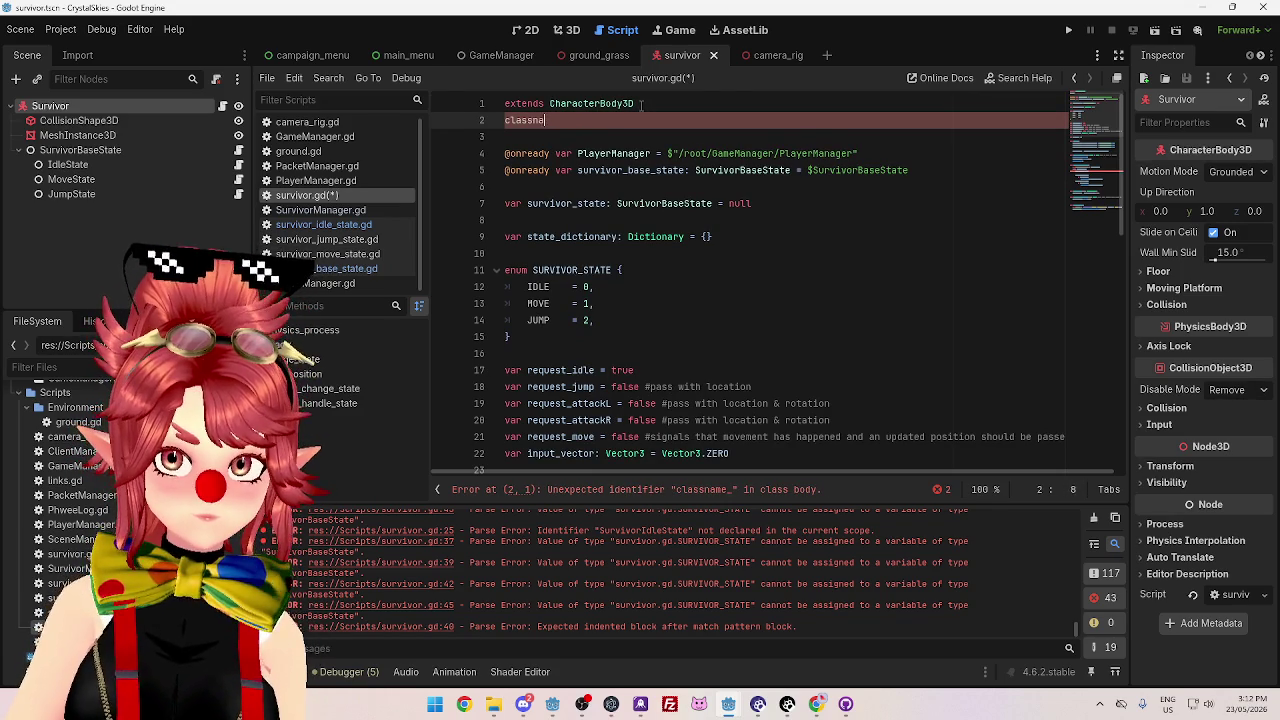
type("_name State_M")
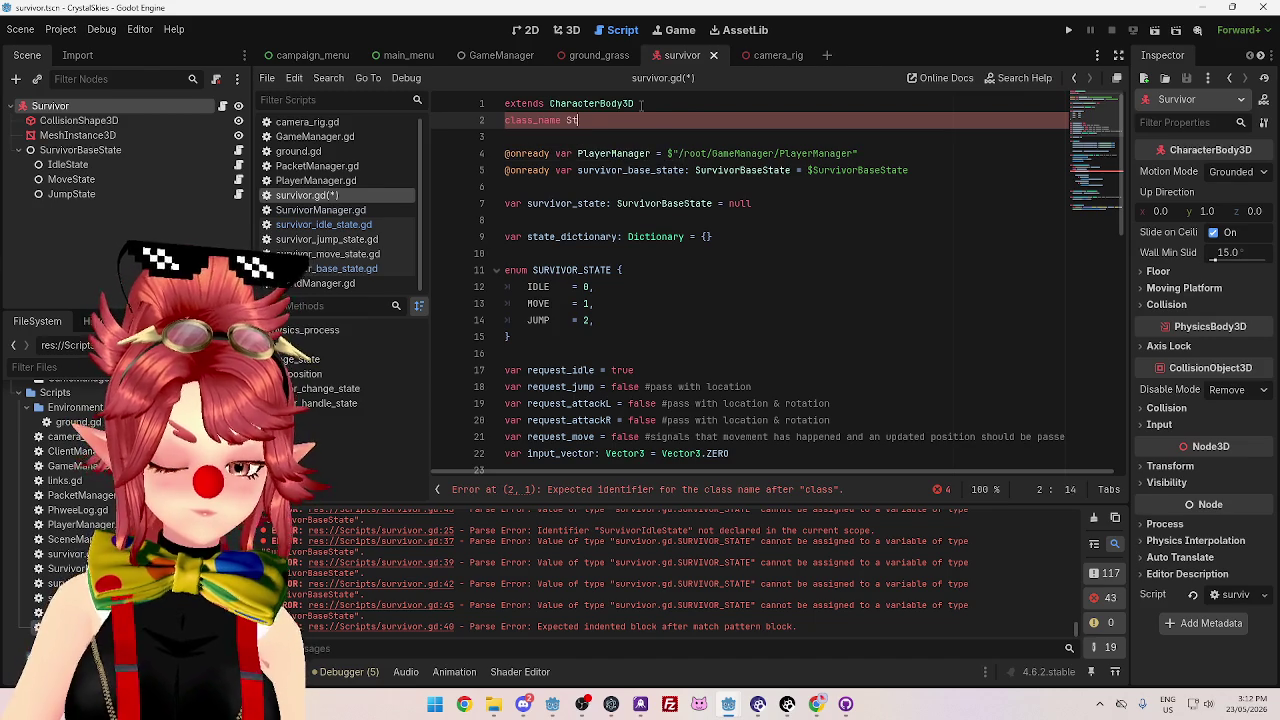
key("BackSpace")
key("BackSpace")
type("Manager")
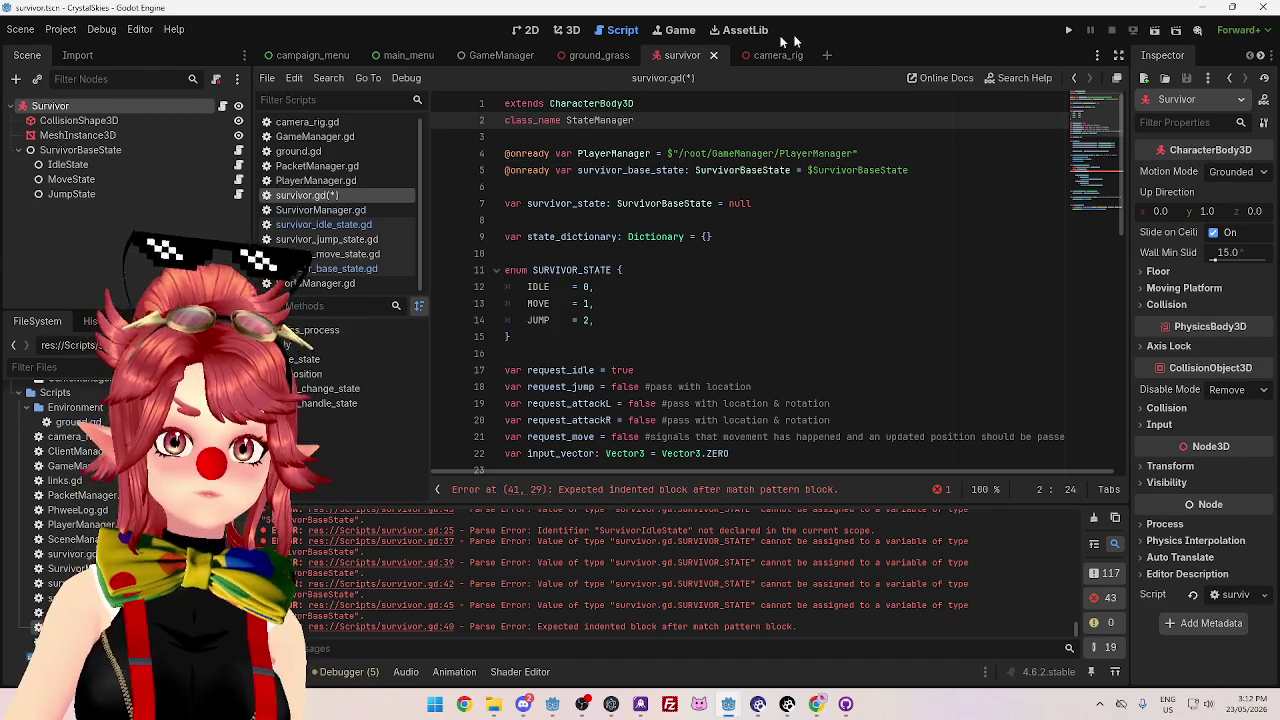
left_click(706, 135)
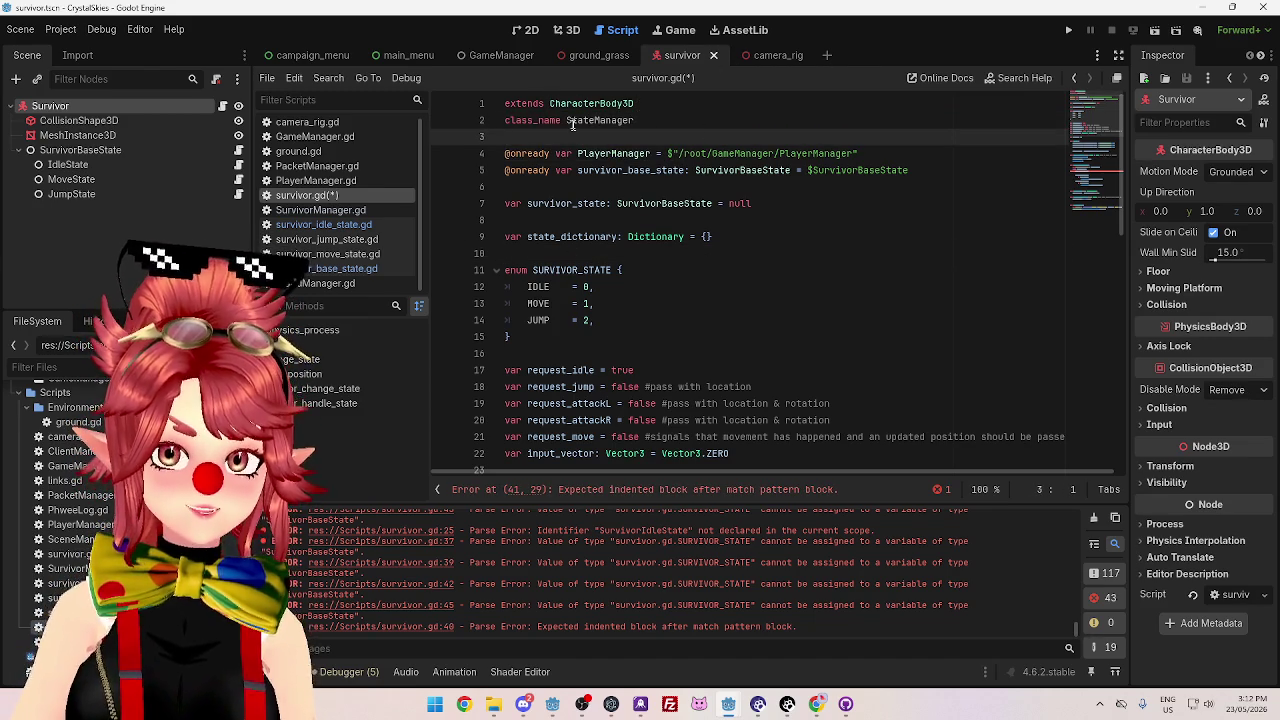
left_click(660, 120)
scroll(603, 220, "down", 4)
scroll(748, 292, "up", 5)
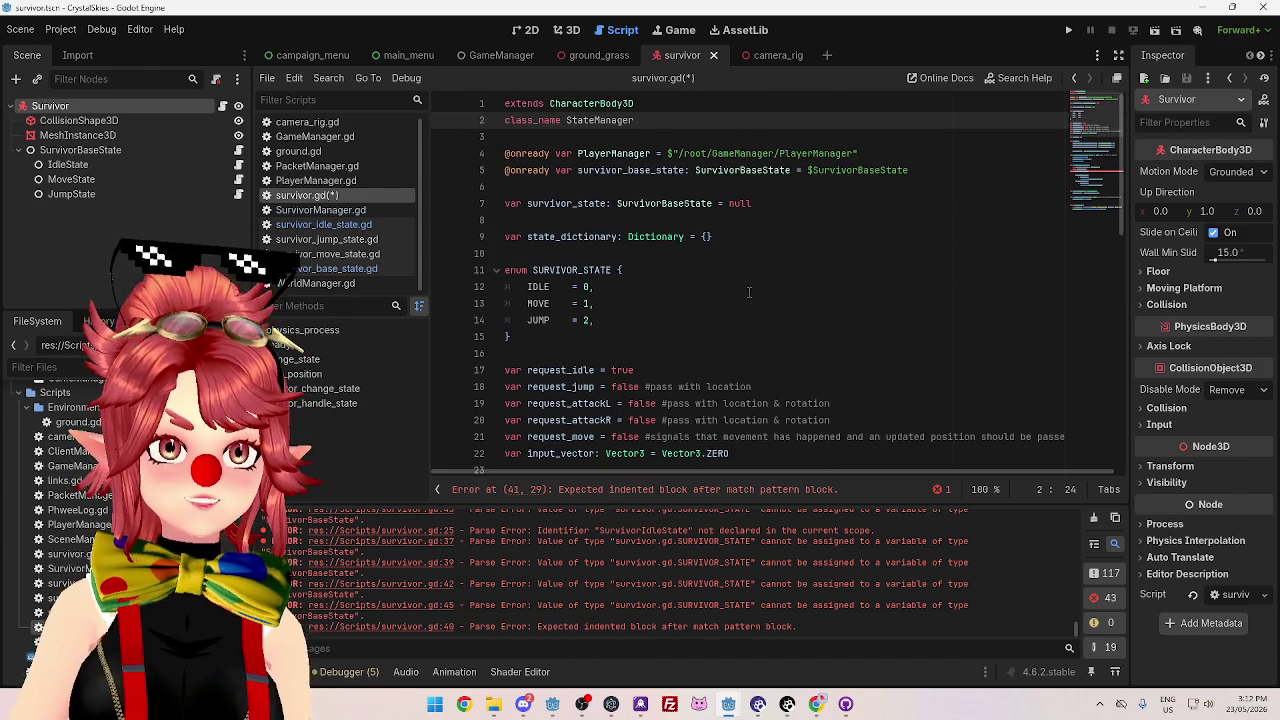
left_click(650, 138)
scroll(680, 283, "down", 5)
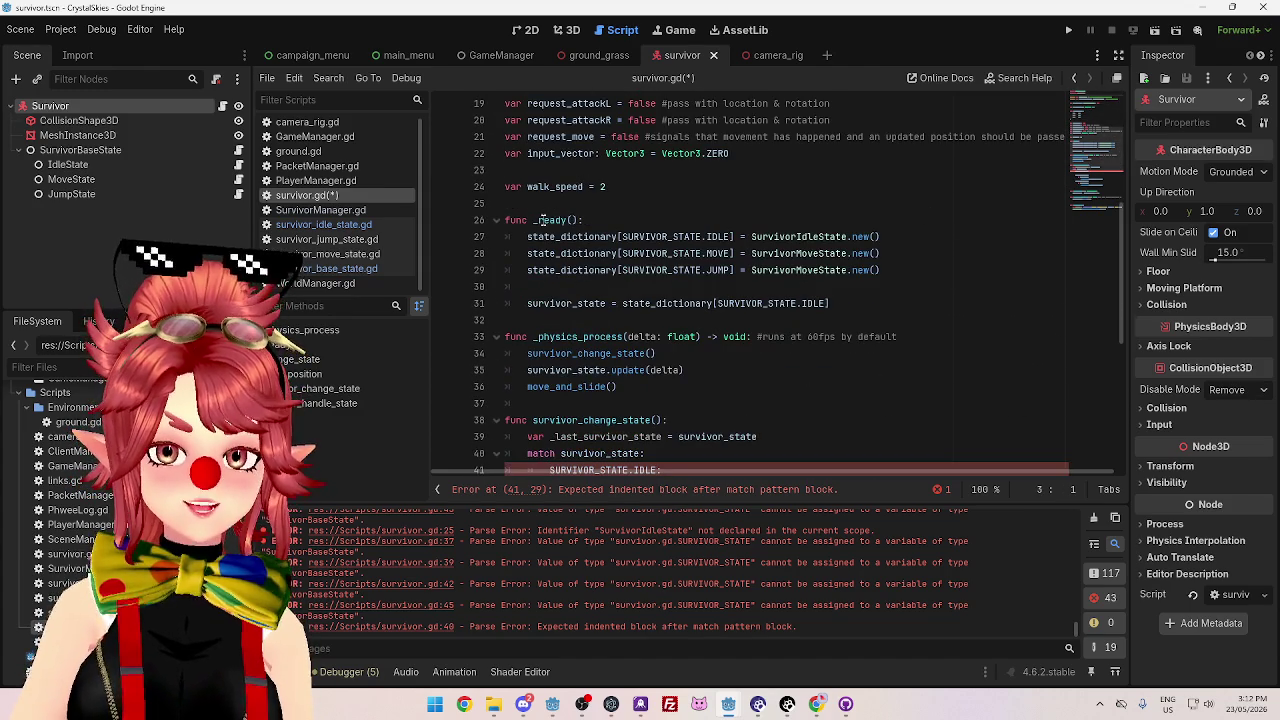
scroll(560, 230, "down", 5)
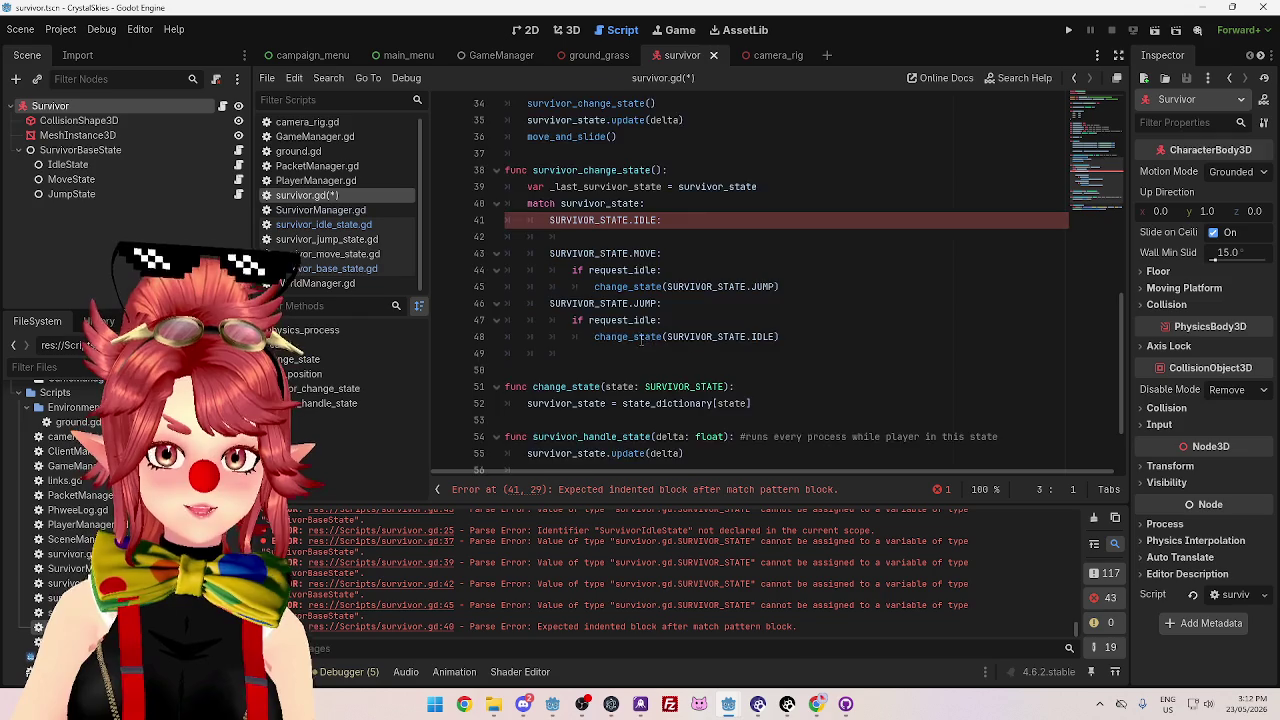
scroll(586, 237, "down", 2)
left_click_drag(537, 288, 752, 305)
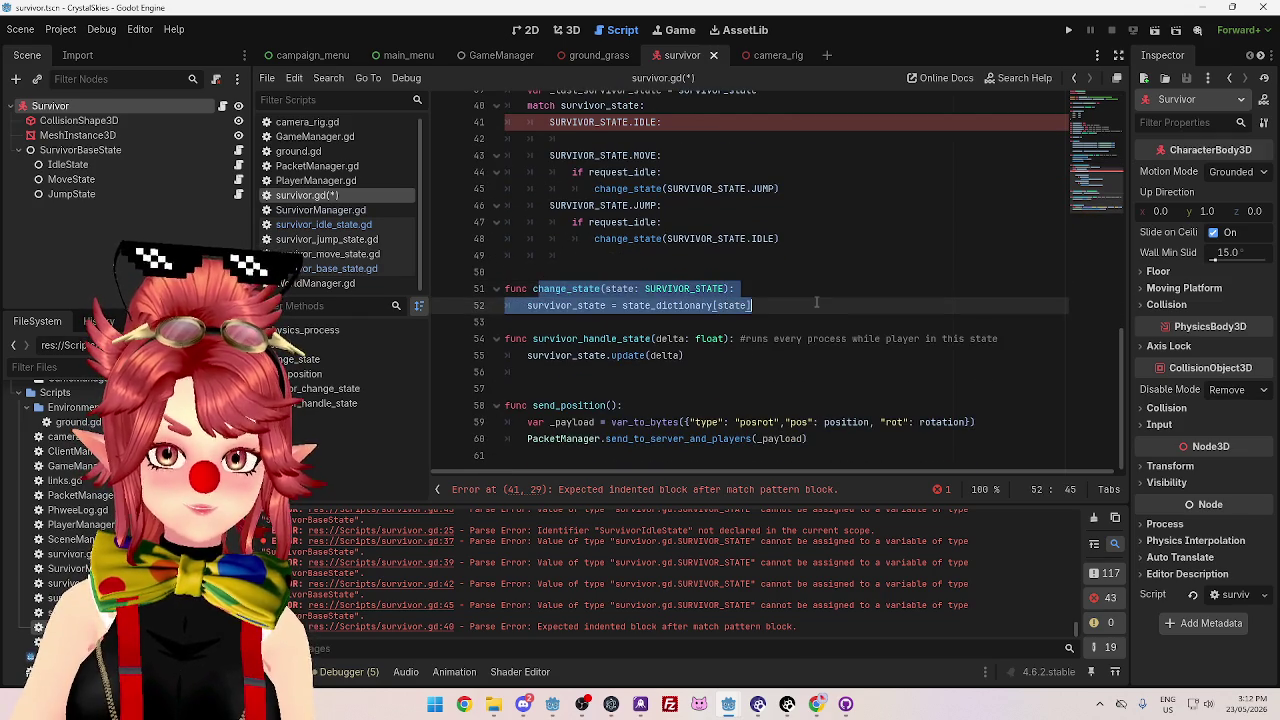
left_click(795, 296)
triple_click(795, 305)
left_click(795, 296, "shift")
left_click(795, 305)
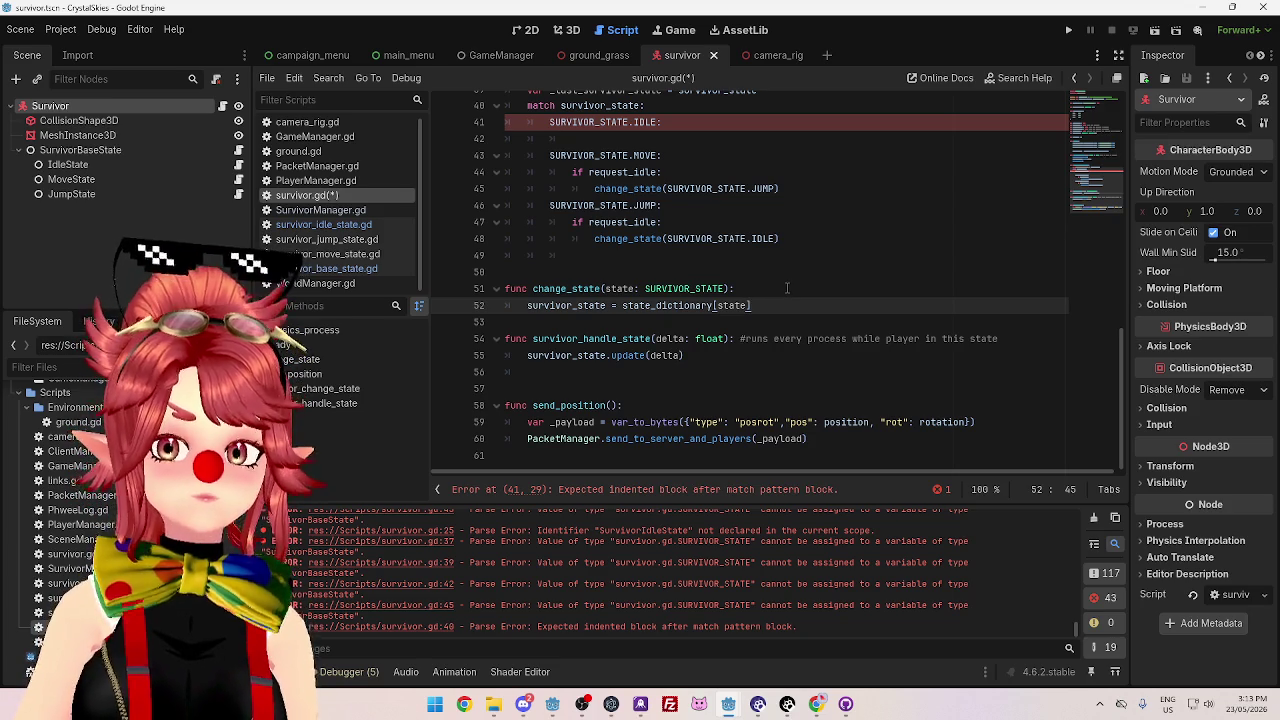
scroll(787, 288, "up", 13)
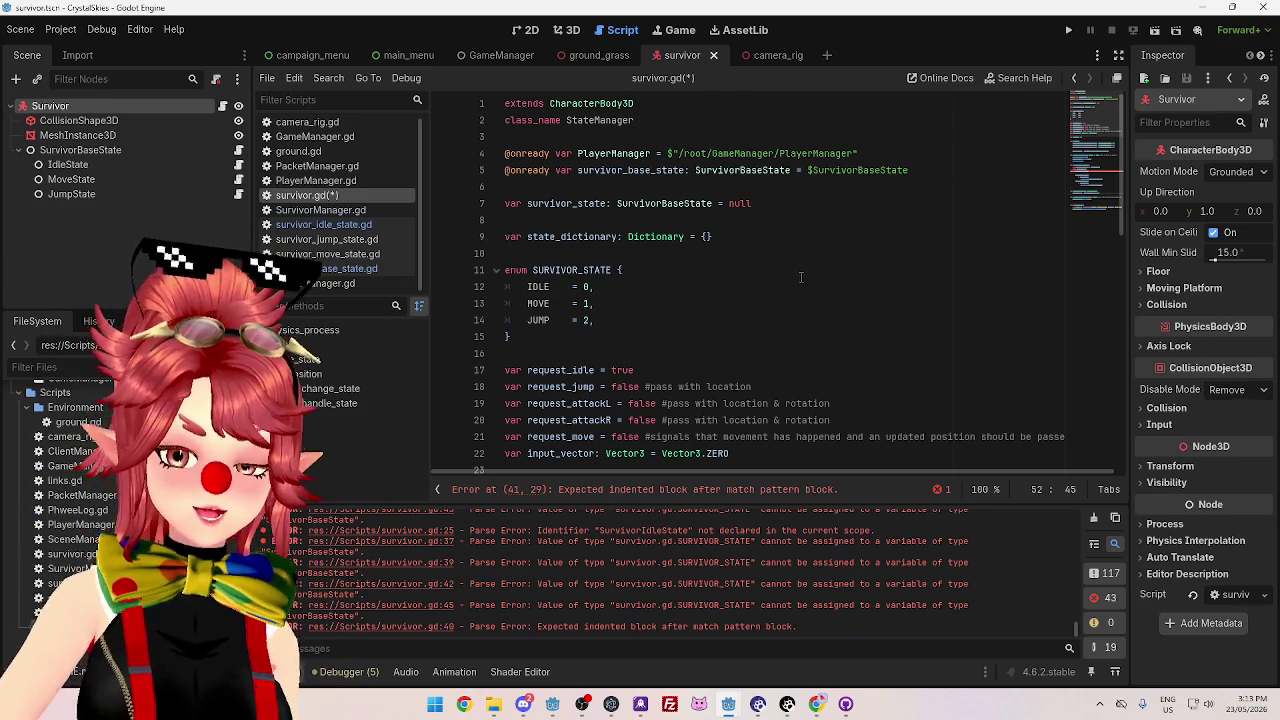
- Delete the extra blank line after the JUMP branch in survivor_change_state
scroll(802, 277, "down", 10)
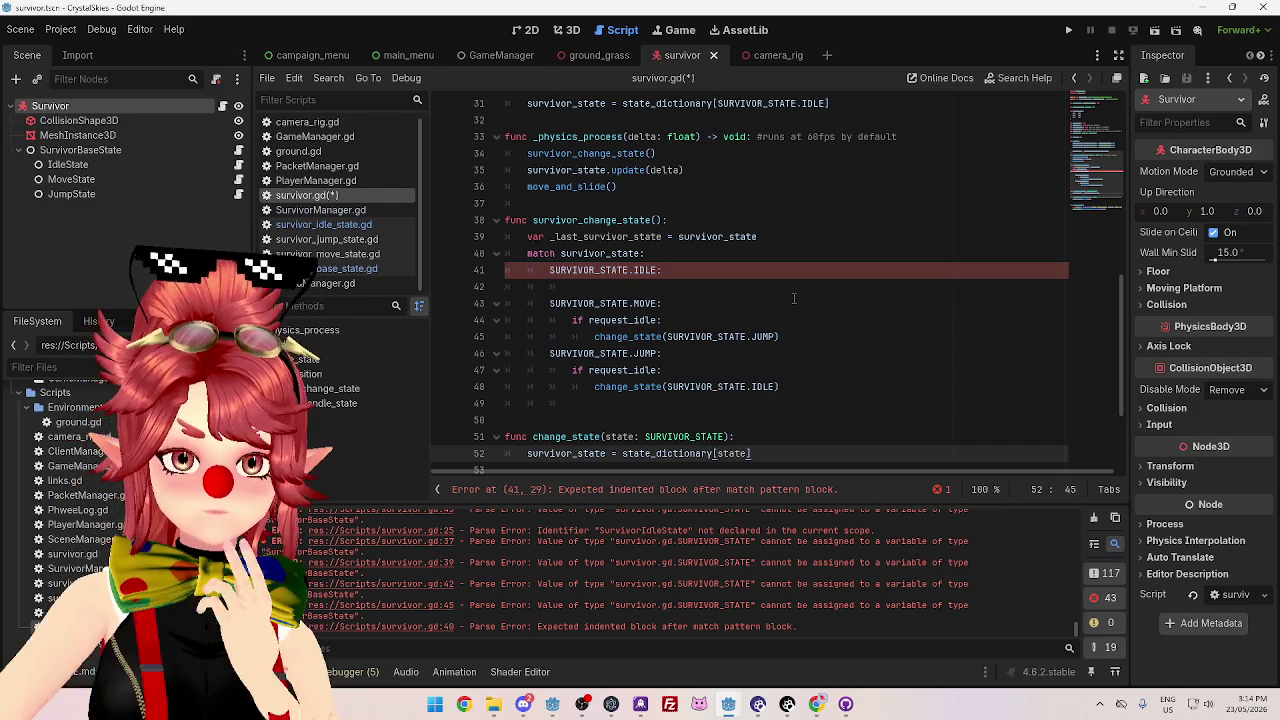
left_click(794, 298)
left_click(782, 285)
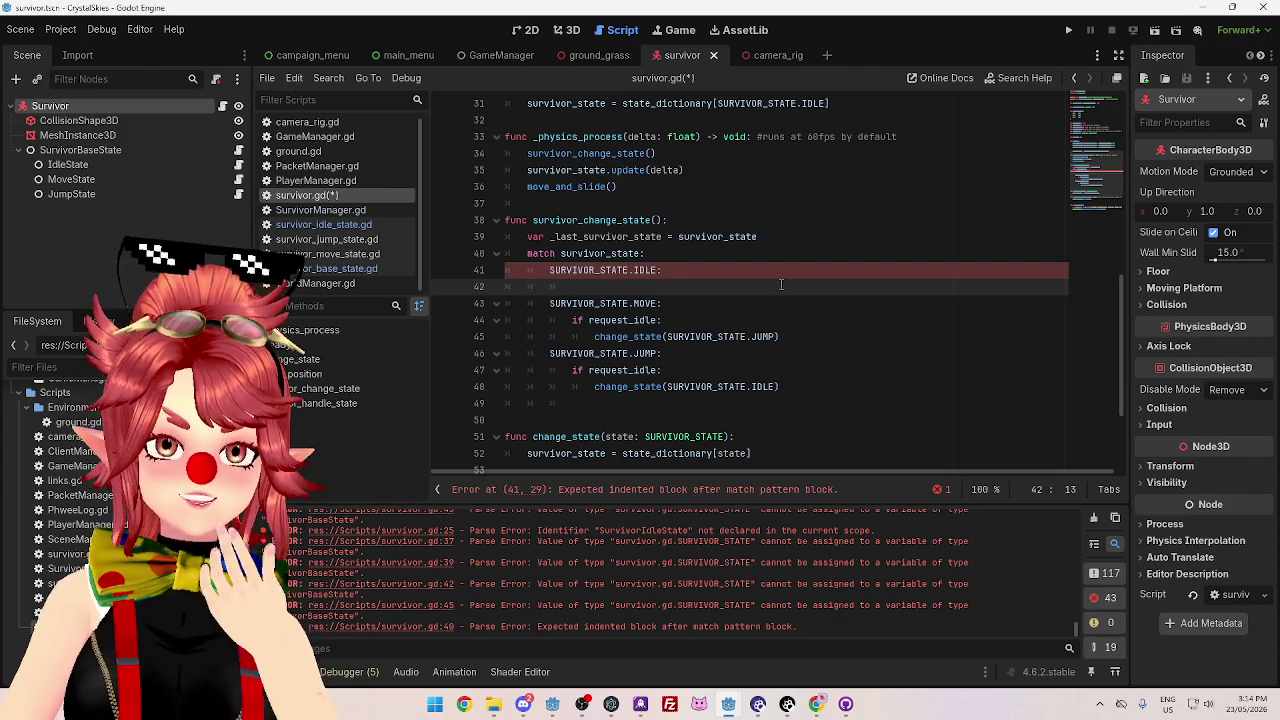
scroll(781, 285, "down", 3)
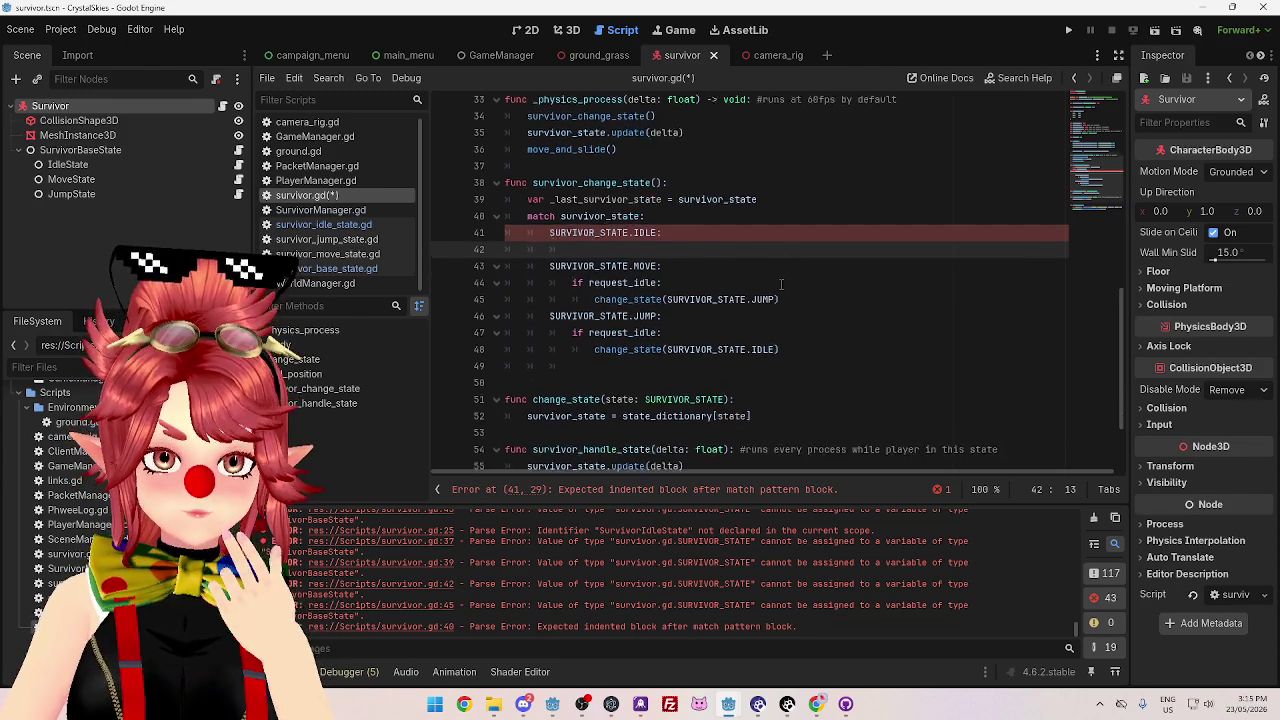
left_click(621, 262)
key("BackSpace")
key("BackSpace")
key("BackSpace")
scroll(686, 318, "up", 2)
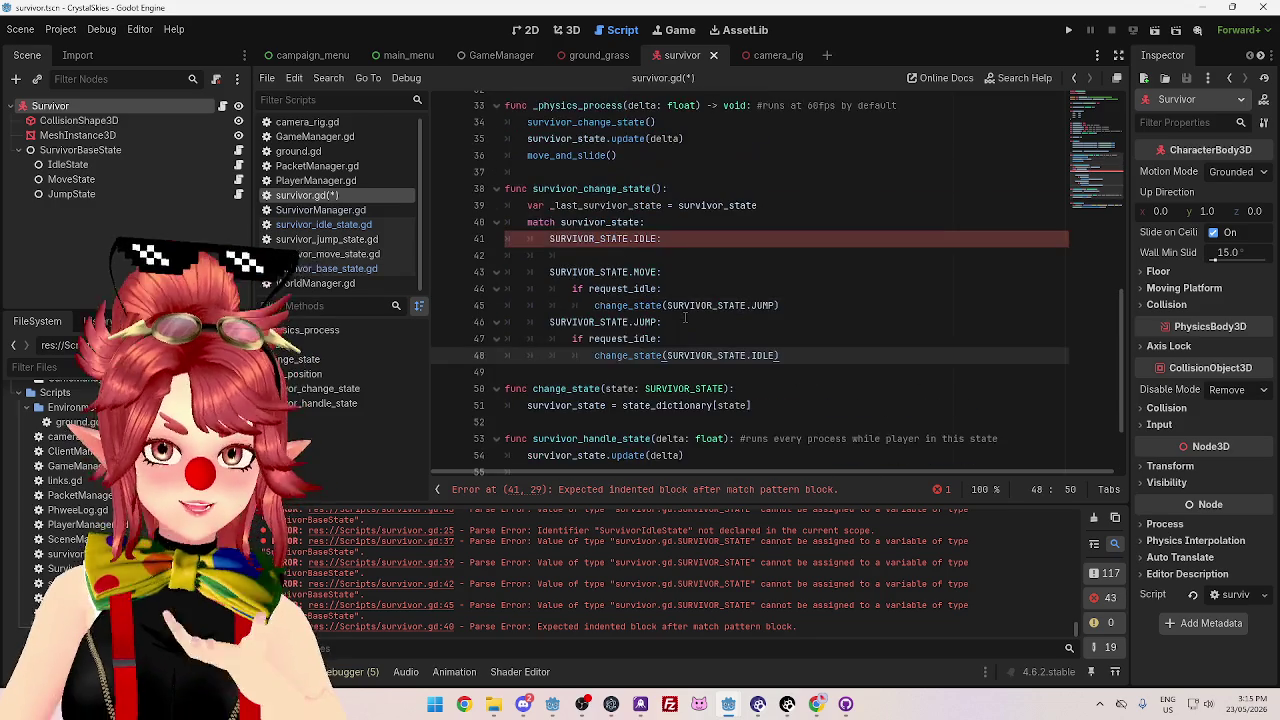
left_click(683, 260)
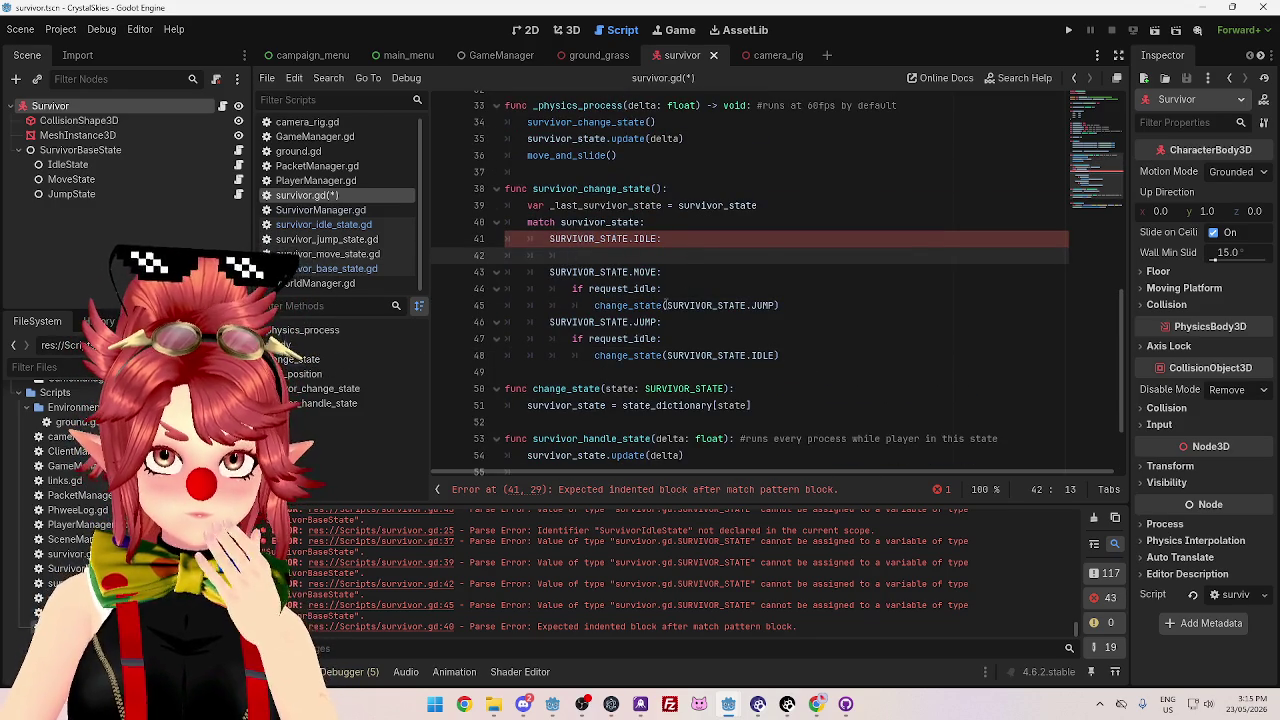
left_click(339, 226)
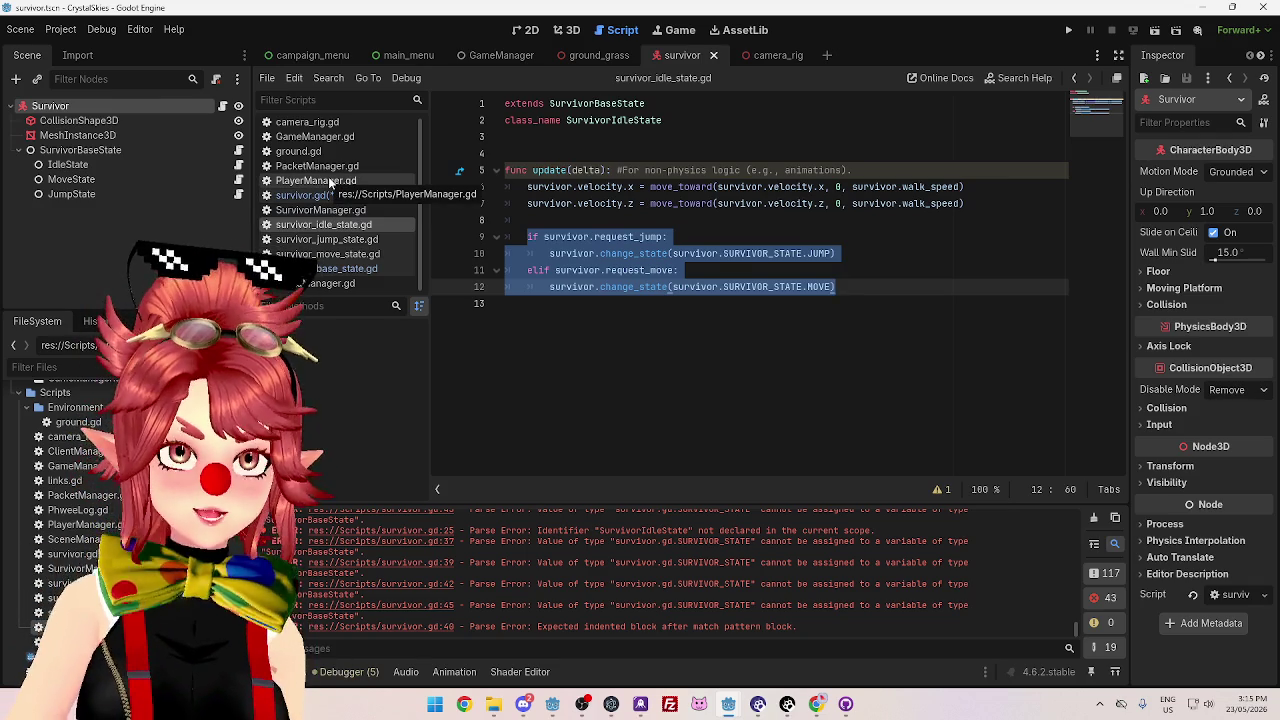
- Switch to the CrystalSkies_Client Godot project
left_click(554, 706)
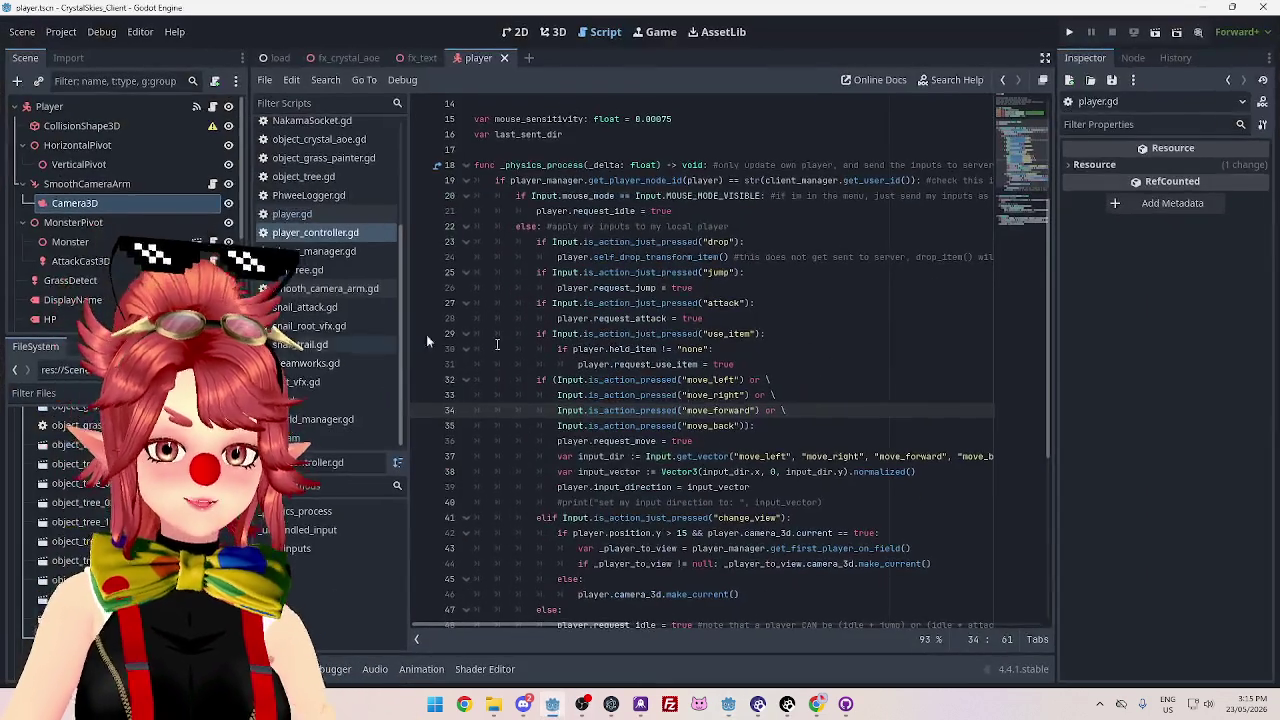
left_click(294, 216)
mouse_move(1022, 450)
left_mouse_down()
mouse_move(1015, 95)
mouse_move(997, 310)
mouse_move(1008, 272)
mouse_move(1028, 586)
mouse_move(1042, 515)
mouse_move(1017, 231)
mouse_move(990, 100)
left_mouse_up()
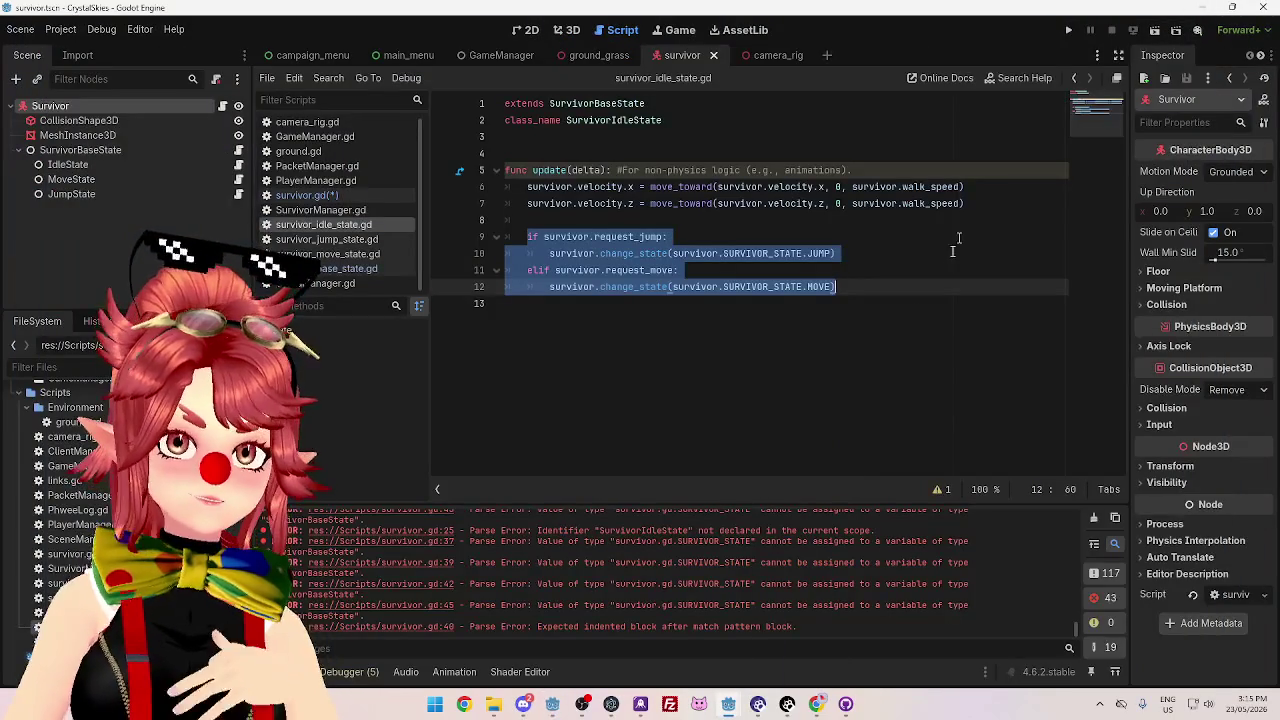
left_click(850, 289)
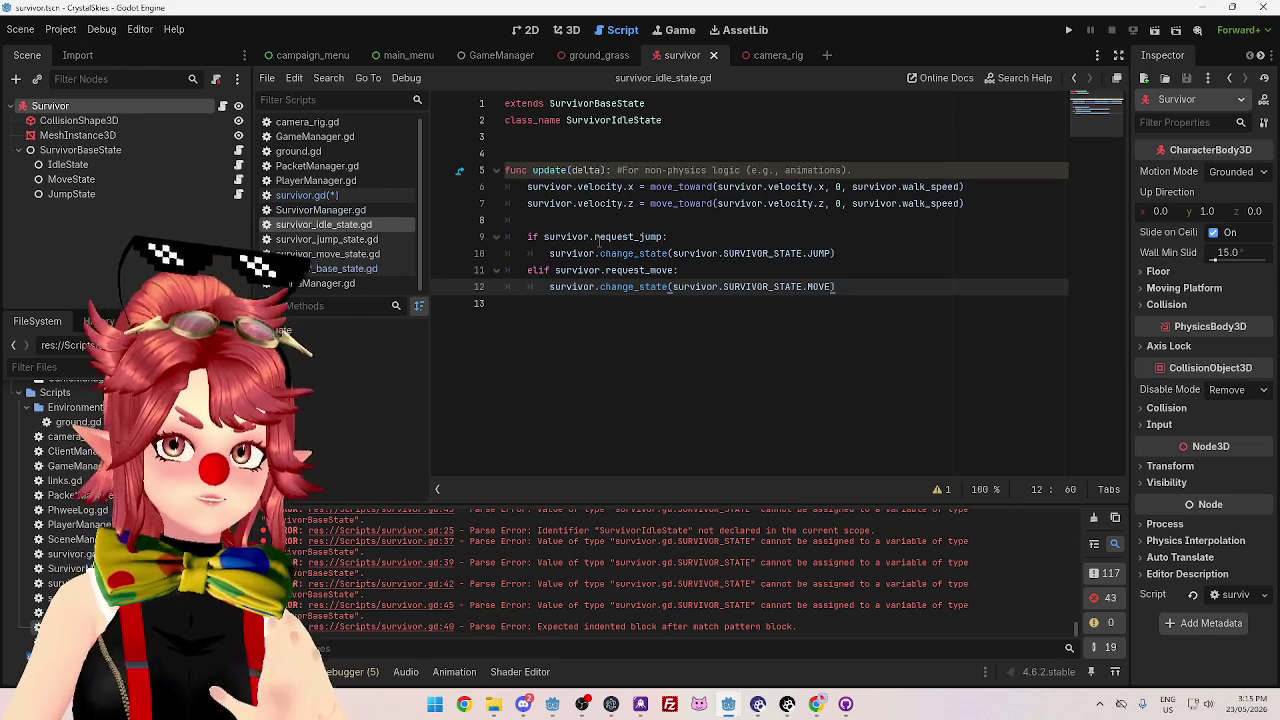
left_click(826, 287)
mouse_move(840, 287)
left_mouse_down()
mouse_move(545, 255)
mouse_move(497, 233)
left_mouse_up()
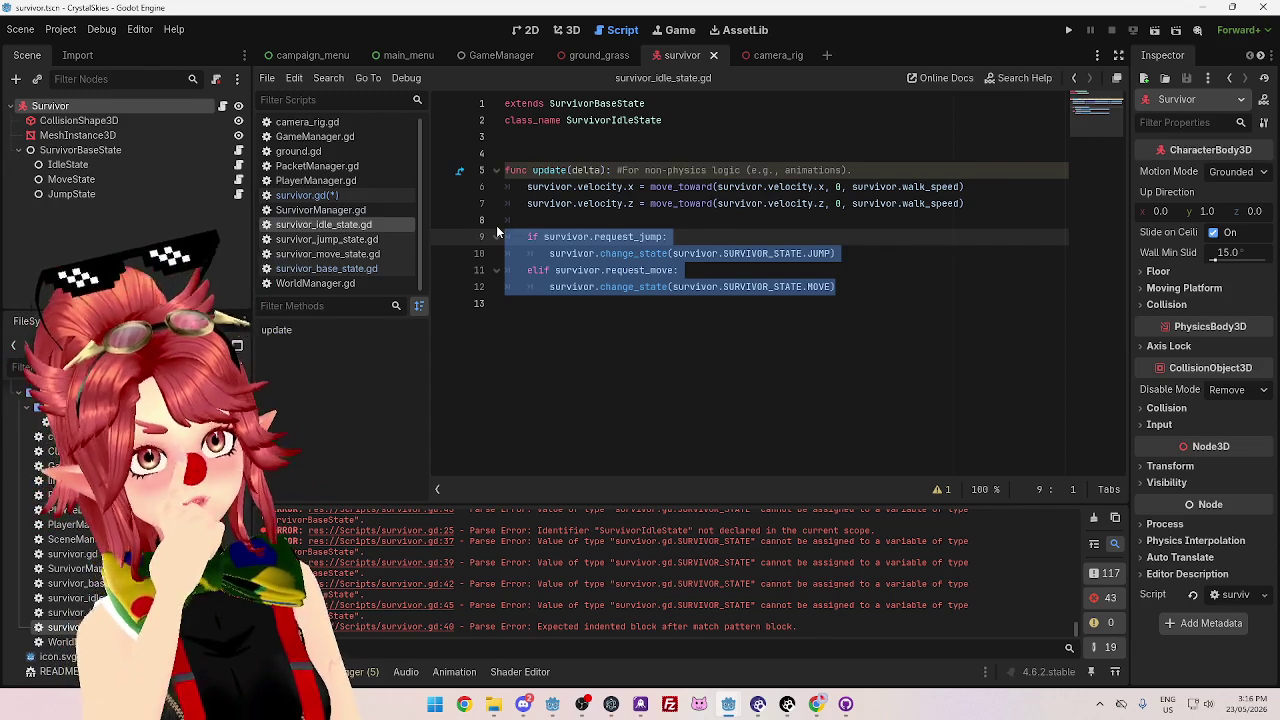
key("alt+Tab")
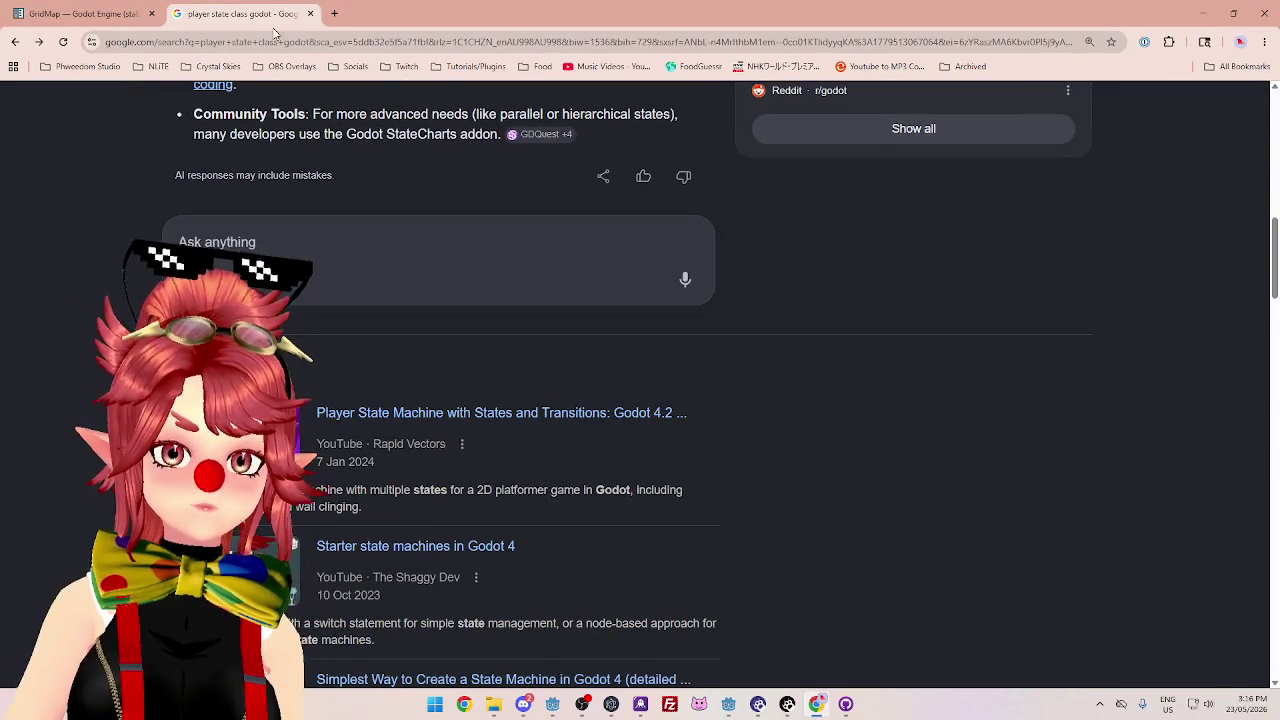
left_click(336, 13)
type("open closed principle")
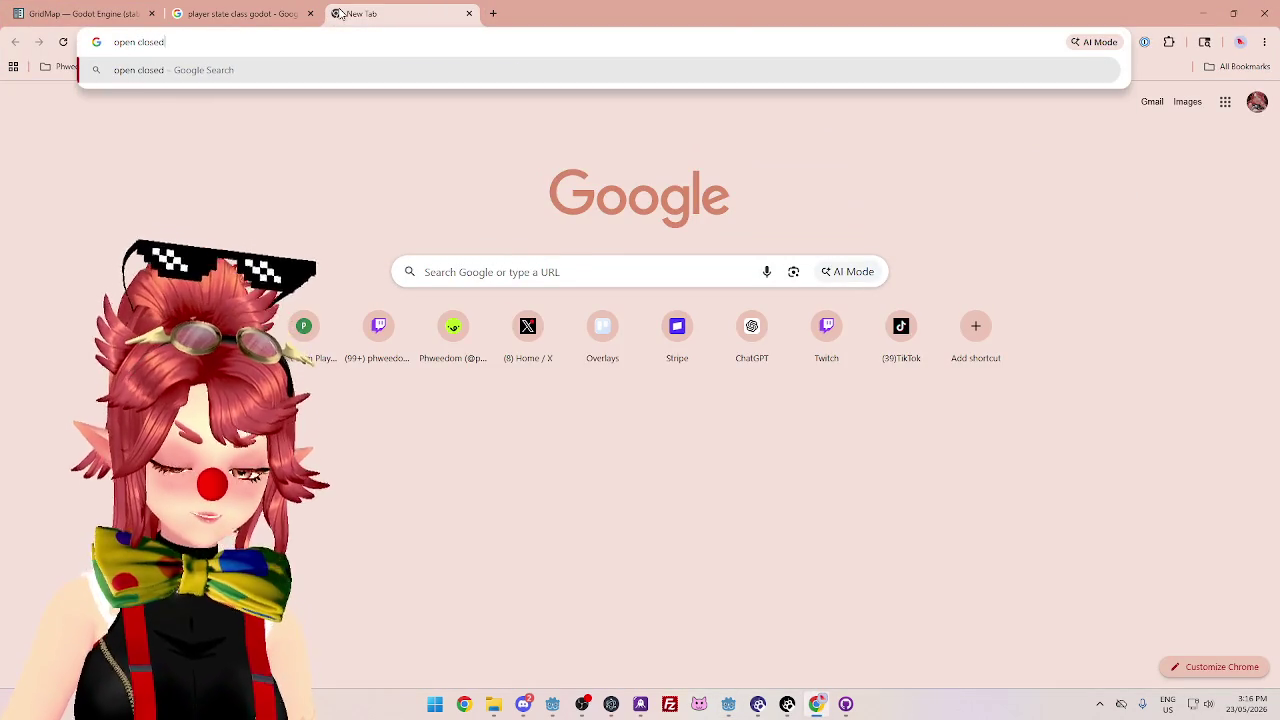
key("Return")
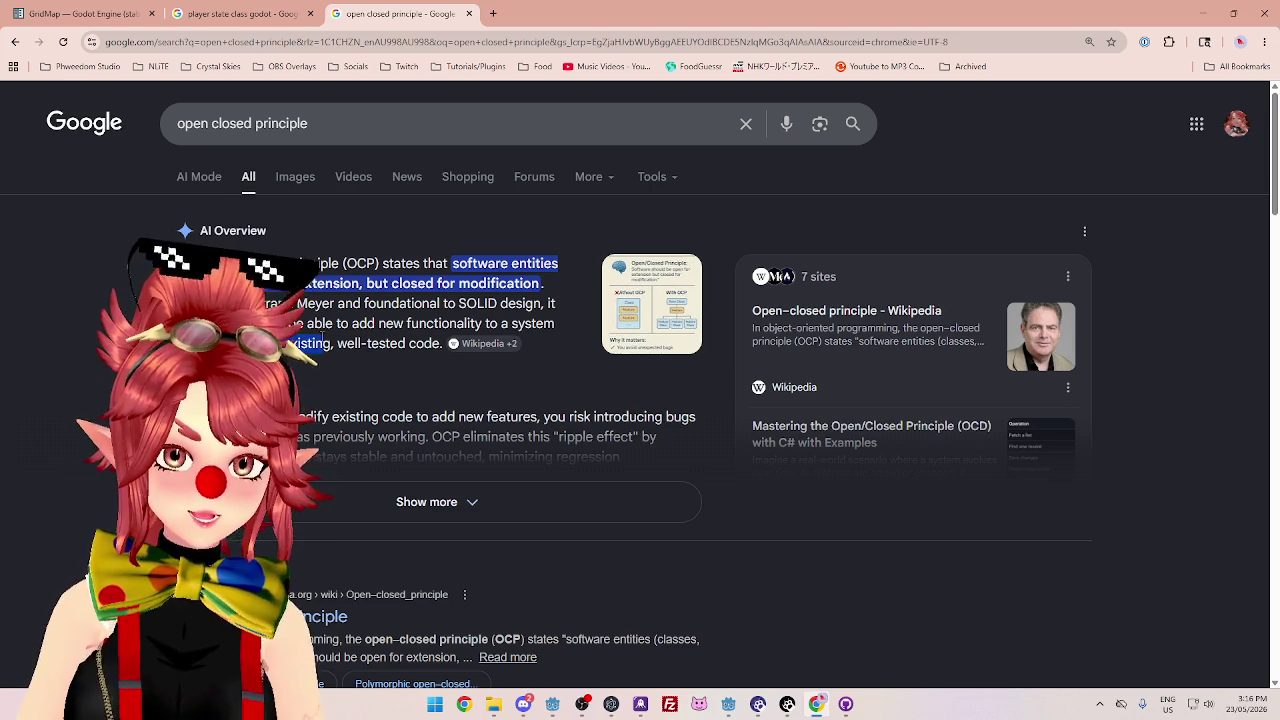
left_click(366, 514)
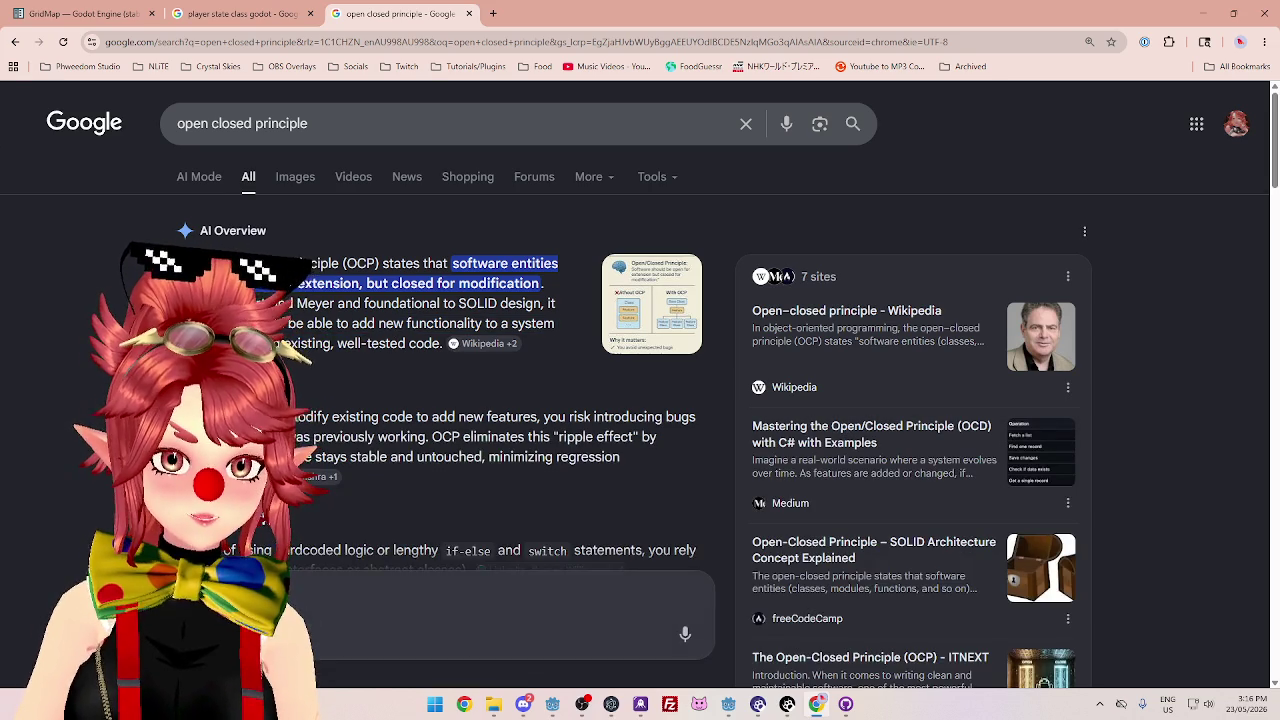
scroll(450, 380, "down", 1)
mouse_move(414, 350)
left_mouse_down()
mouse_move(518, 340)
mouse_move(664, 352)
left_mouse_up()
mouse_move(286, 370)
left_mouse_down()
mouse_move(430, 370)
mouse_move(432, 352)
mouse_move(430, 370)
mouse_move(572, 352)
mouse_move(590, 368)
left_mouse_up()
left_click(480, 398)
left_click(500, 426)
left_click_drag(386, 391, 612, 394)
left_click(612, 394)
scroll(413, 466, "down", 2)
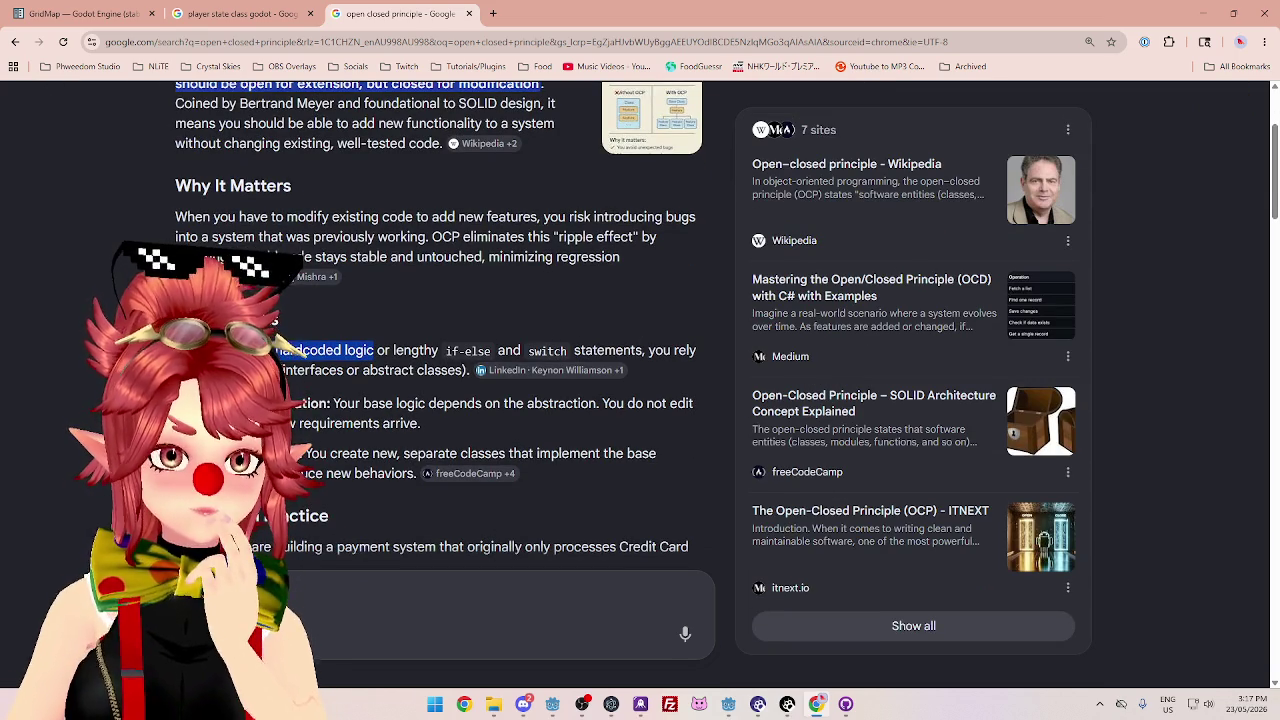
left_click(270, 323)
scroll(340, 275, "down", 3)
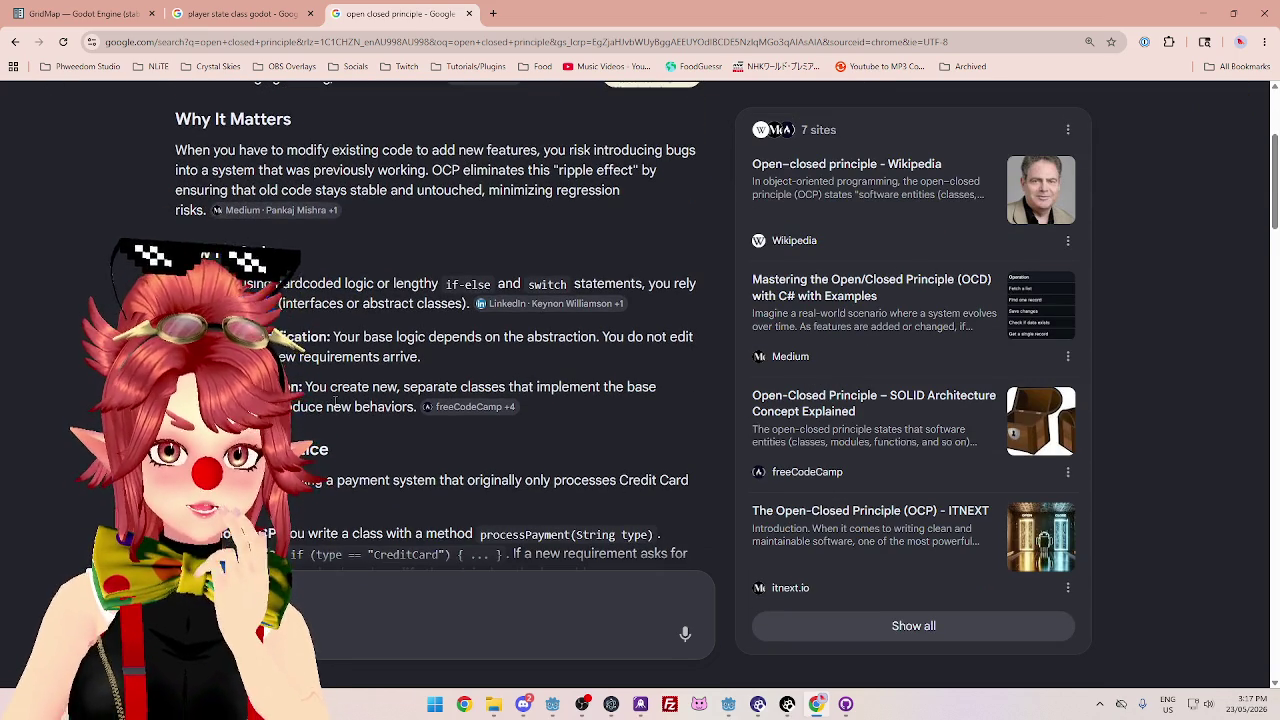
left_click_drag(340, 275, 688, 270)
left_click(688, 270)
left_click_drag(270, 290, 420, 290)
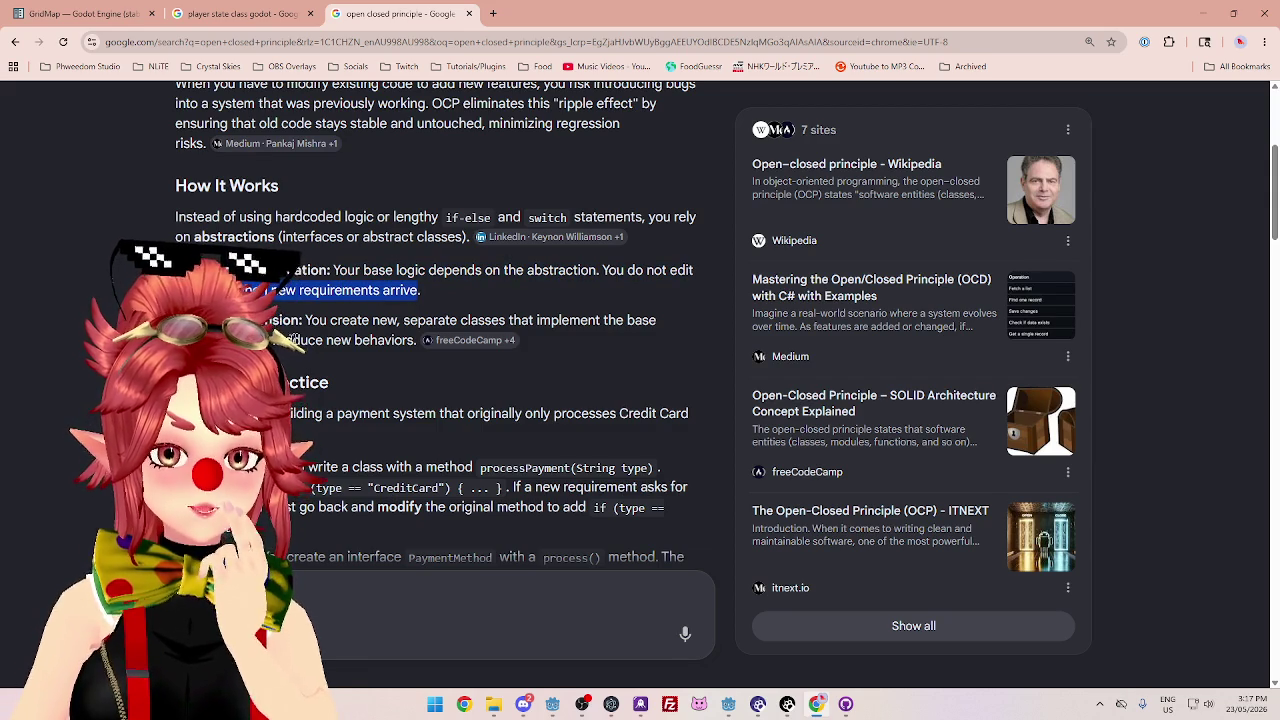
left_click(420, 290)
left_click_drag(347, 320, 617, 320)
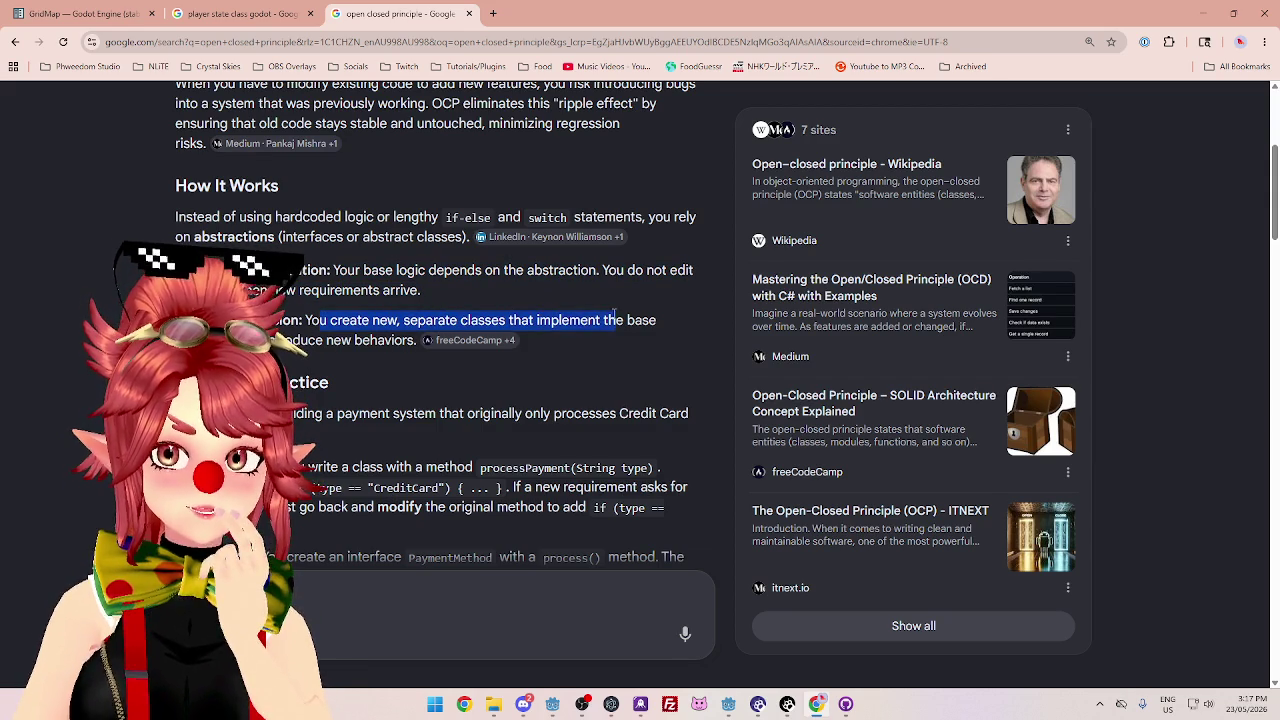
left_click_drag(230, 340, 330, 340)
scroll(330, 340, "down", 1)
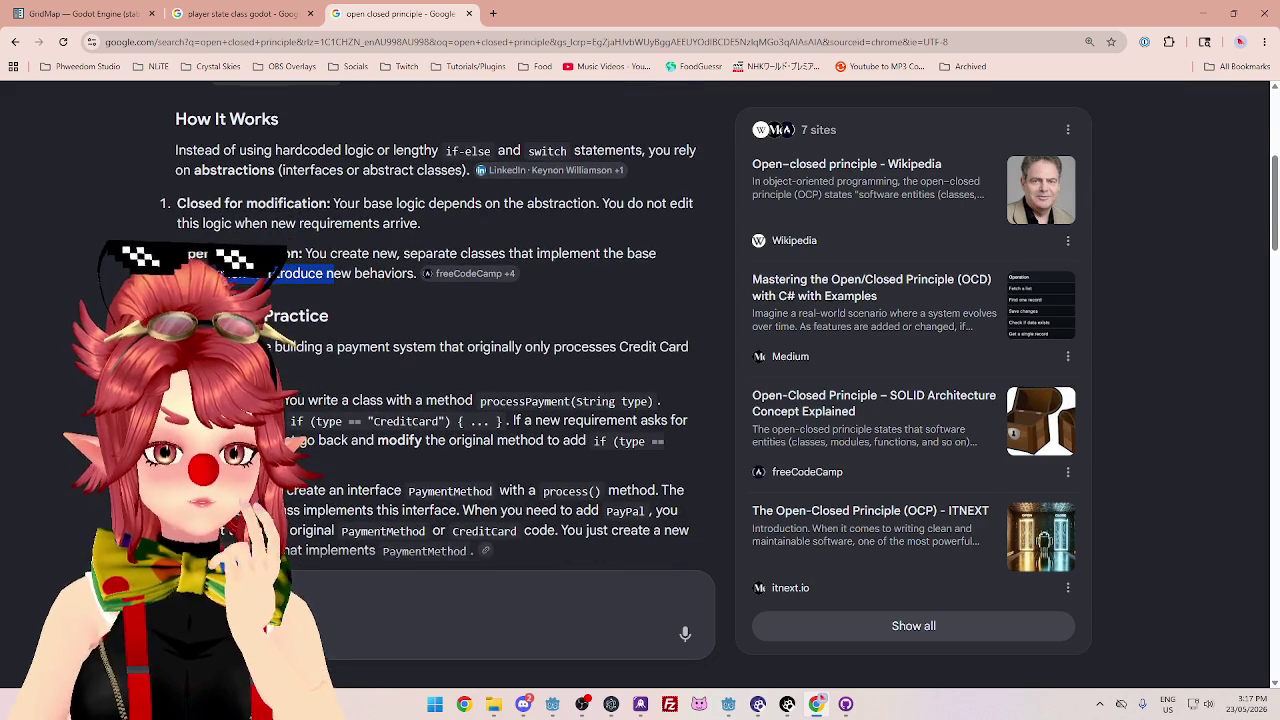
scroll(290, 357, "down", 1)
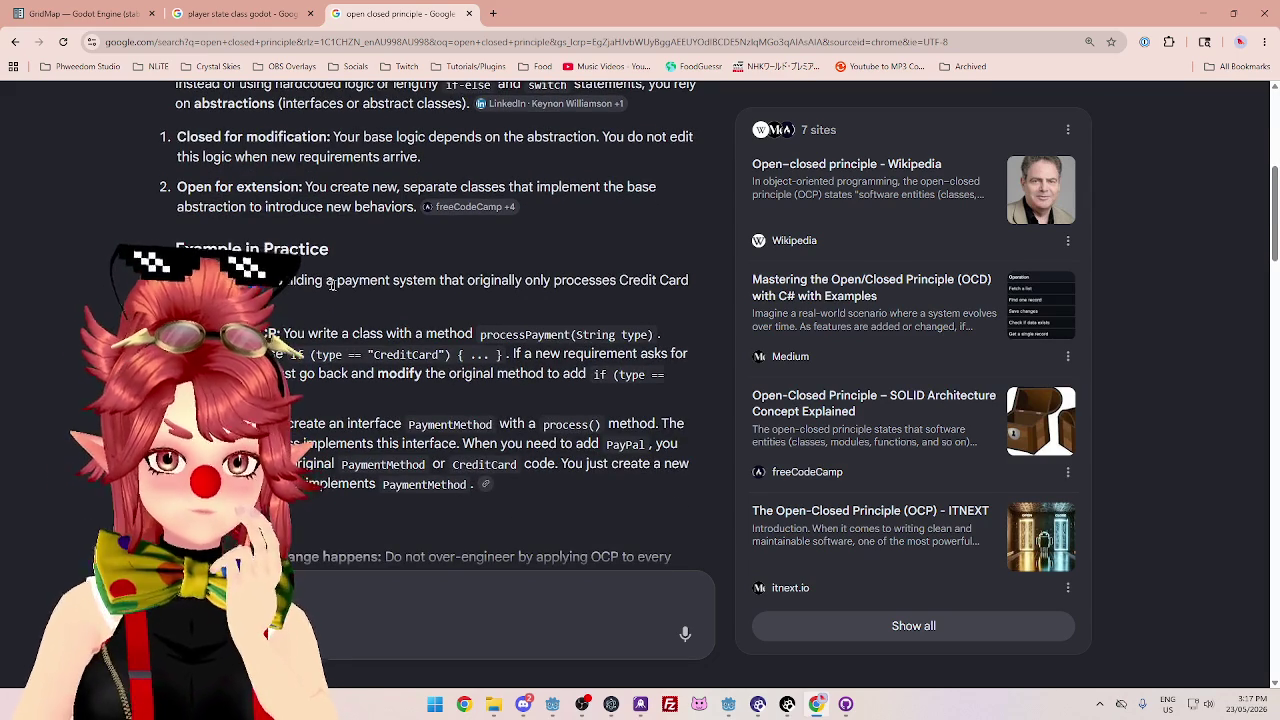
left_click_drag(345, 280, 629, 283)
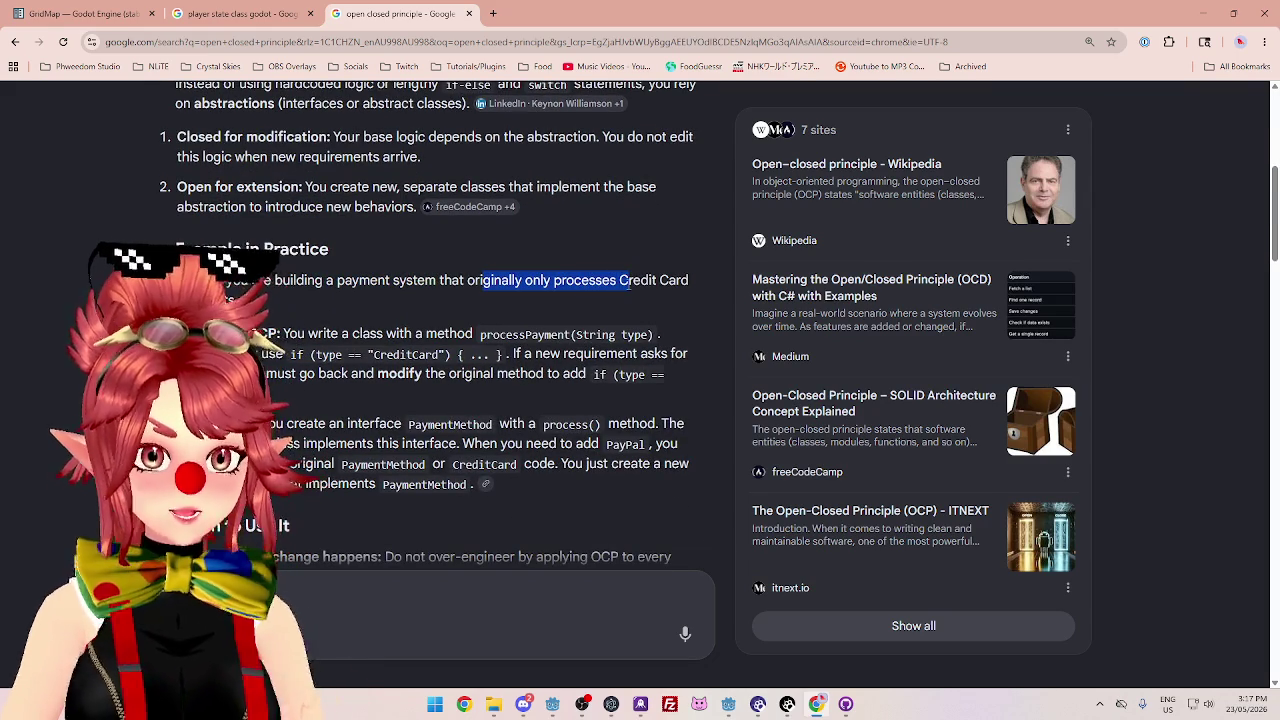
left_click_drag(283, 334, 472, 334)
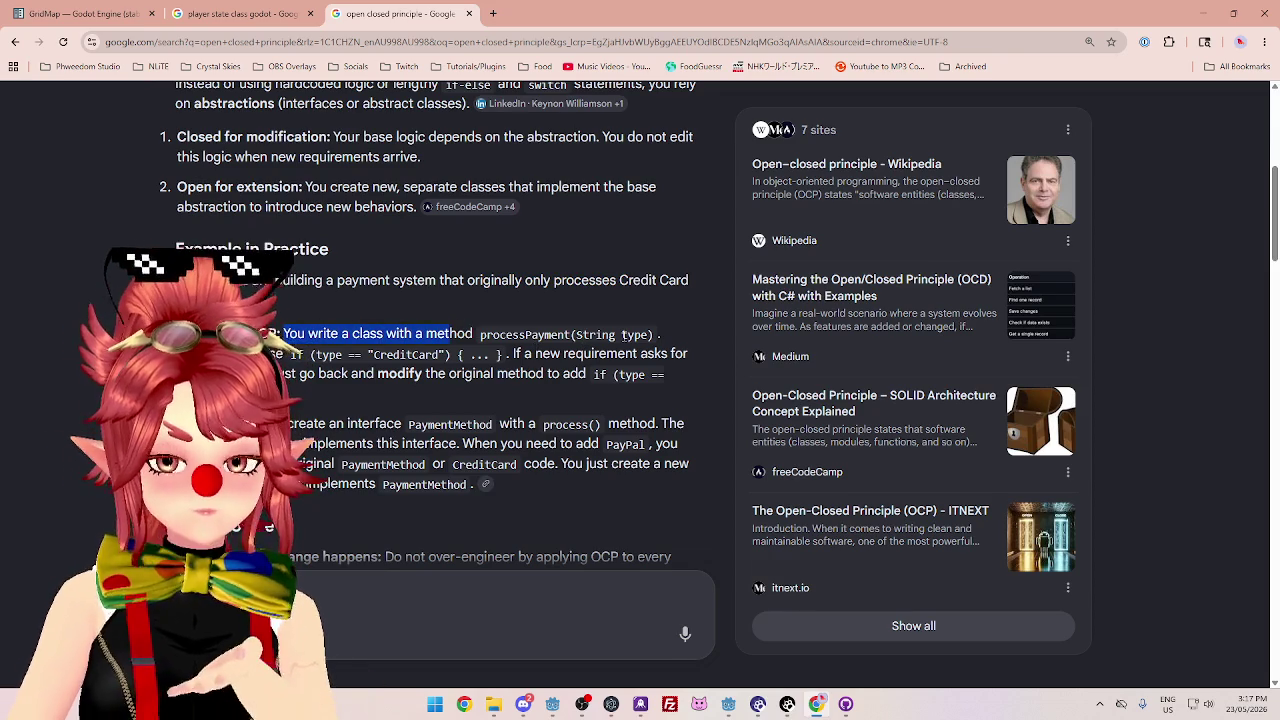
left_click(396, 354)
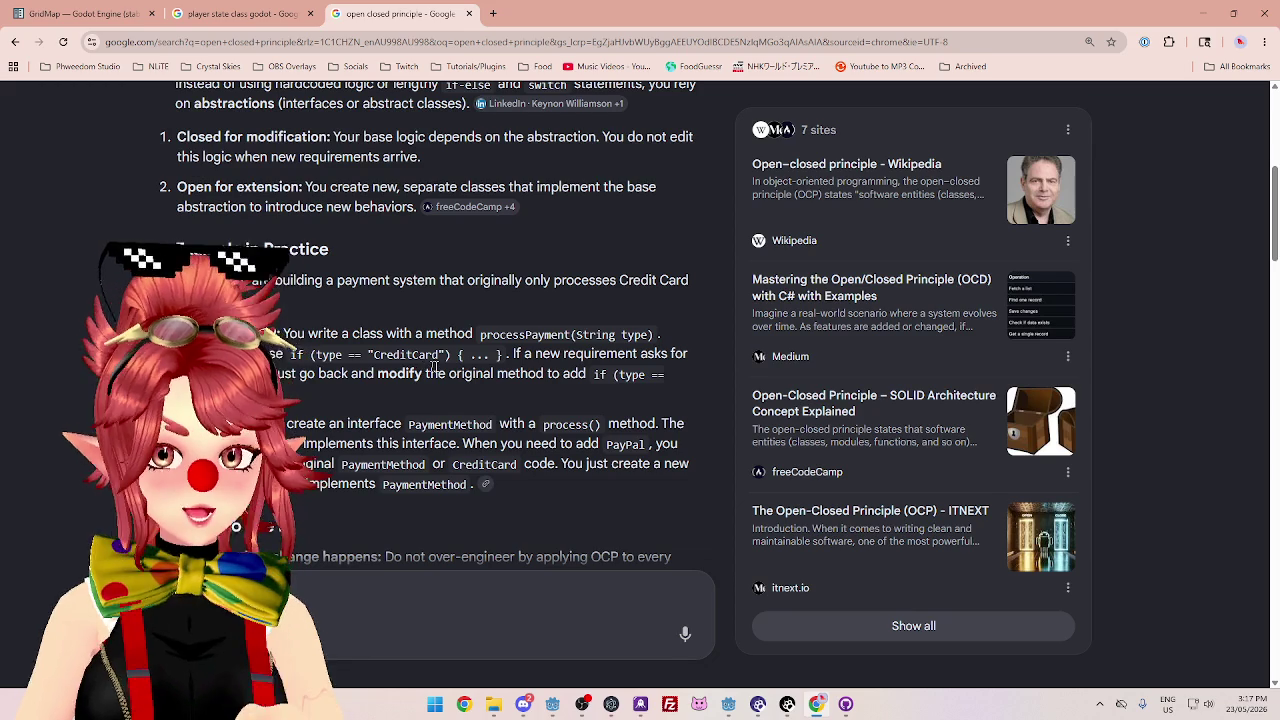
left_click_drag(514, 354, 667, 354)
mouse_move(285, 374)
left_mouse_down()
mouse_move(672, 374)
mouse_move(423, 374)
mouse_move(613, 371)
mouse_move(670, 383)
left_mouse_up()
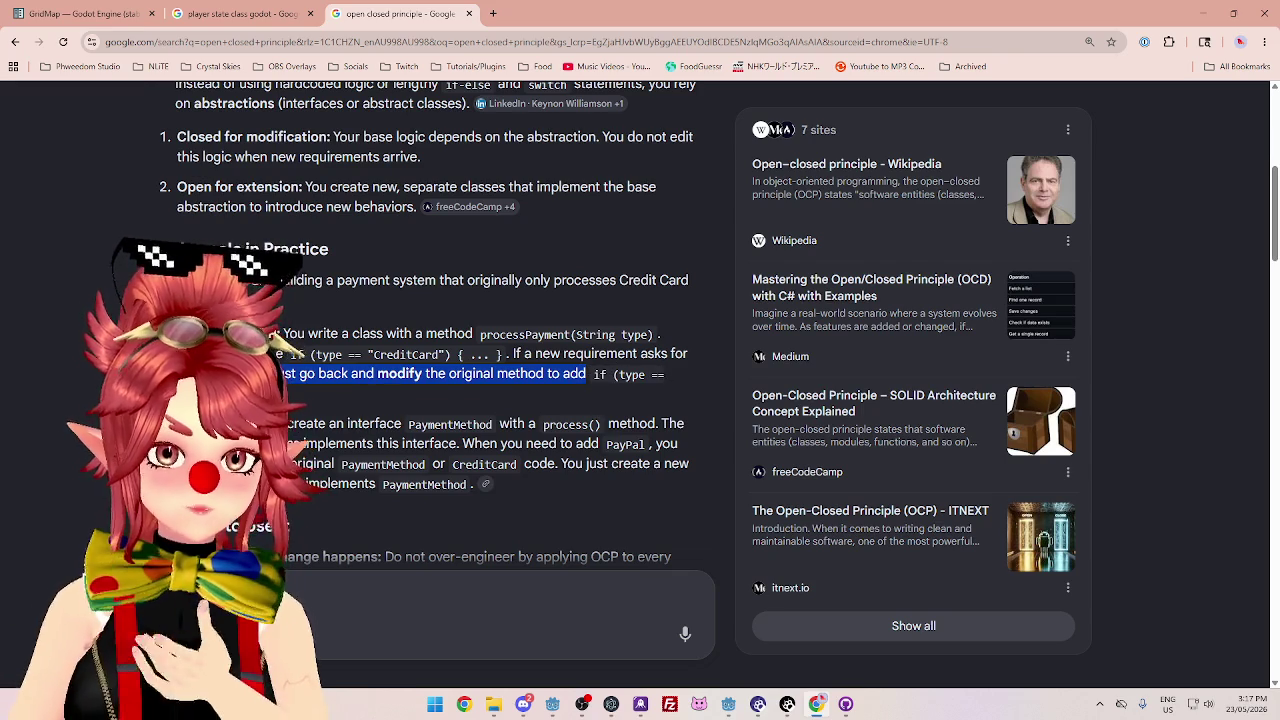
scroll(288, 357, "down", 1)
left_click(288, 357)
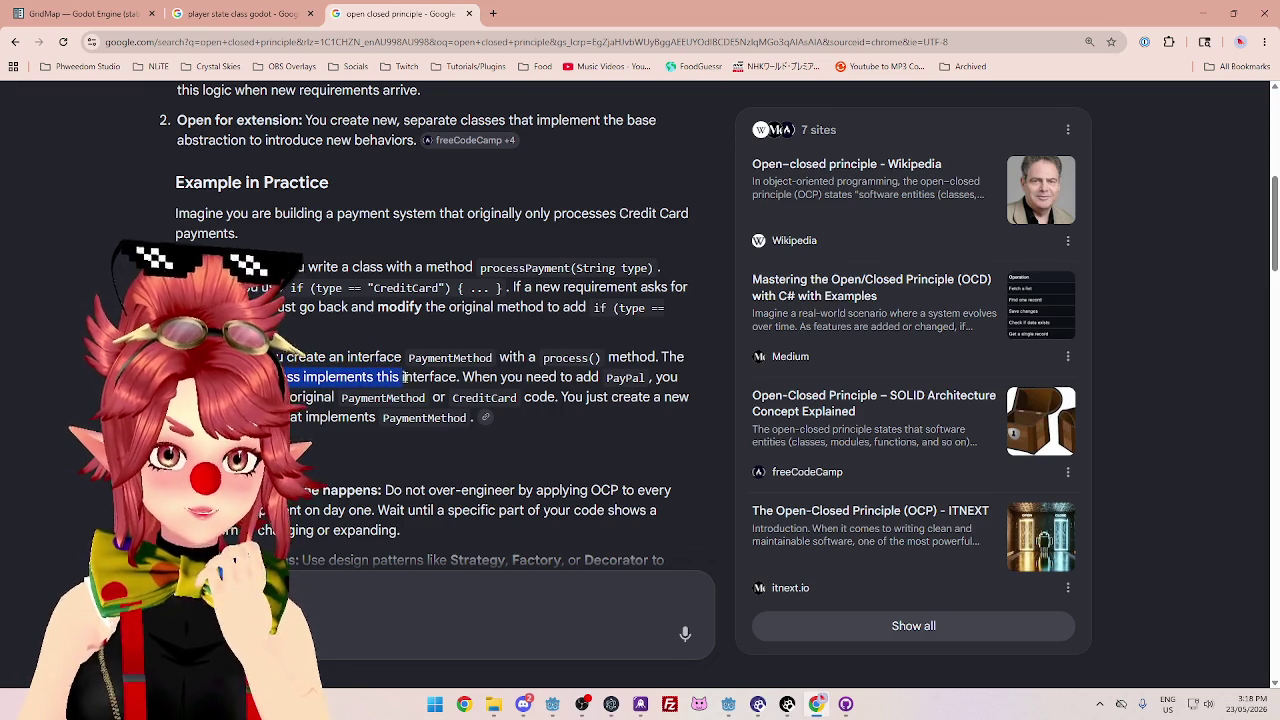
left_click_drag(474, 377, 596, 381)
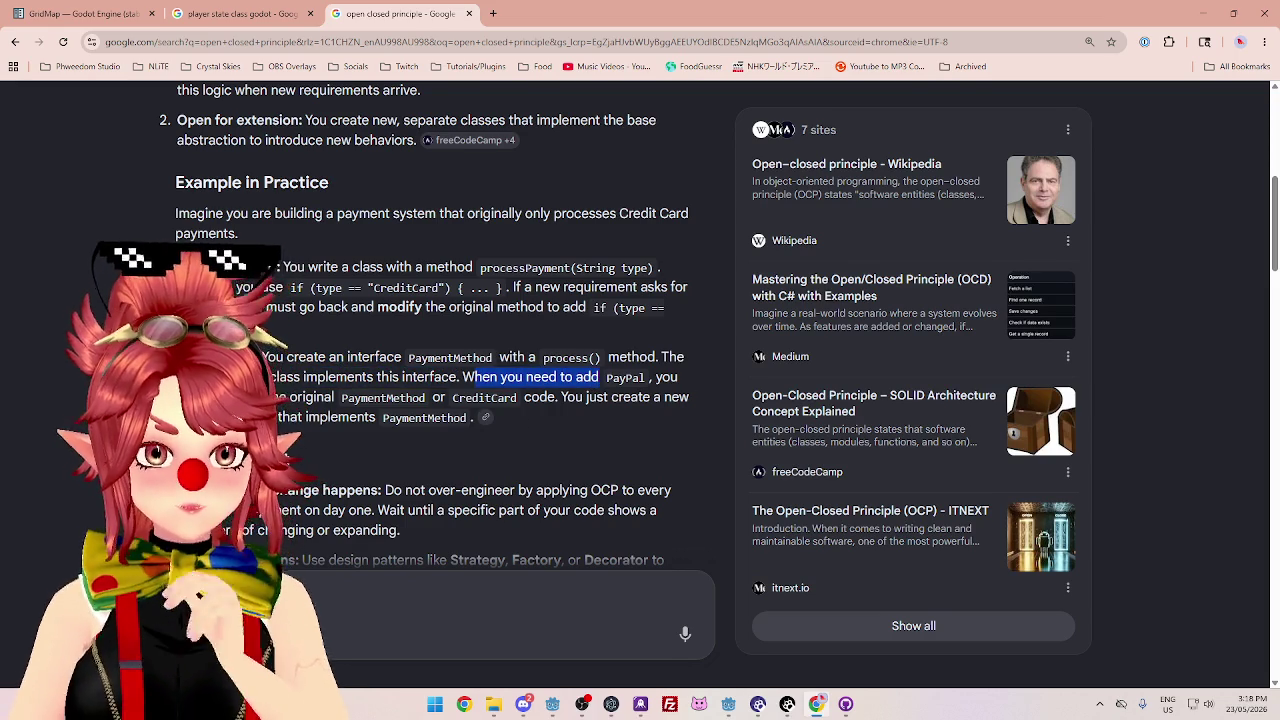
left_click_drag(298, 397, 280, 397)
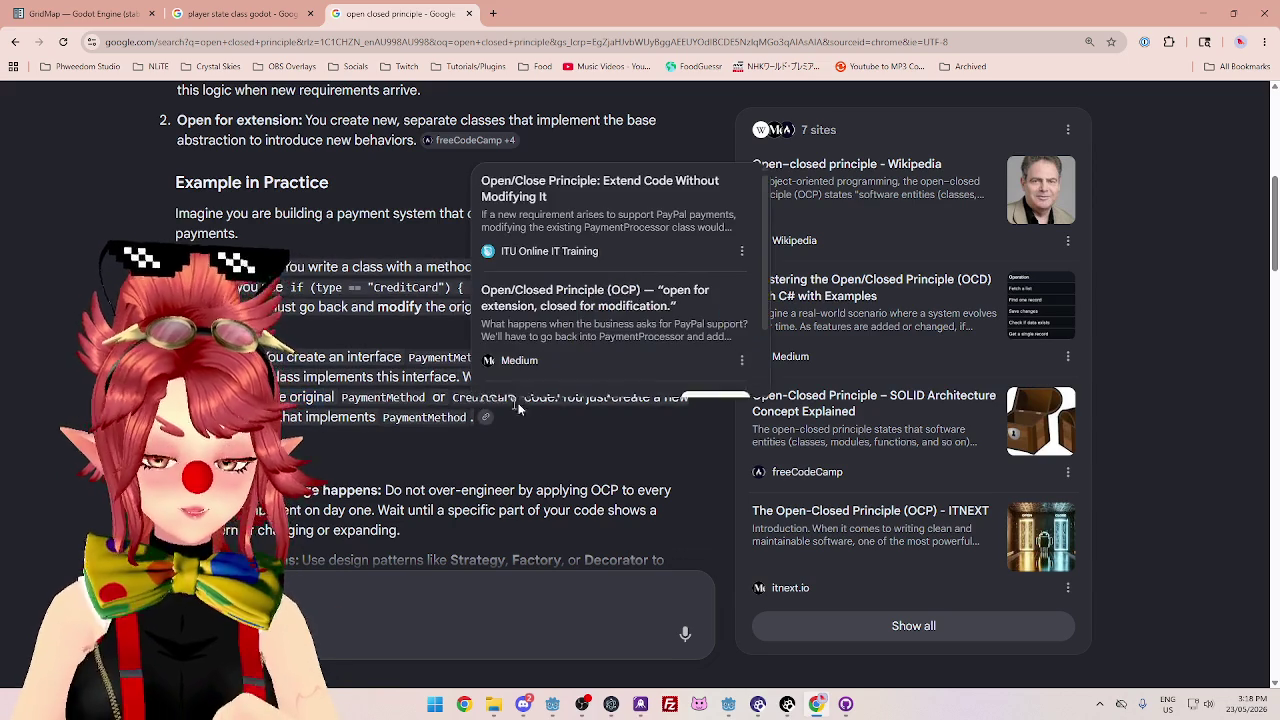
left_click(592, 476)
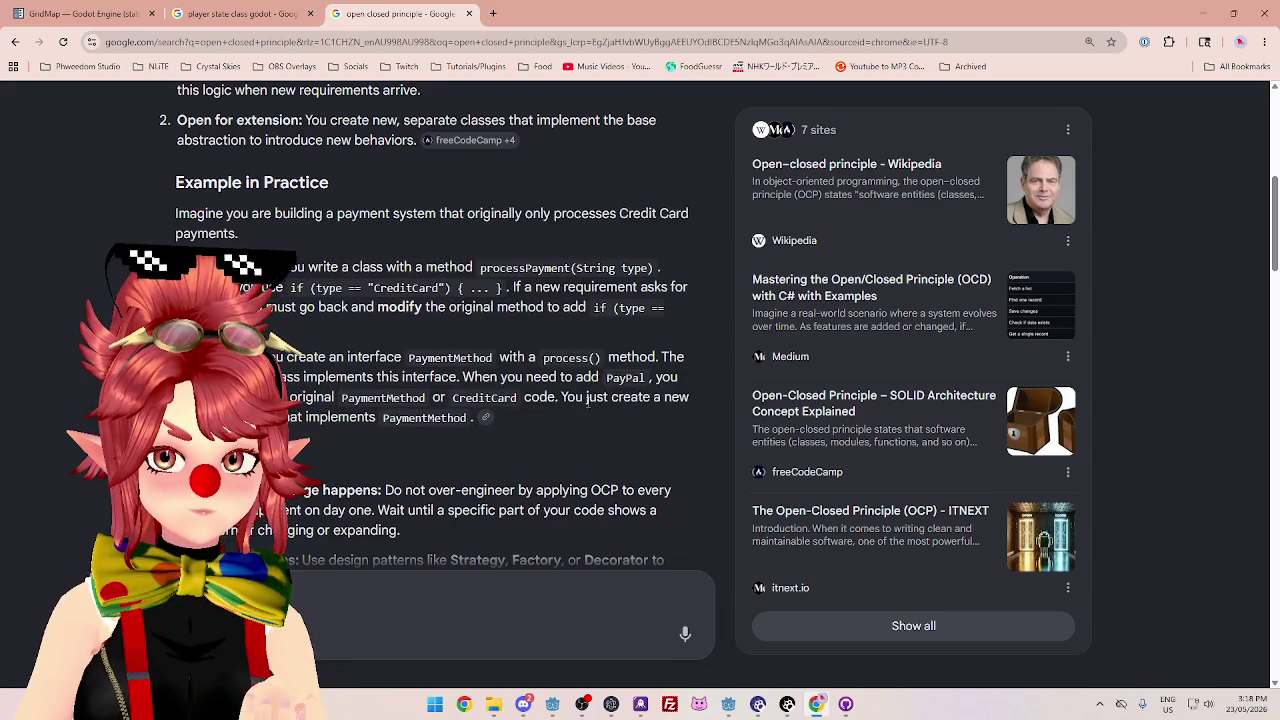
left_click_drag(632, 396, 686, 397)
left_click_drag(297, 417, 356, 417)
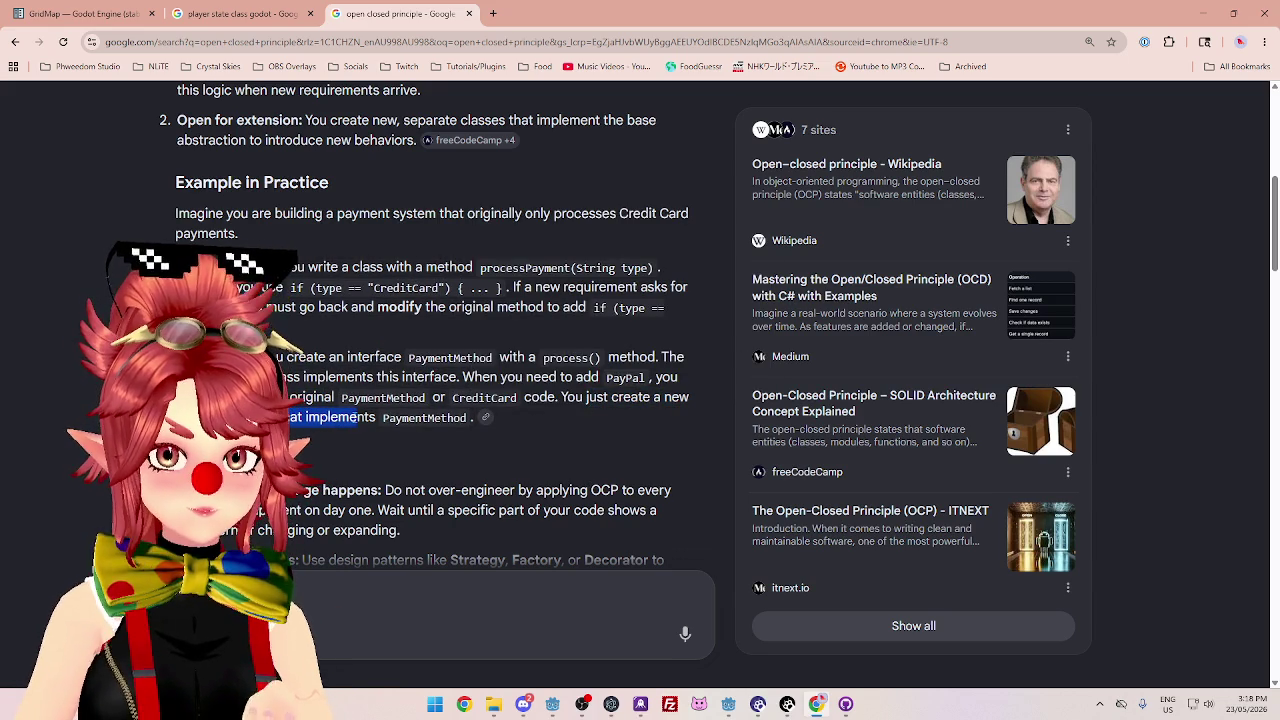
left_click(376, 420)
left_click_drag(348, 418, 297, 418)
scroll(535, 408, "down", 2)
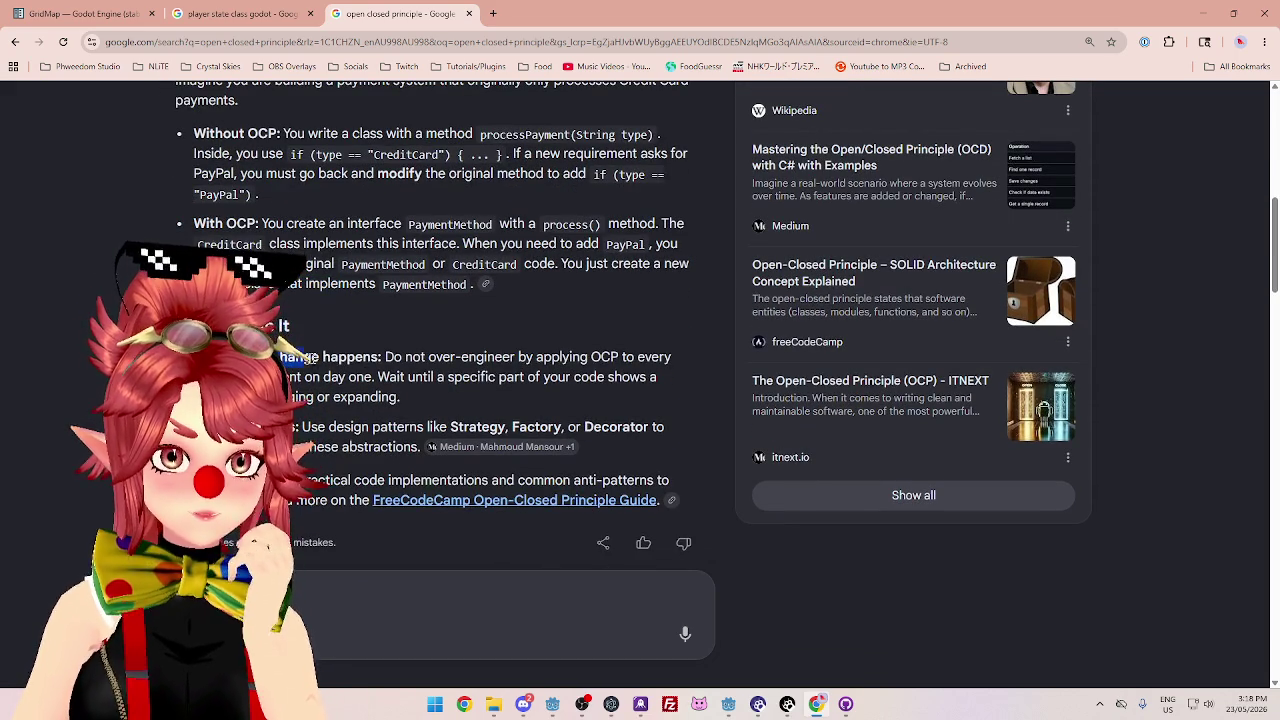
- Highlight the 'When a change happens' advice and the opening of the Without OCP example
left_click_drag(381, 357, 270, 357)
scroll(352, 298, "up", 1)
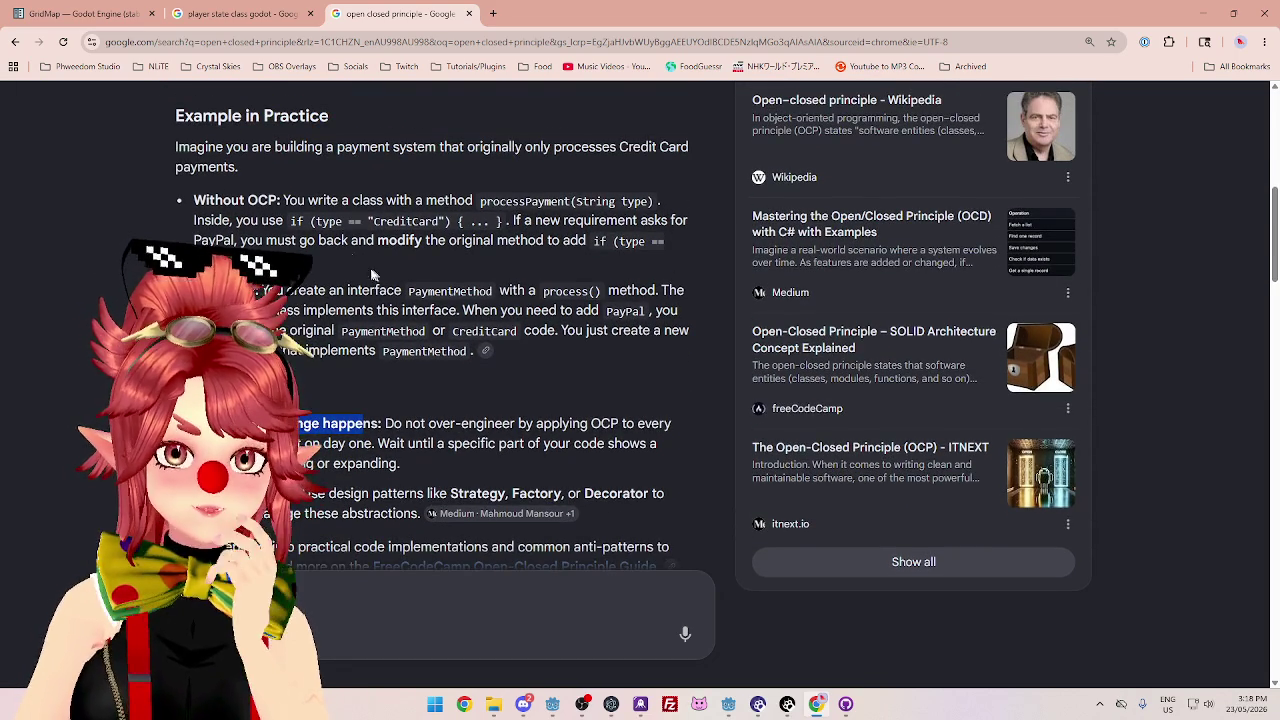
mouse_move(214, 200)
left_mouse_down()
mouse_move(323, 240)
mouse_move(322, 251)
left_mouse_up()
left_click(226, 197)
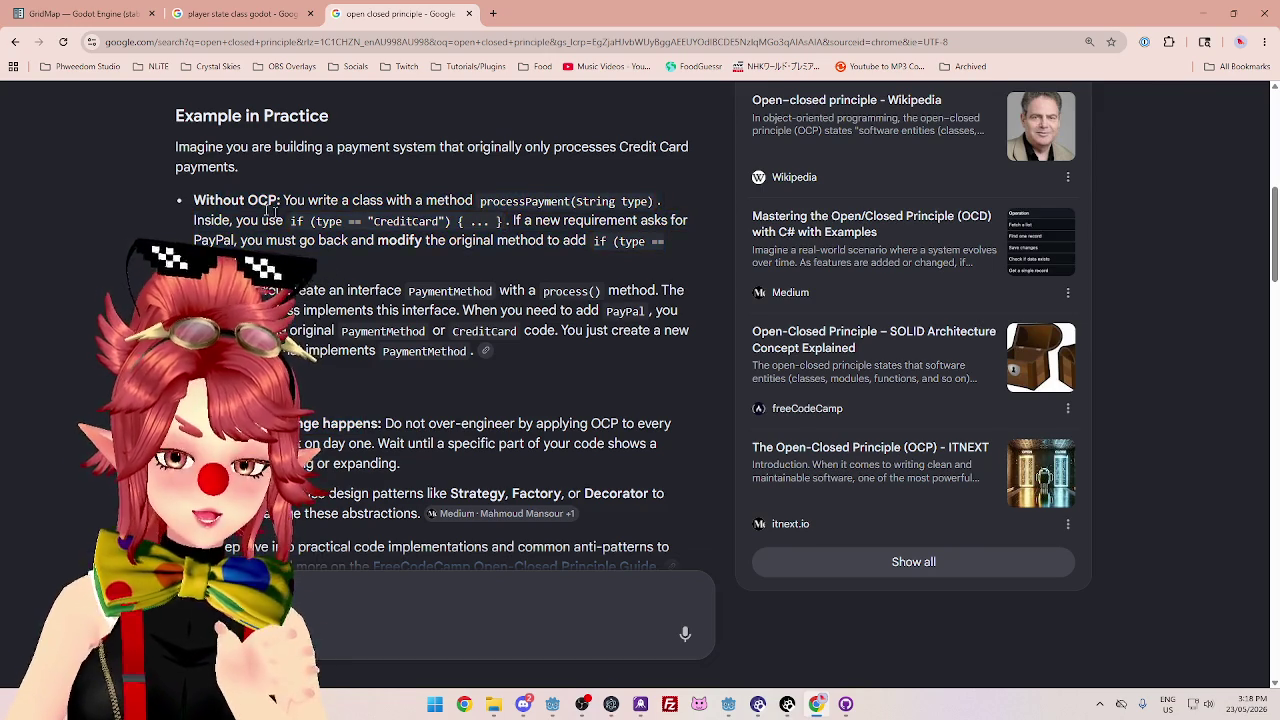
mouse_move(226, 200)
left_mouse_down()
mouse_move(409, 202)
mouse_move(590, 242)
left_mouse_up()
left_click(368, 264)
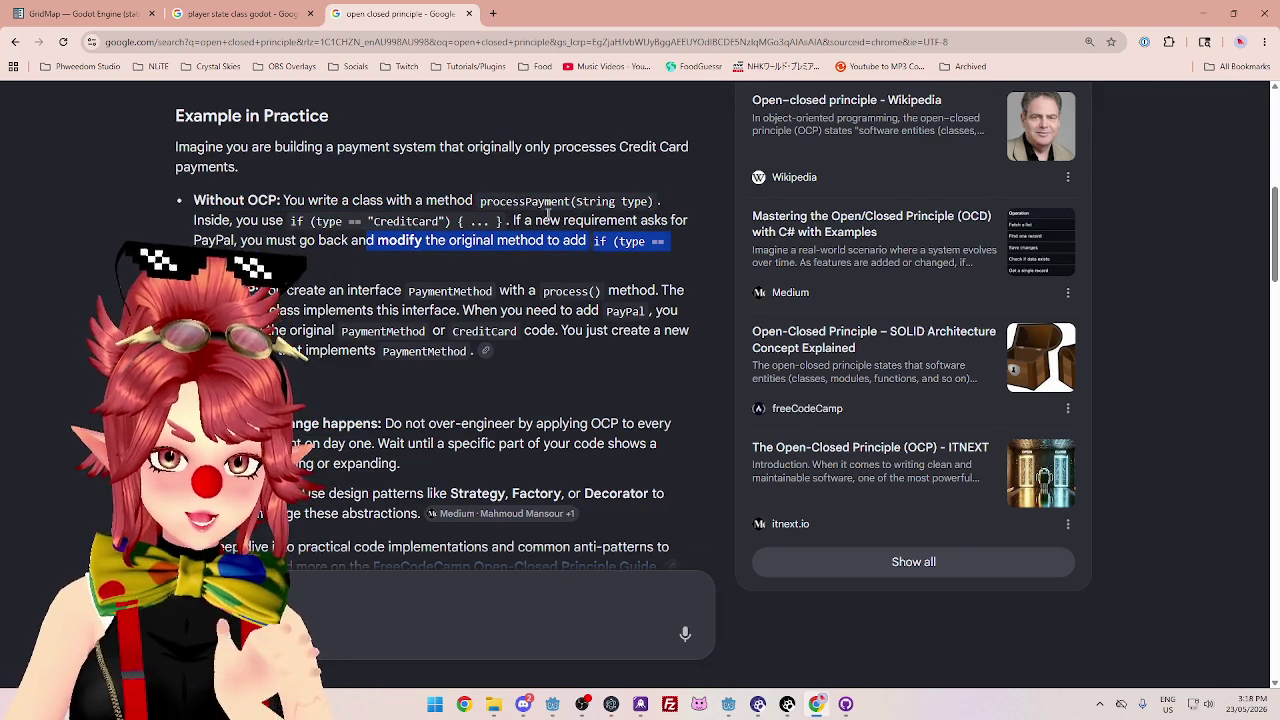
left_click(460, 215)
left_click_drag(355, 201, 424, 204)
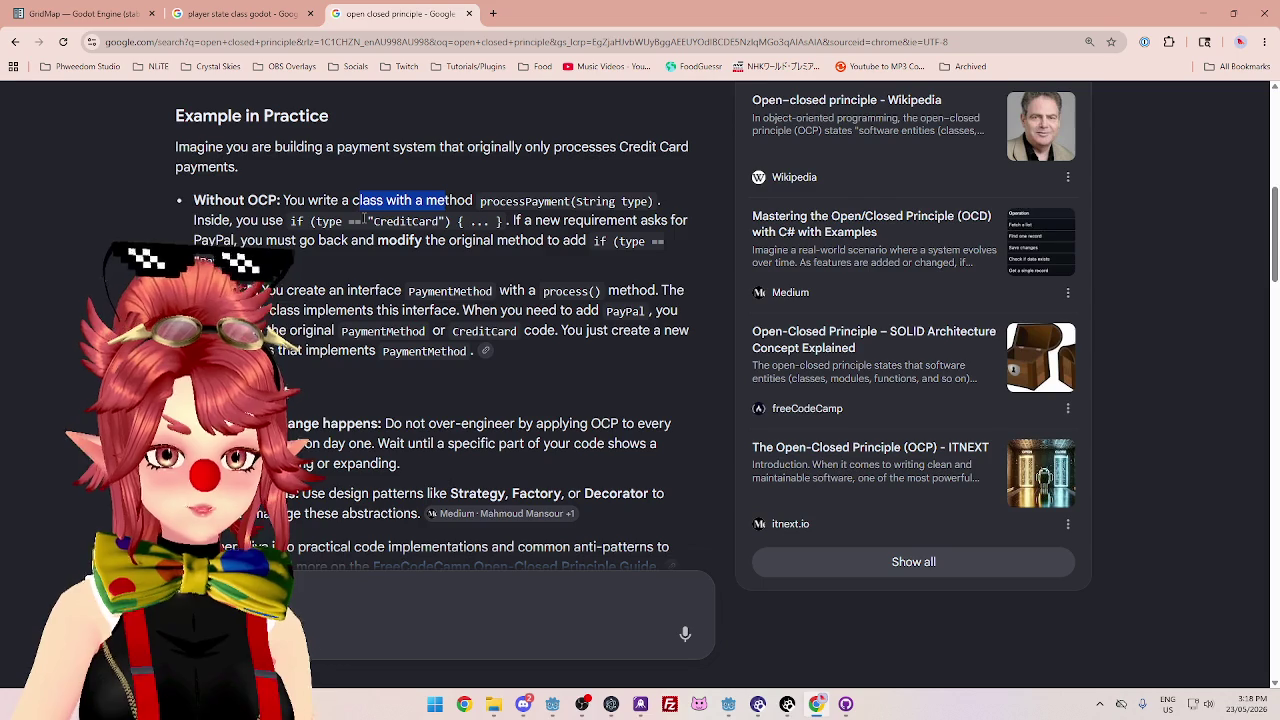
- Highlight modifying the original method versus creating an interface in the OCP examples
scroll(571, 277, "down", 1)
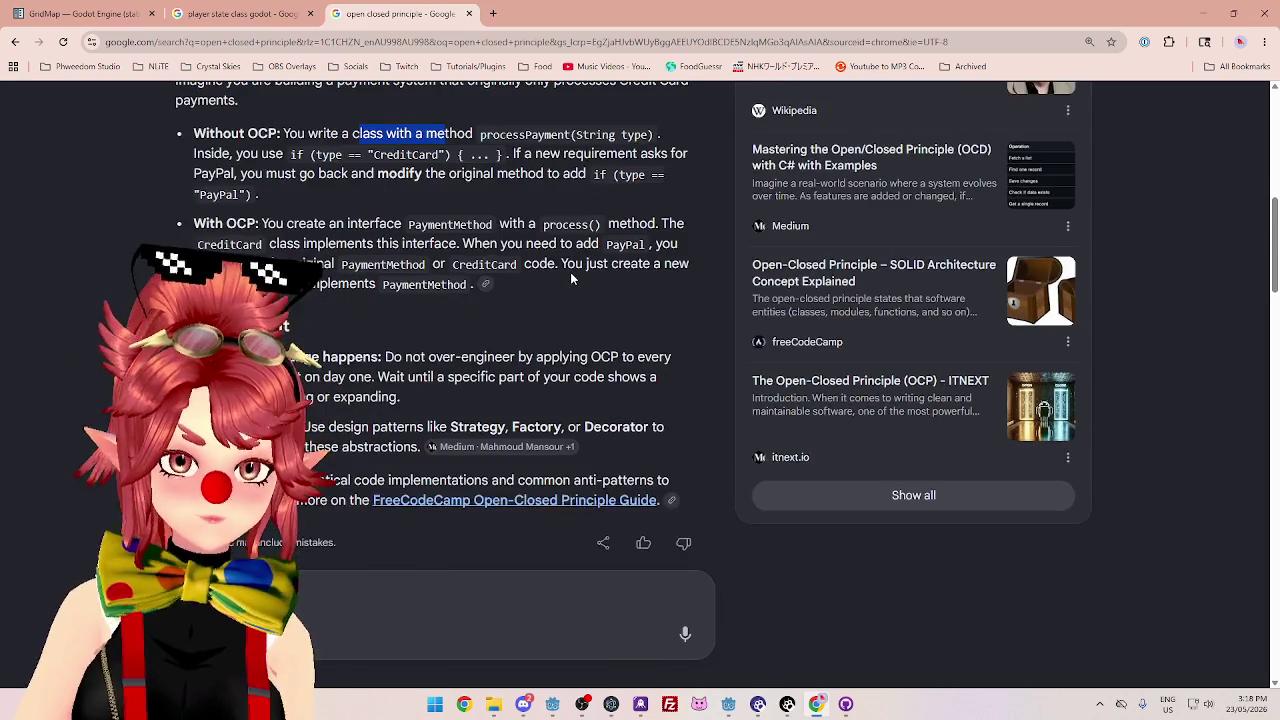
scroll(571, 280, "up", 1)
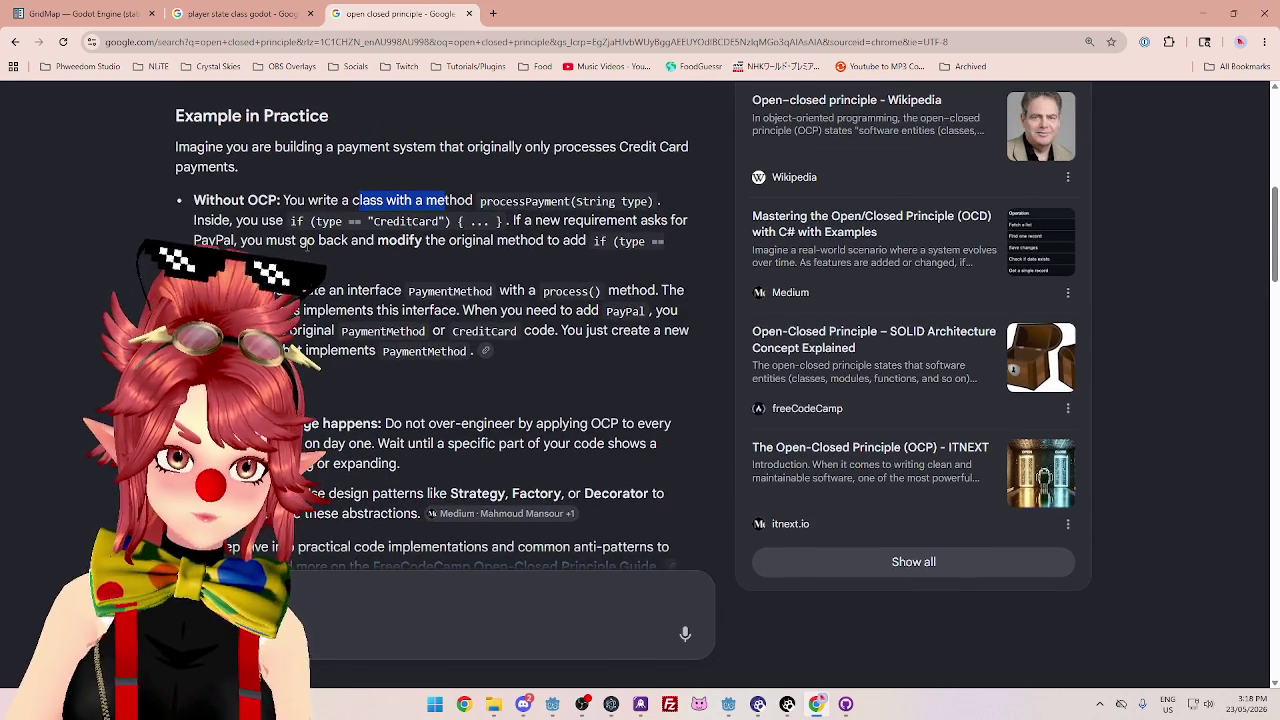
left_click_drag(300, 241, 517, 258)
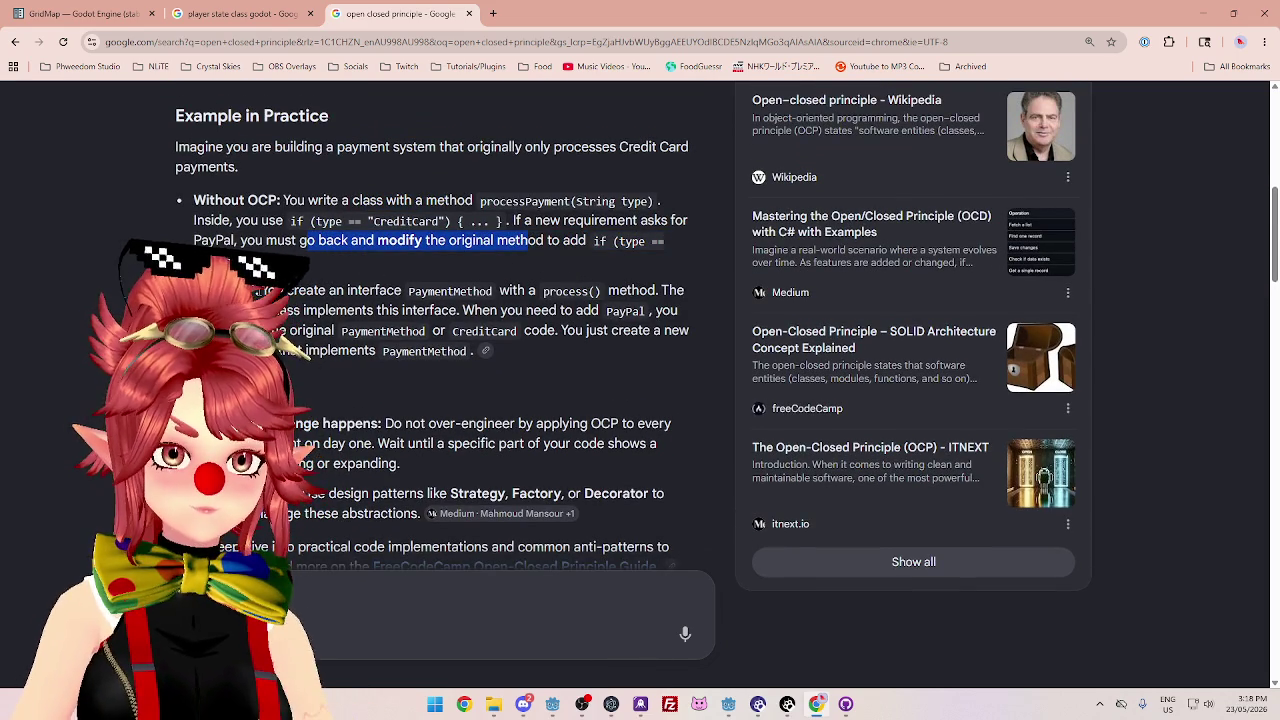
left_click_drag(250, 291, 348, 291)
left_click_drag(349, 200, 247, 200)
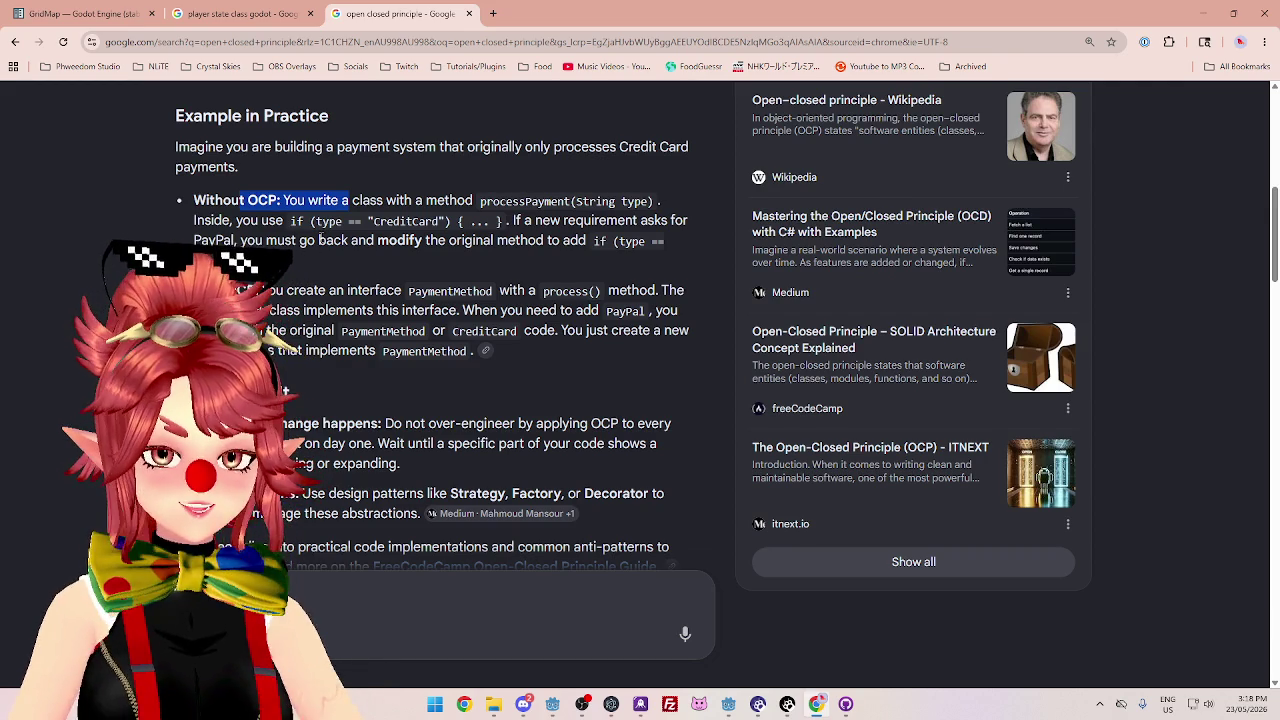
left_click_drag(290, 290, 372, 290)
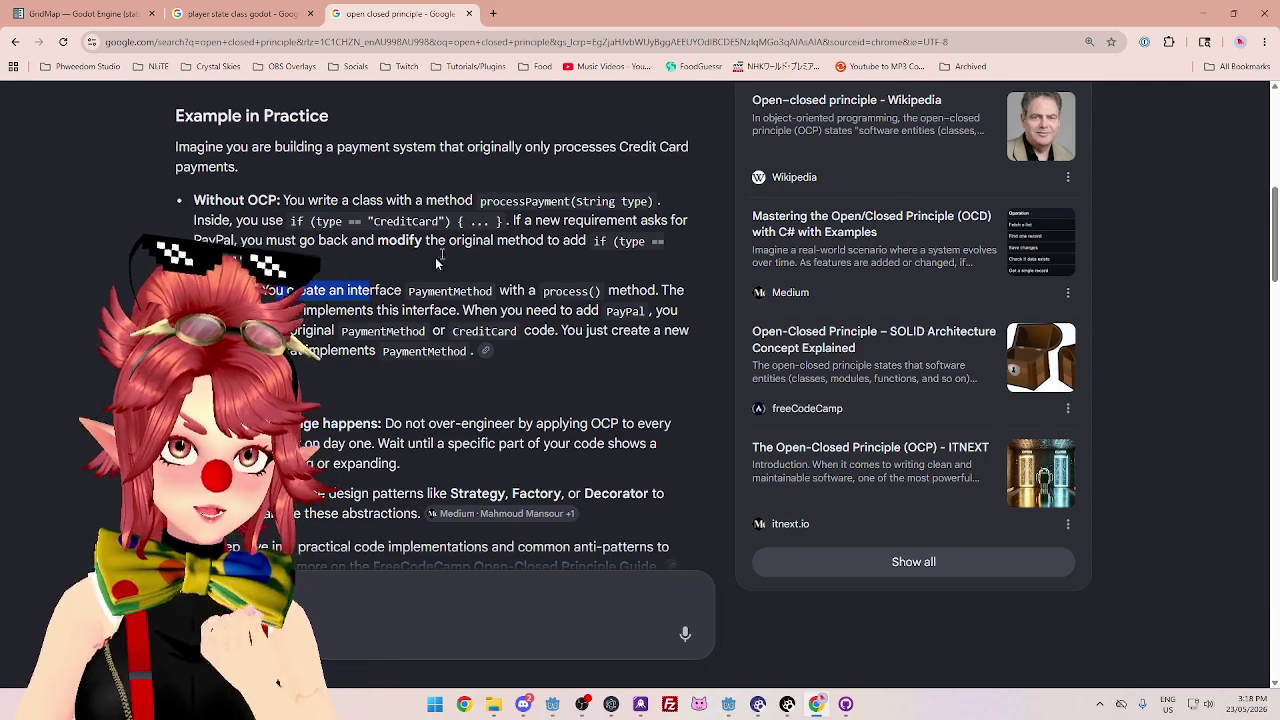
left_click_drag(309, 203, 522, 240)
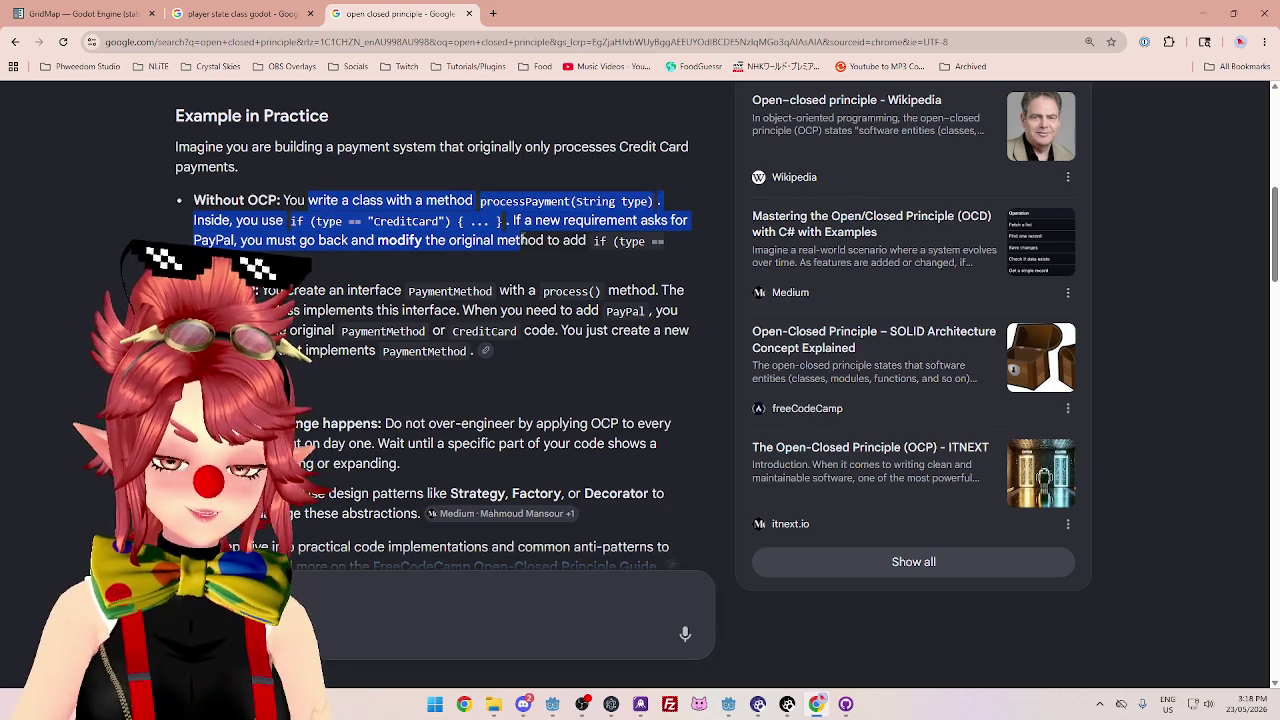
- Highlight the 'Do not over-engineer' advice, then minimize Chrome to return to Godot
scroll(517, 247, "down", 2)
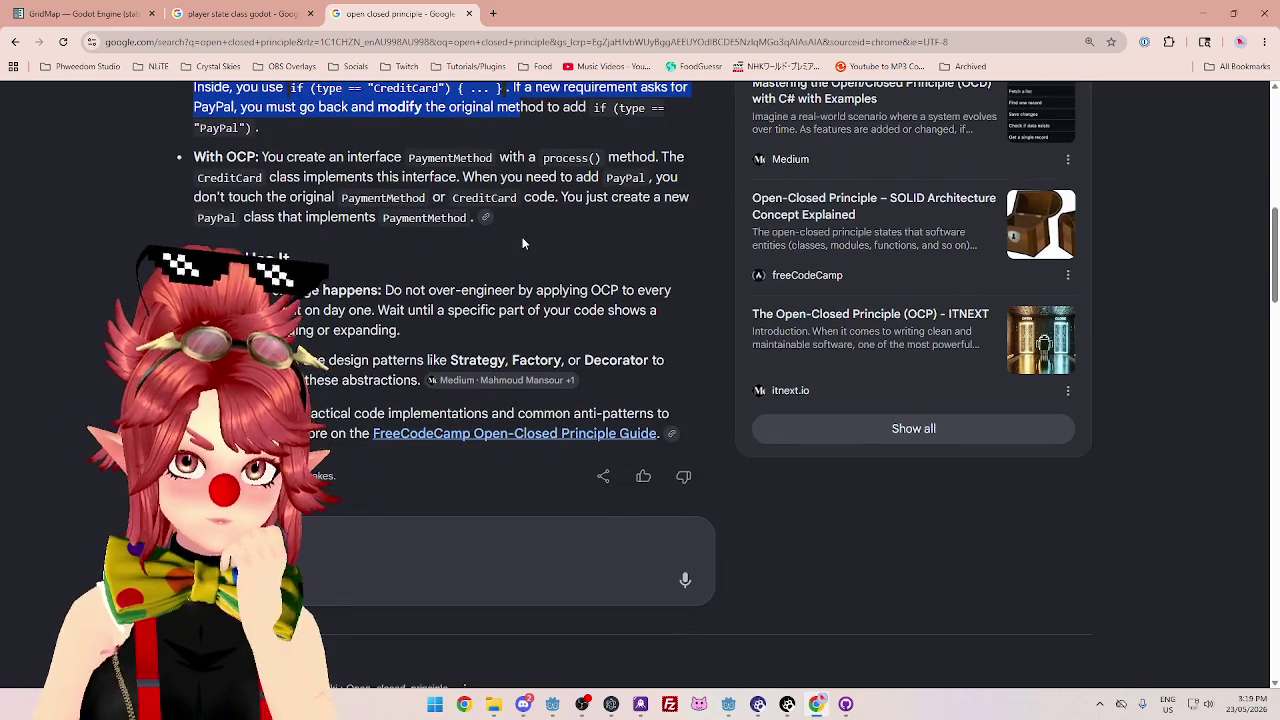
mouse_move(466, 290)
left_mouse_down()
mouse_move(322, 290)
mouse_move(588, 290)
left_mouse_up()
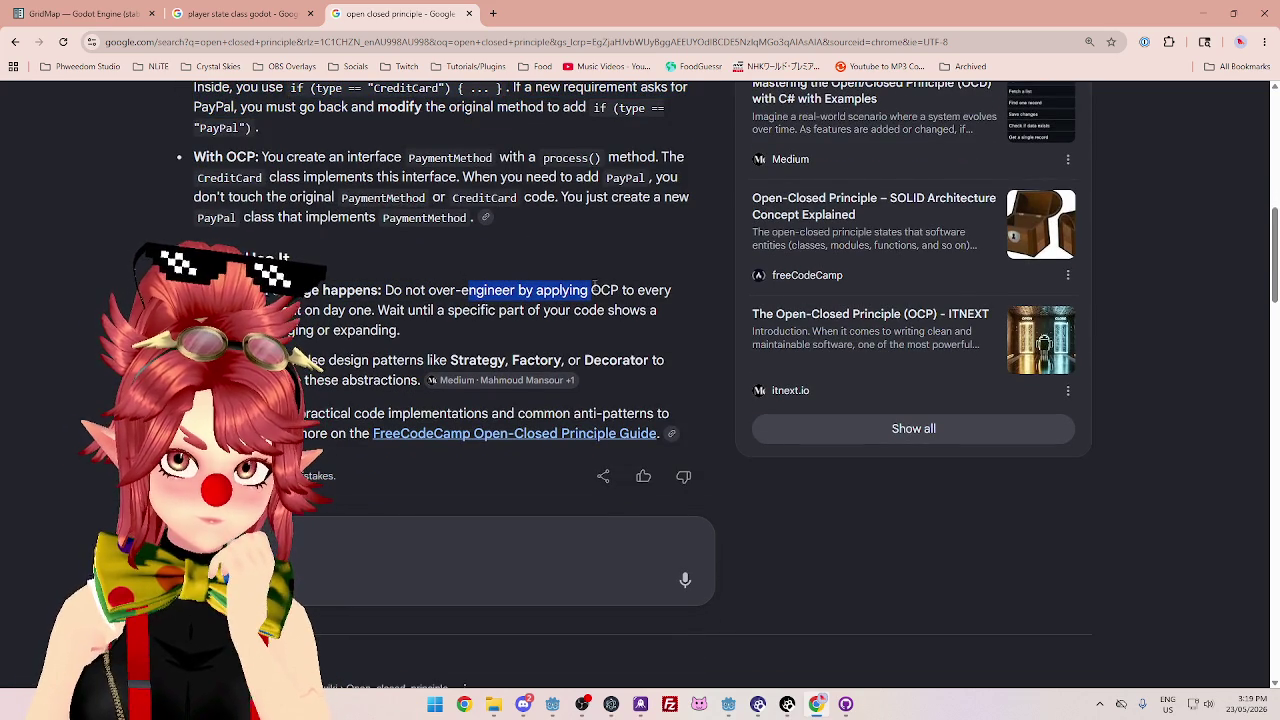
left_click_drag(290, 310, 557, 310)
scroll(488, 272, "down", 1)
left_click_drag(385, 223, 545, 224)
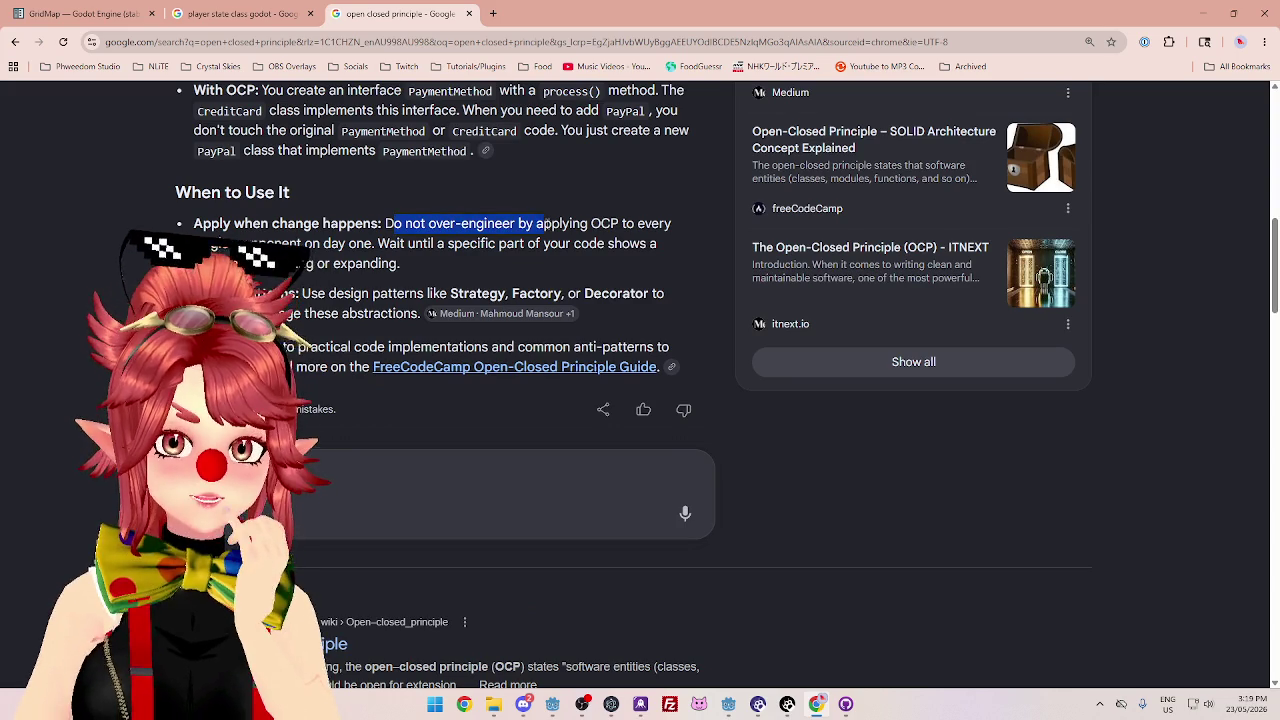
mouse_move(240, 244)
left_mouse_down()
mouse_move(609, 242)
mouse_move(406, 265)
mouse_move(405, 245)
mouse_move(306, 237)
mouse_move(386, 226)
left_mouse_up()
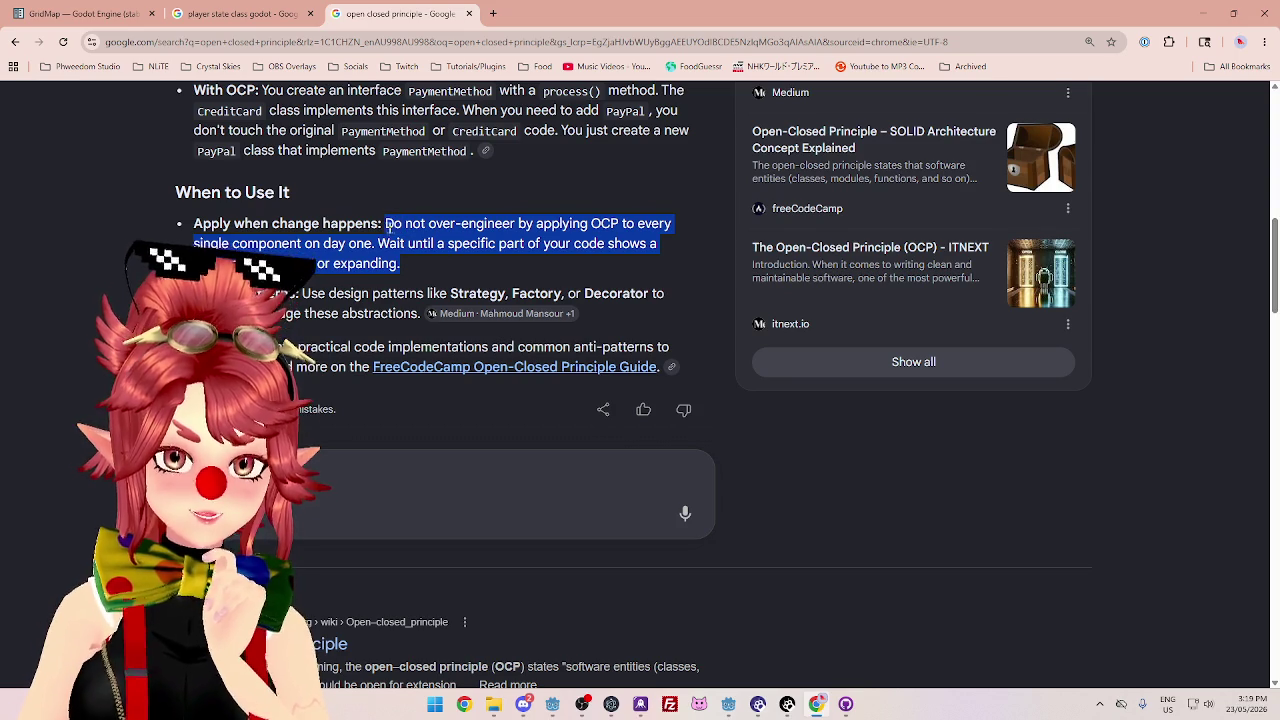
scroll(405, 204, "down", 1)
scroll(405, 202, "up", 1)
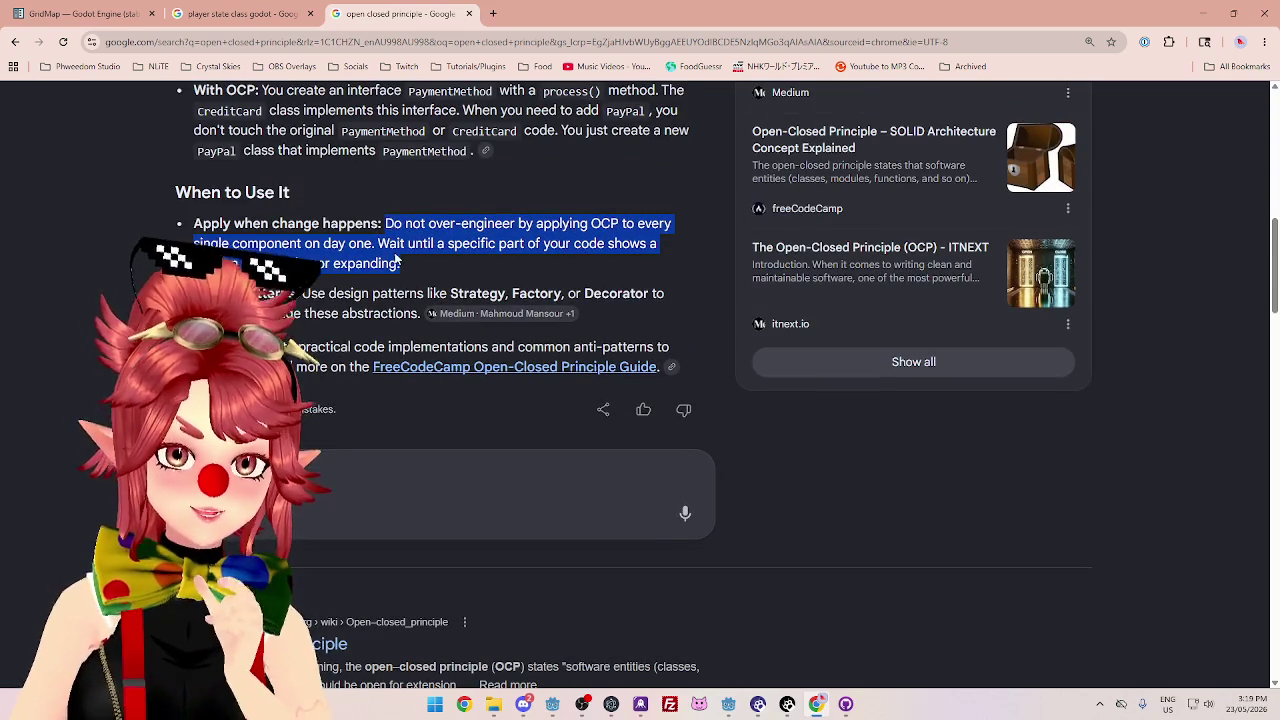
left_click(414, 262)
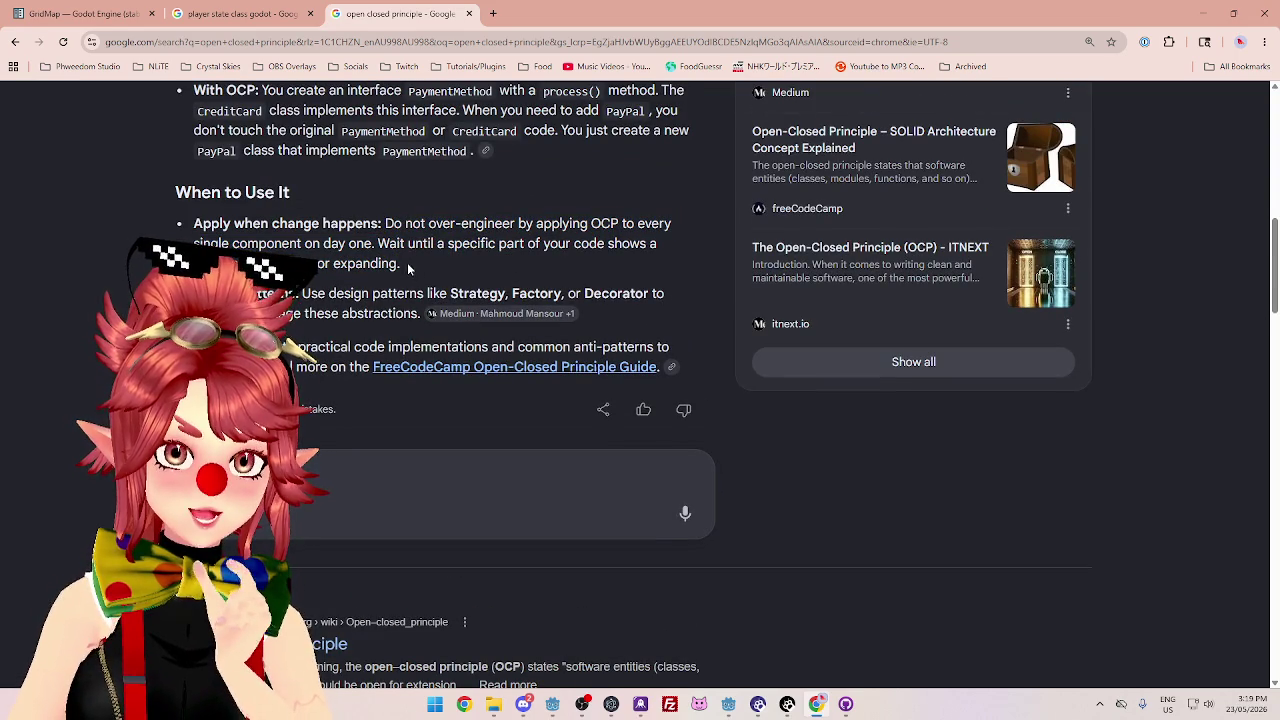
left_click_drag(407, 262, 386, 226)
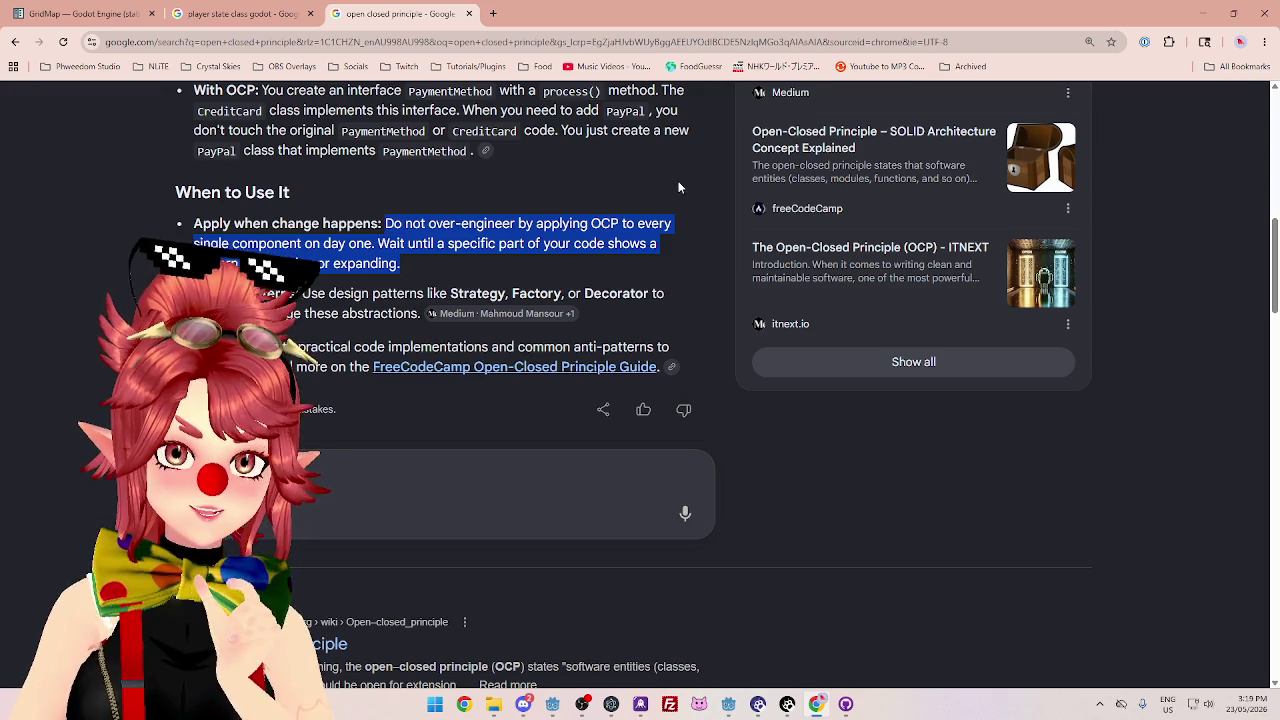
left_click(1204, 14)
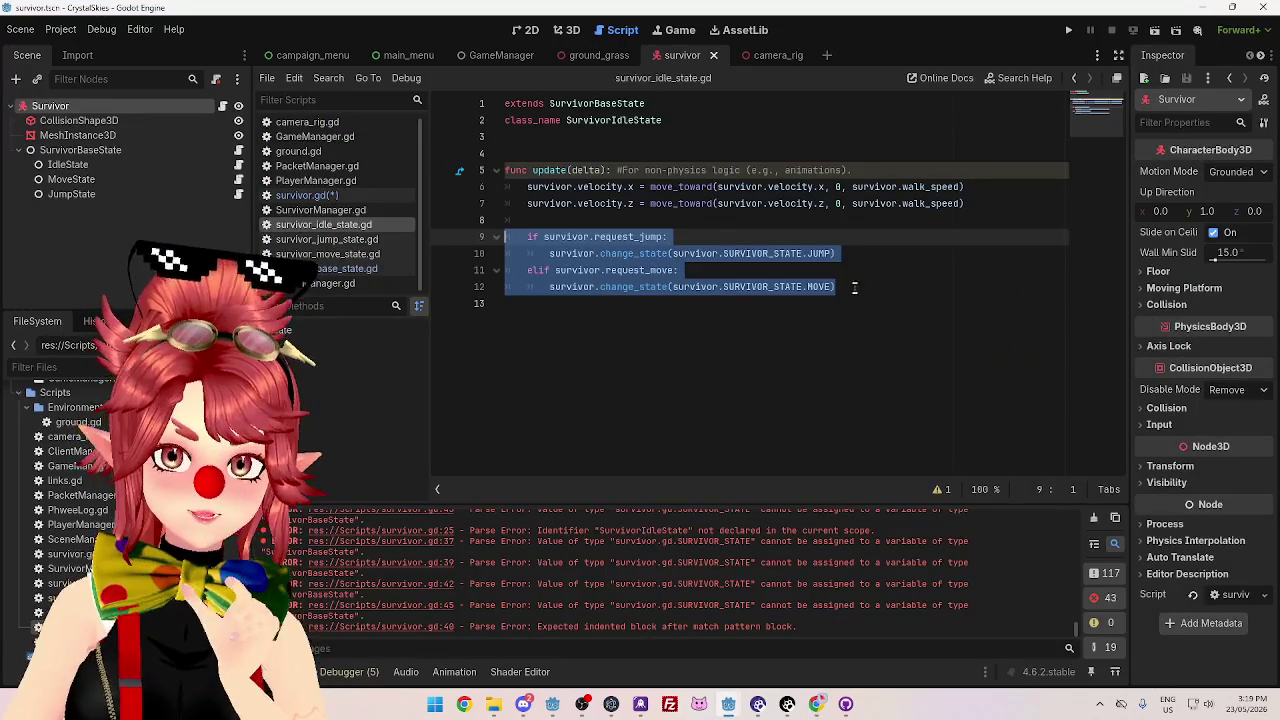
left_click(879, 282)
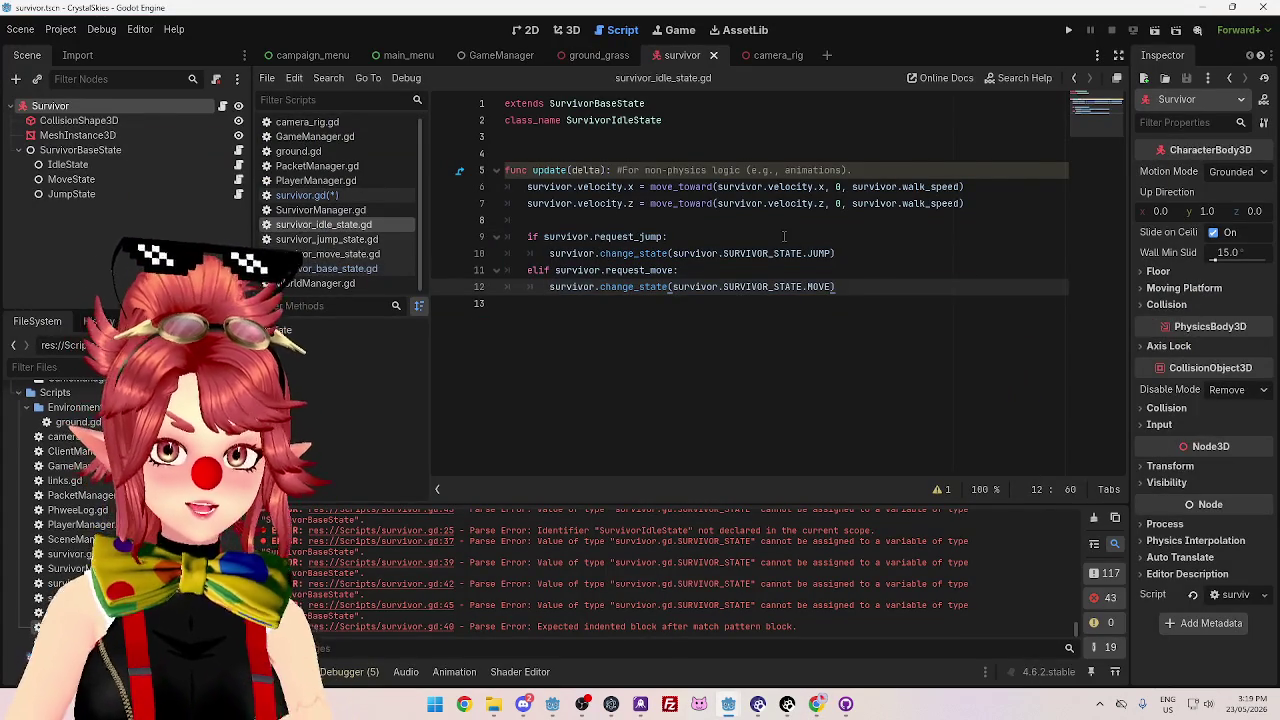
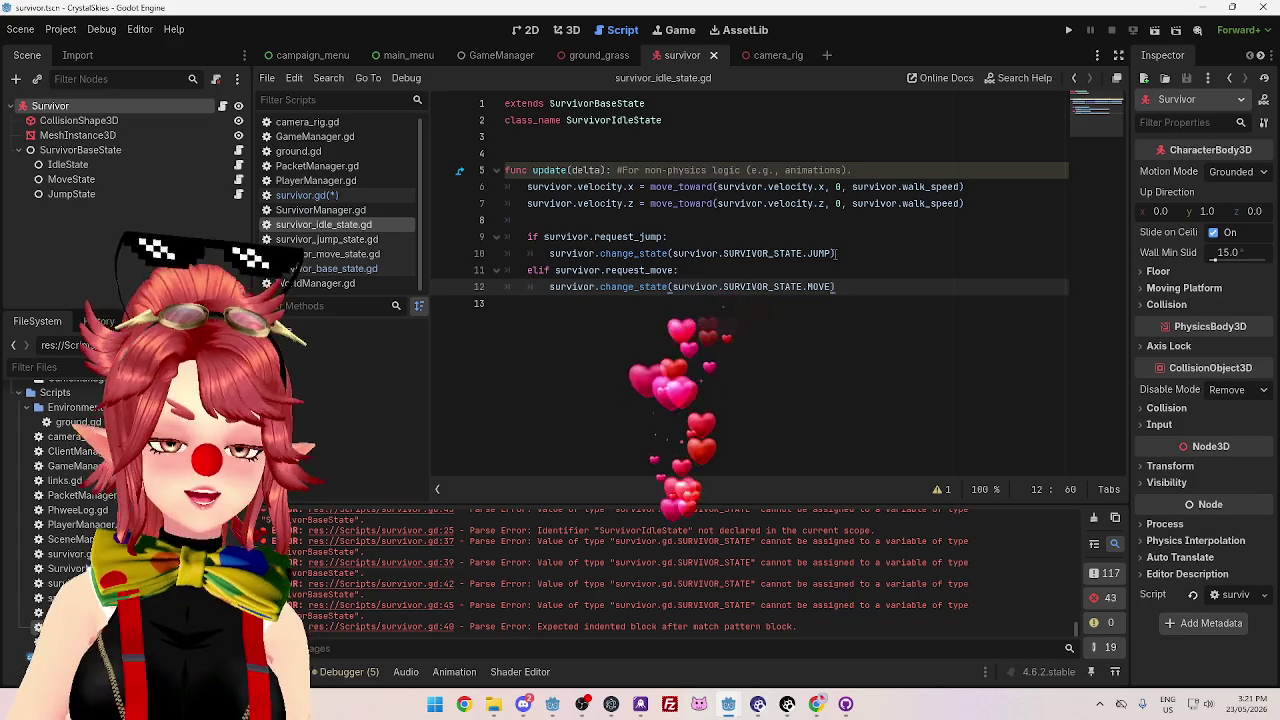
- Review the idle, move, jump and base state scripts
left_click(357, 241)
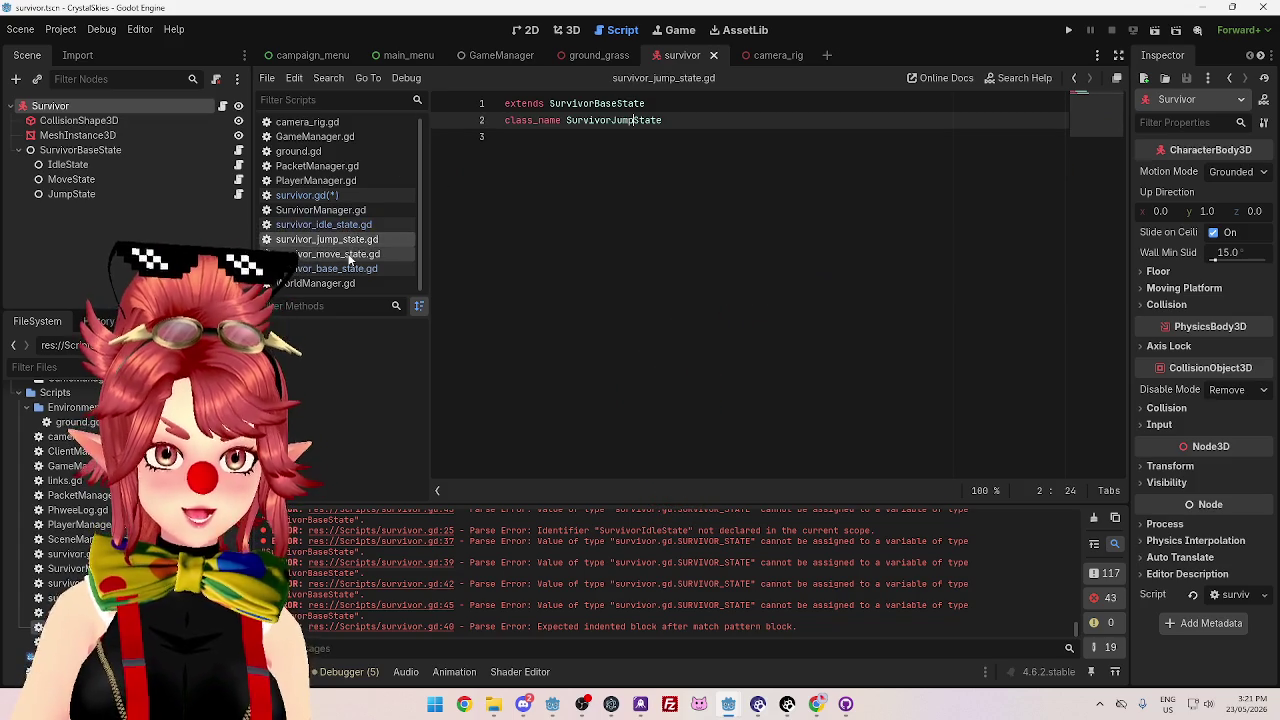
left_click(341, 256)
left_click(337, 226)
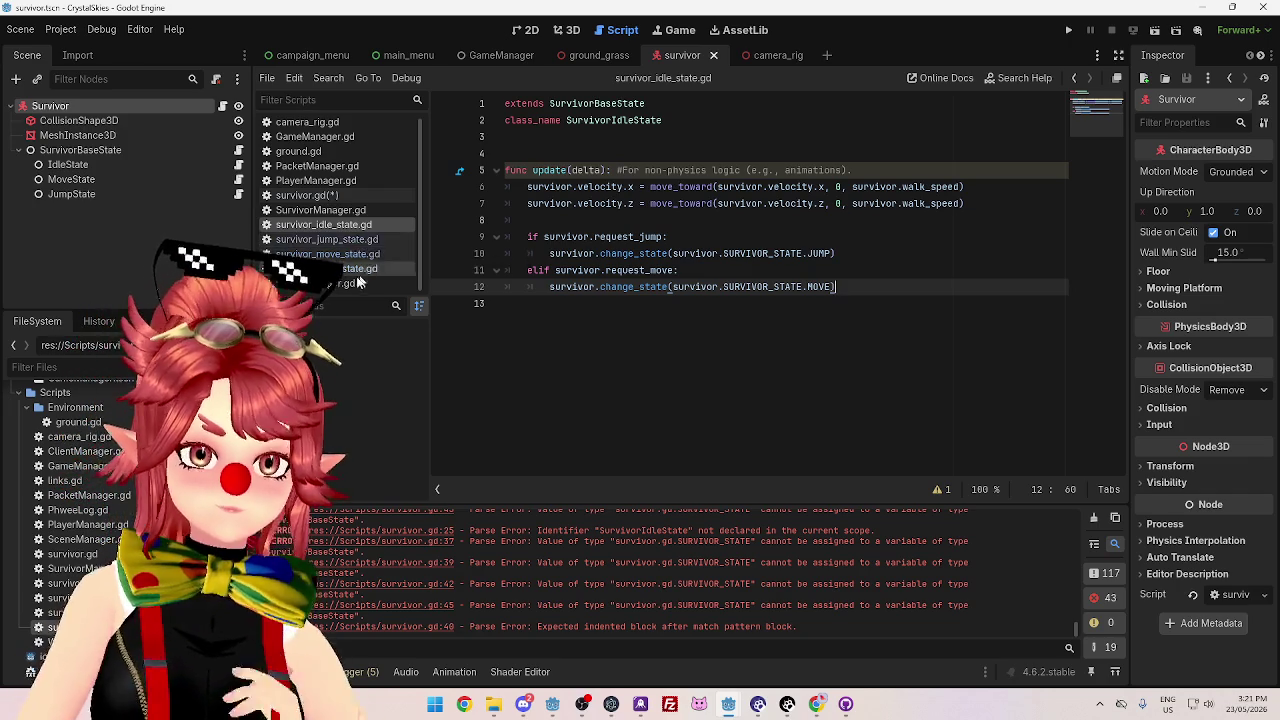
left_click(358, 269)
left_click(361, 254)
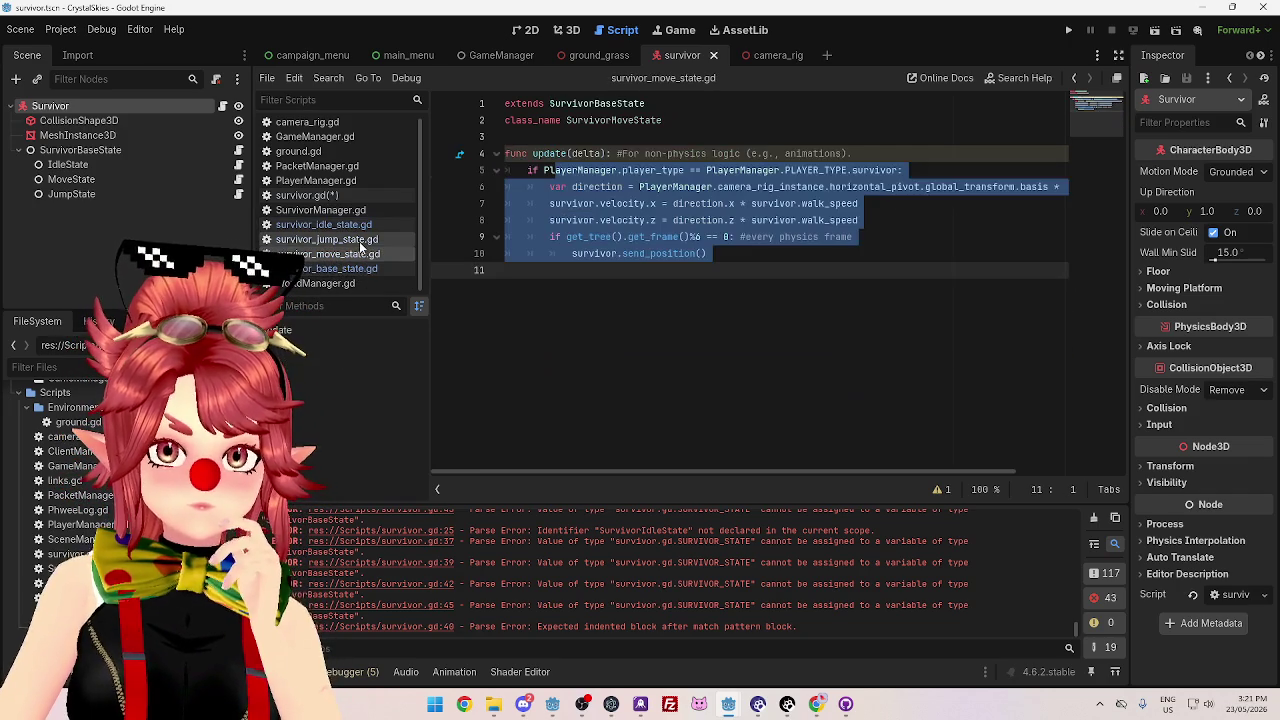
left_click(361, 245)
left_click(358, 225)
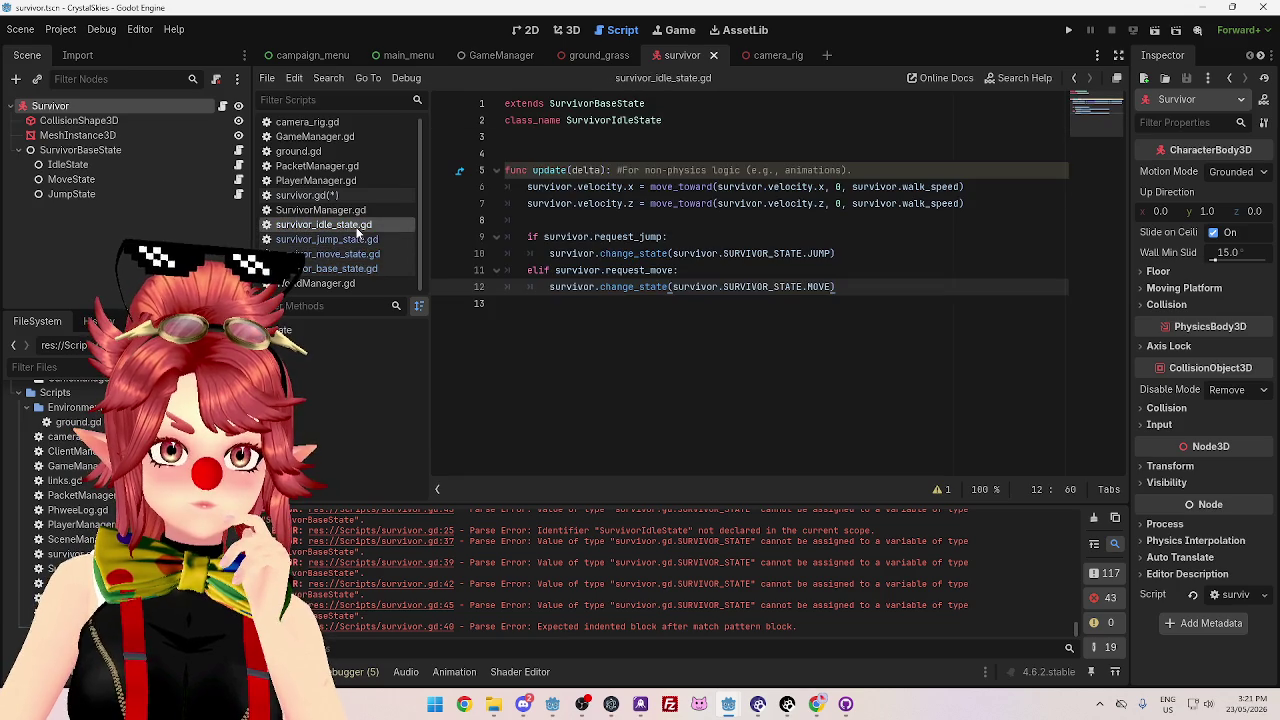
left_click(358, 240)
left_click(360, 225)
- Open survivor.gd and look over the IDLE and JUMP cases in survivor_change_state
left_click(355, 196)
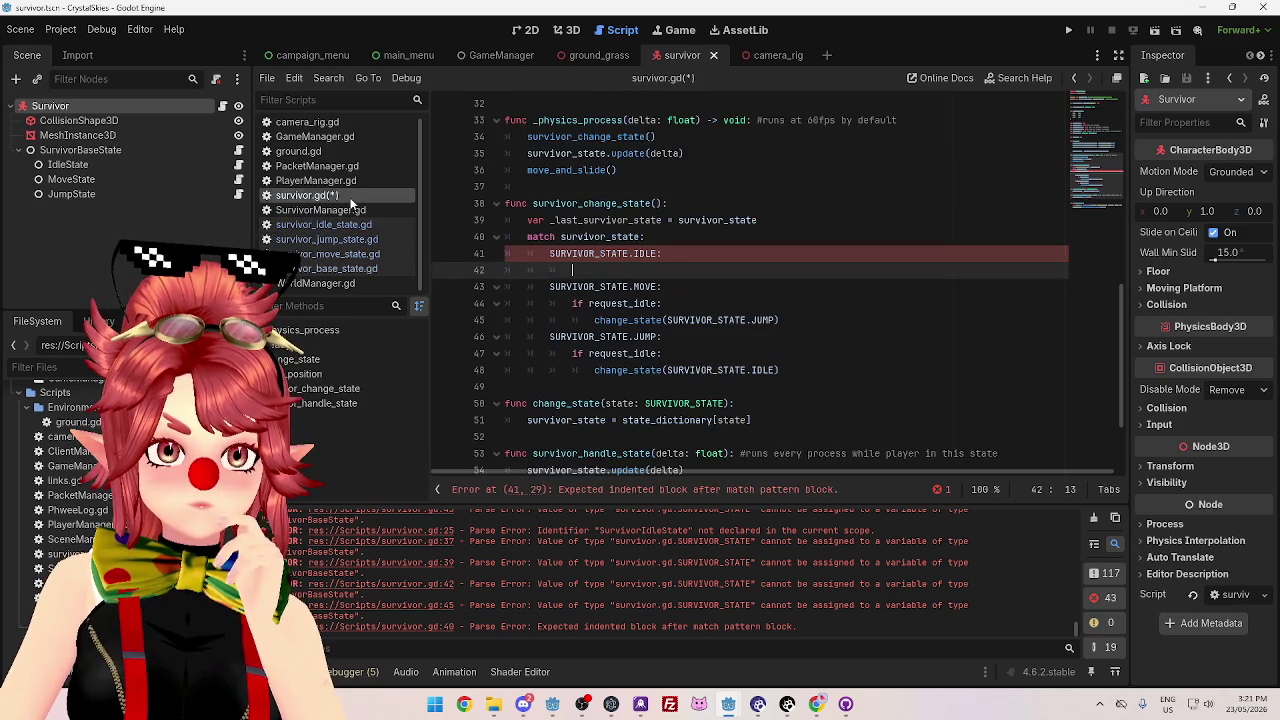
scroll(700, 348, "down", 2)
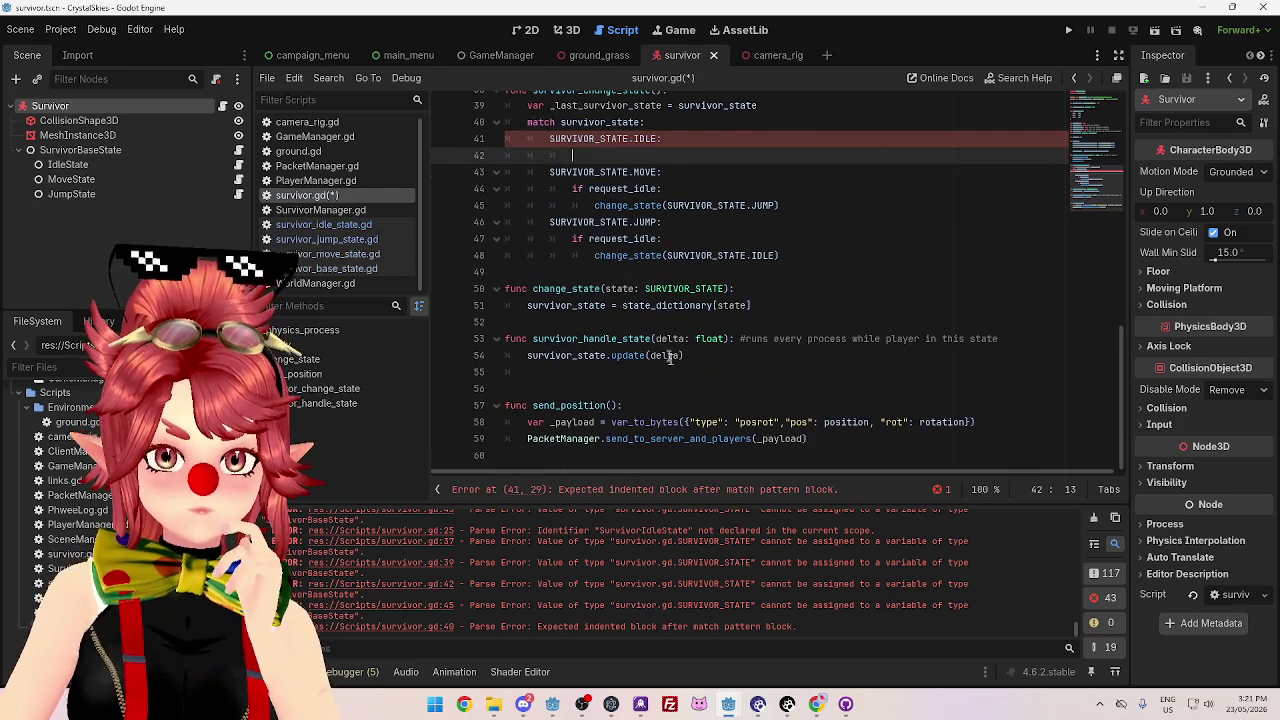
scroll(608, 228, "up", 1)
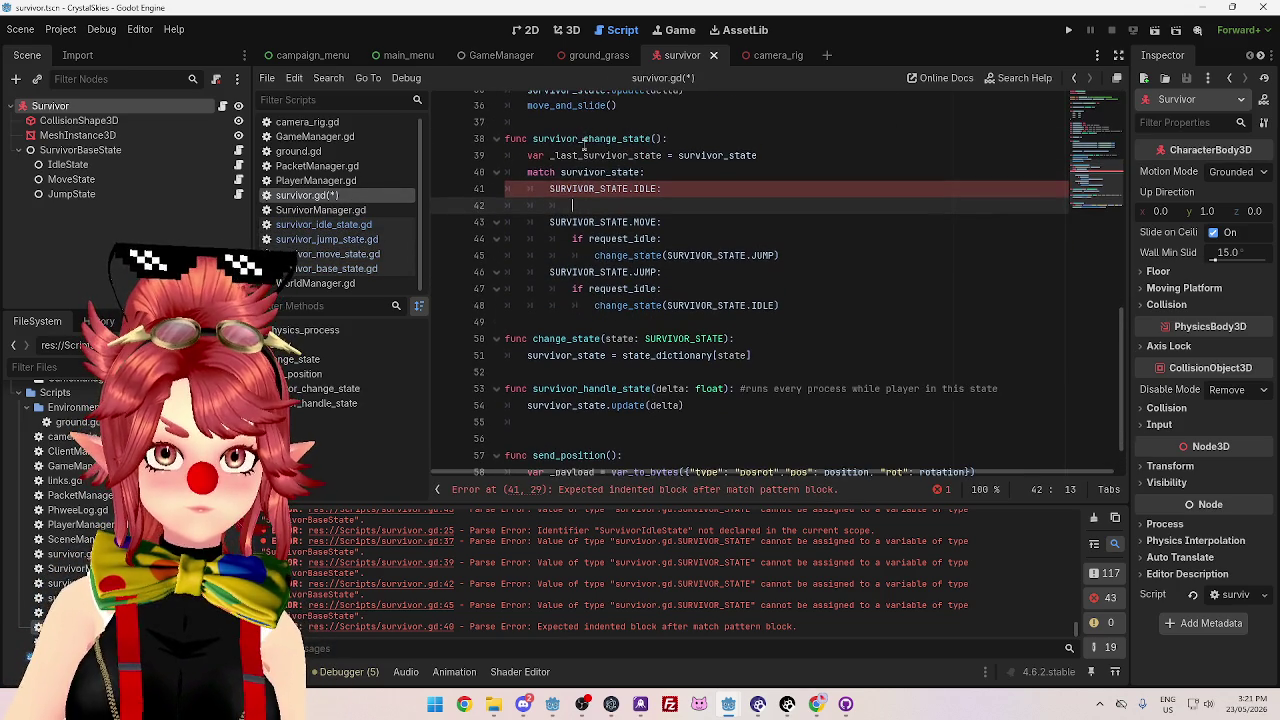
left_click_drag(811, 304, 548, 289)
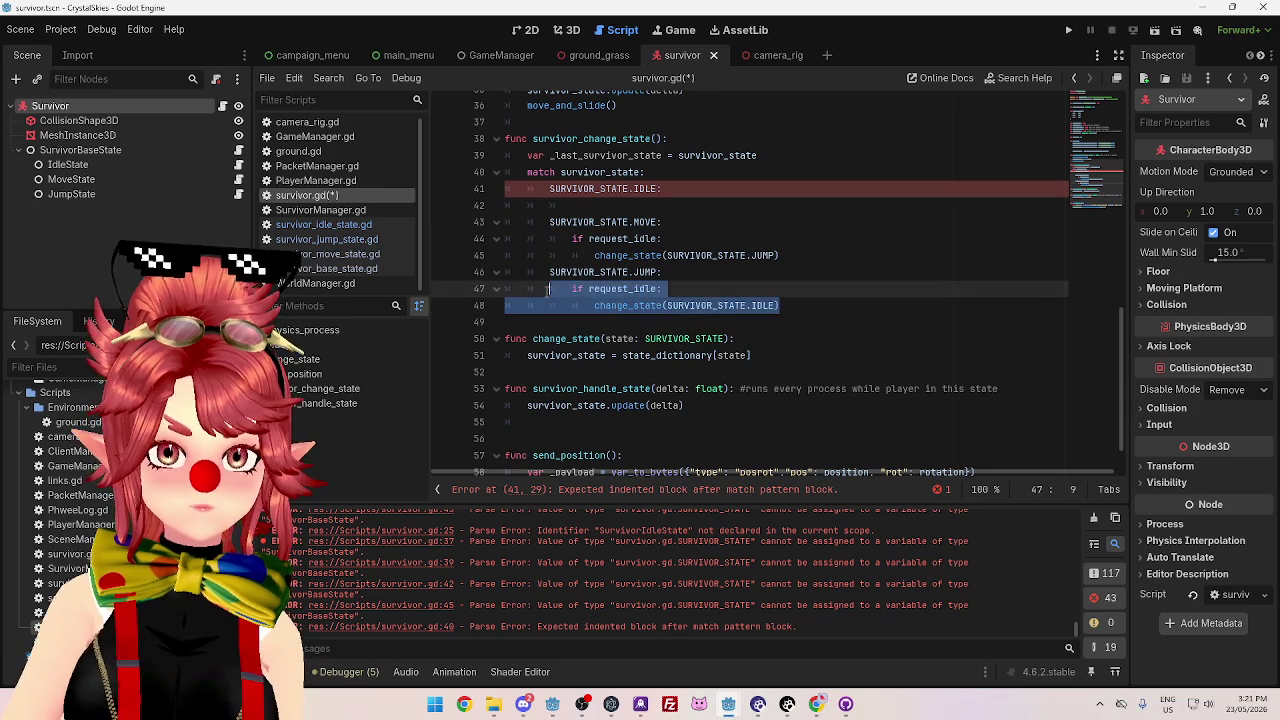
left_click(701, 288)
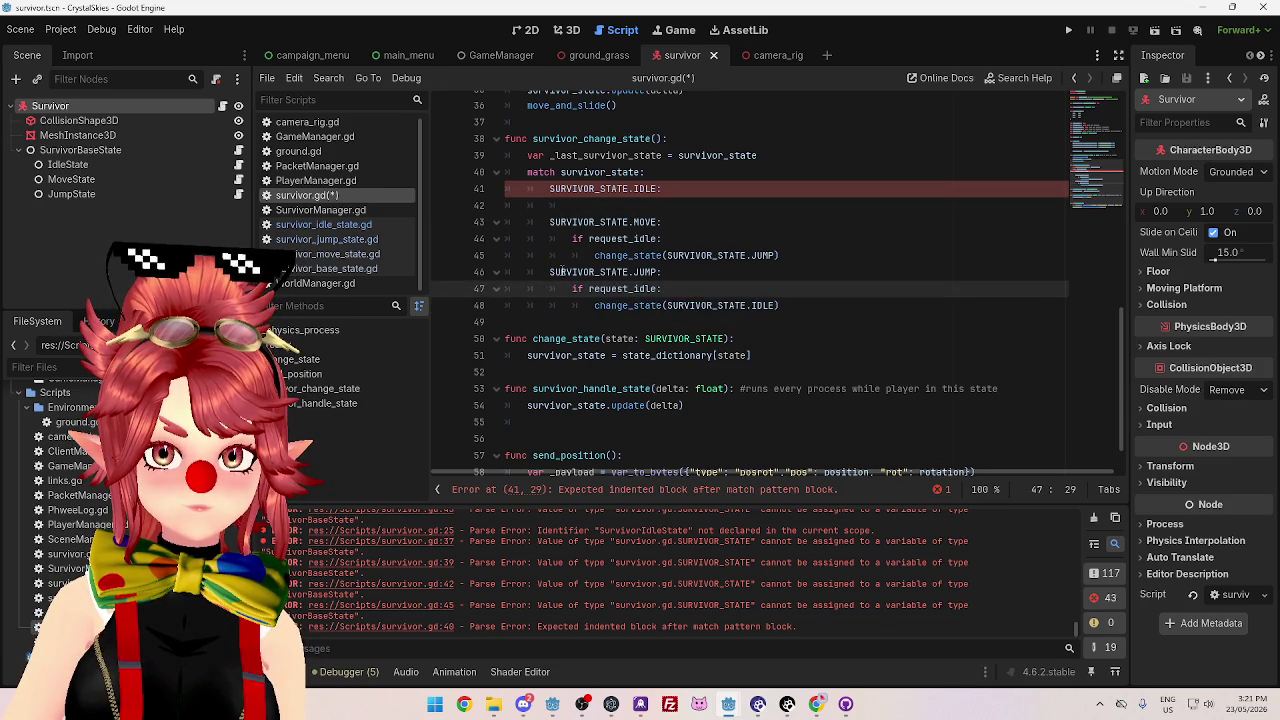
left_click(659, 204)
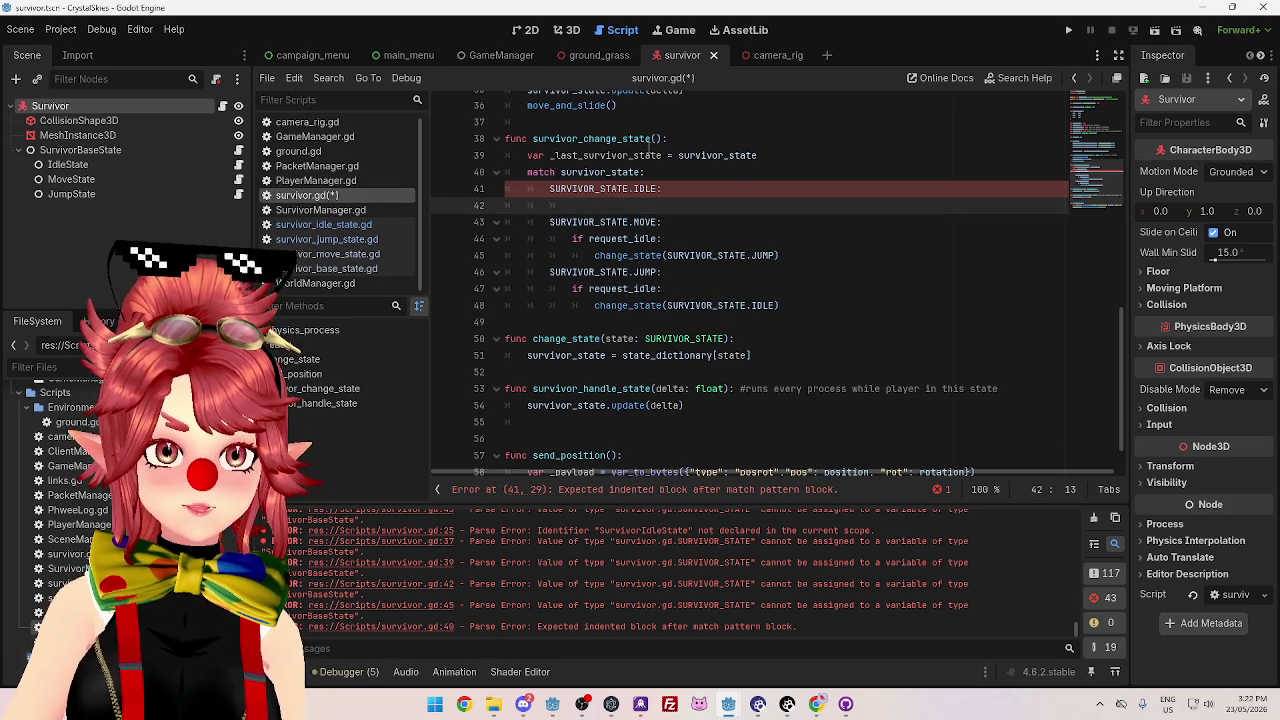
scroll(590, 176, "up", 2)
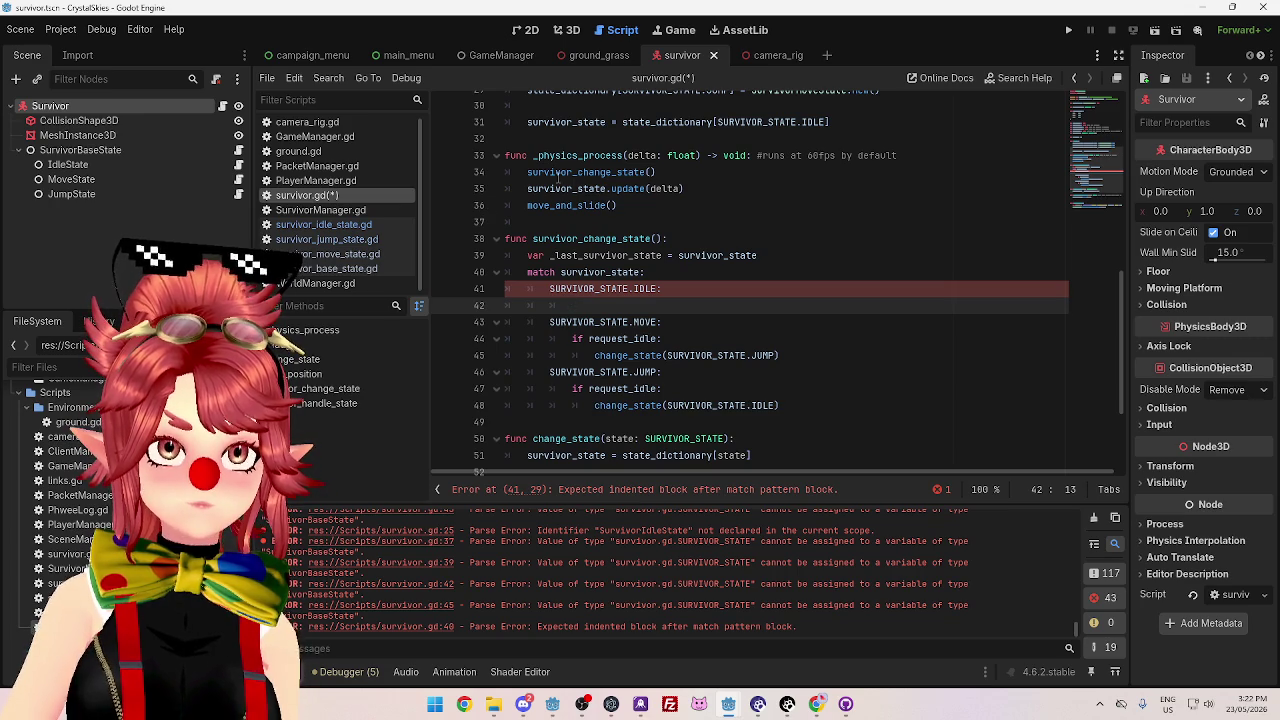
- Delete the survivor_change_state() call from _physics_process along with its empty line
left_click(557, 172)
left_click_drag(677, 173, 503, 174)
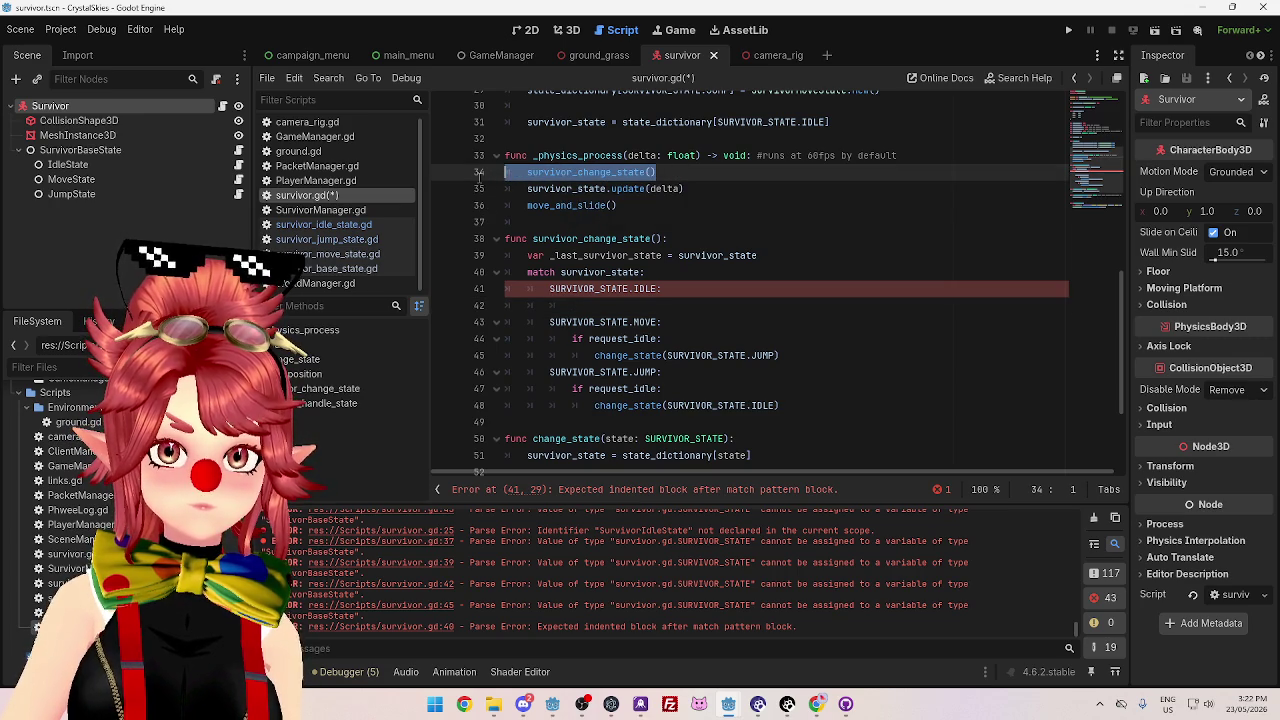
key("BackSpace")
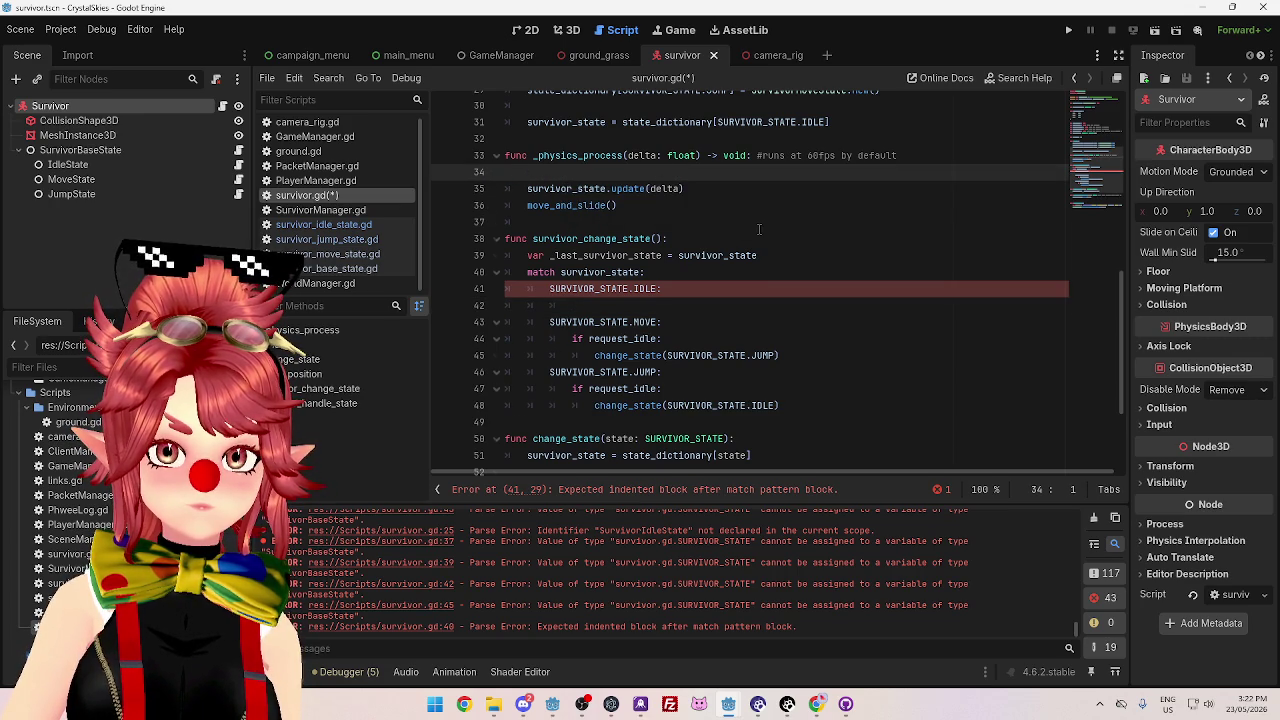
key("Delete")
- Select the MOVE case's request_idle check and JUMP transition in survivor.gd
left_click(617, 222)
scroll(737, 340, "down", 1)
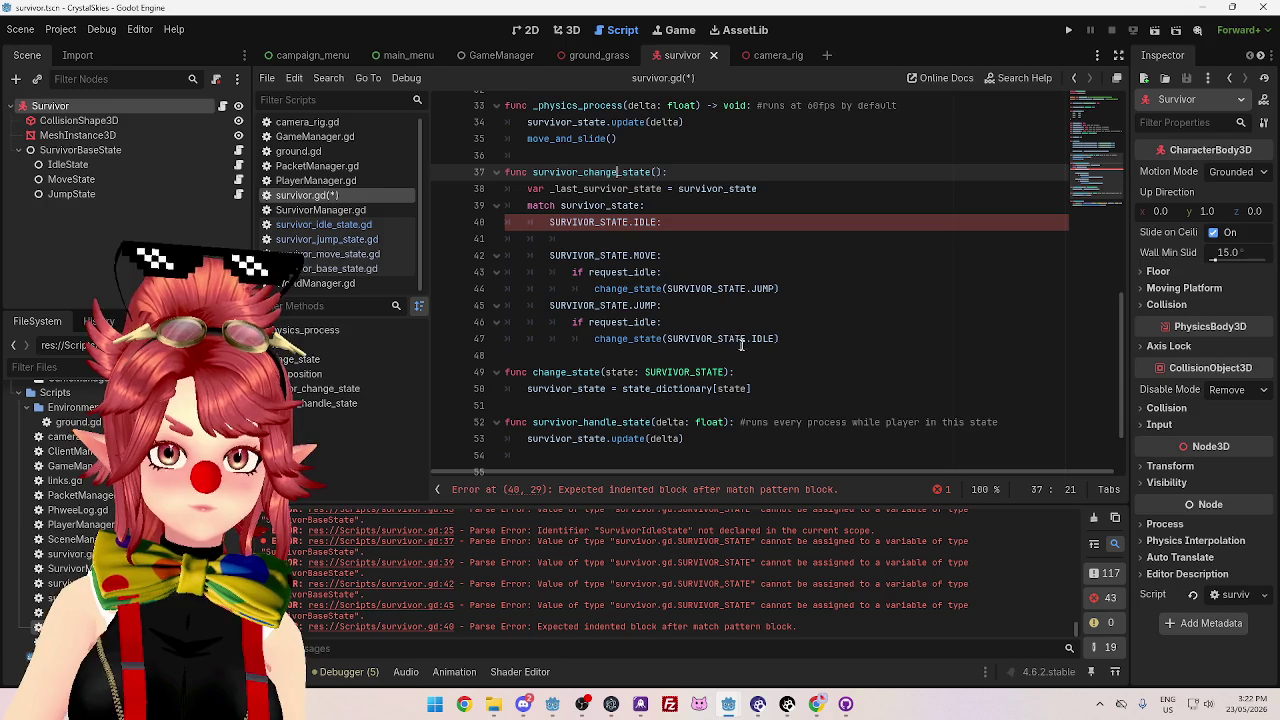
left_click(395, 225)
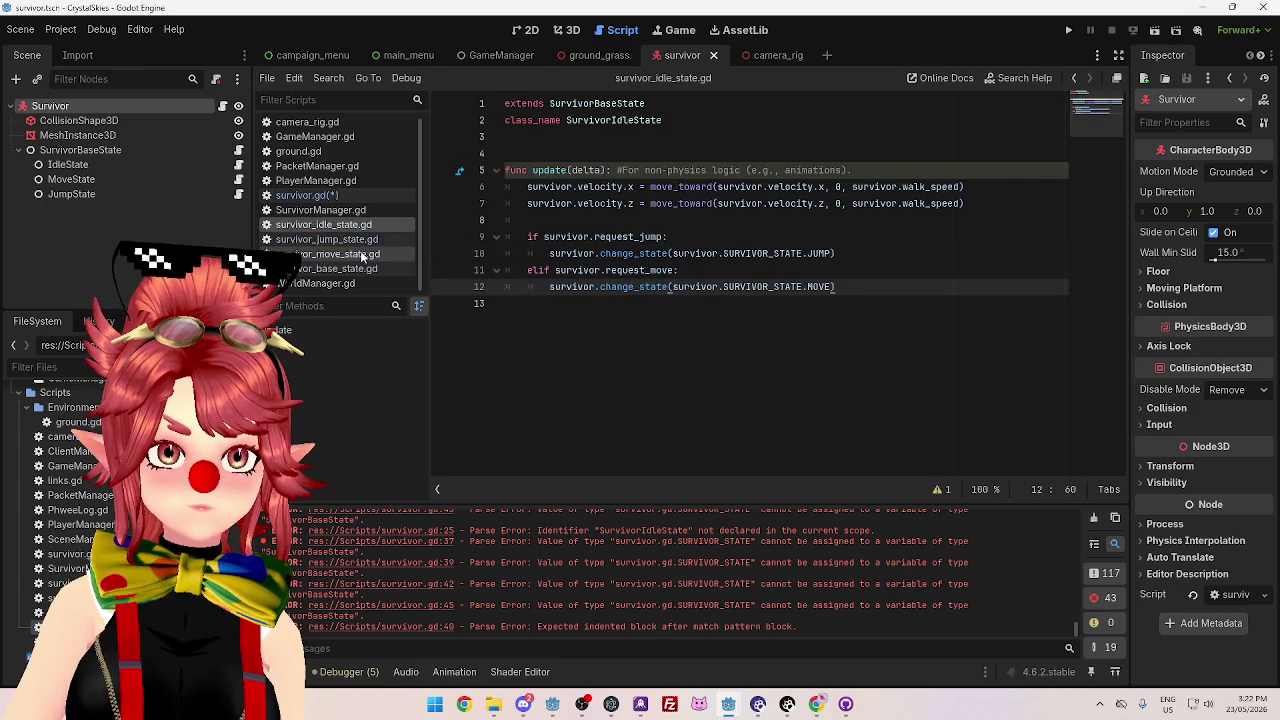
left_click(363, 255)
left_click(310, 195)
mouse_move(780, 303)
left_mouse_down()
mouse_move(620, 303)
mouse_move(576, 287)
left_mouse_up()
- Move the MOVE case's request_idle/JUMP transition lines to the end of survivor_move_state.gd
key("ctrl+x")
left_click(330, 254)
left_click(643, 278)
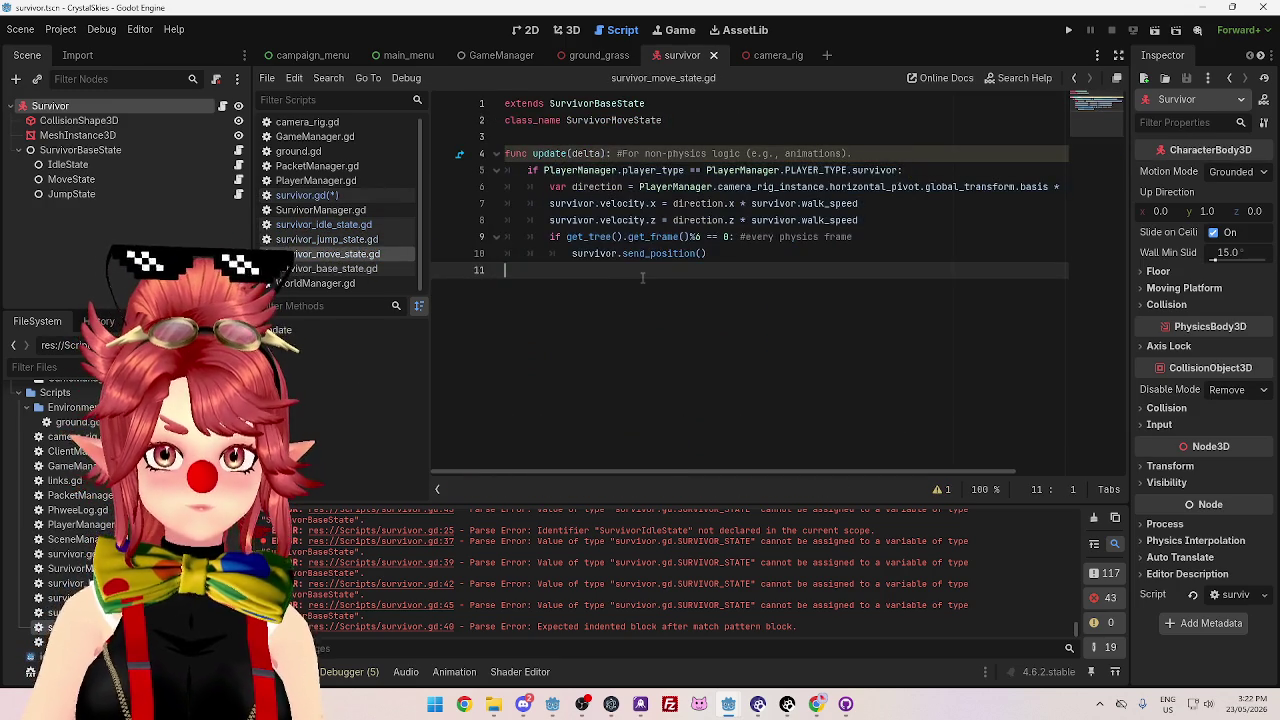
key("Return")
key("ctrl+v")
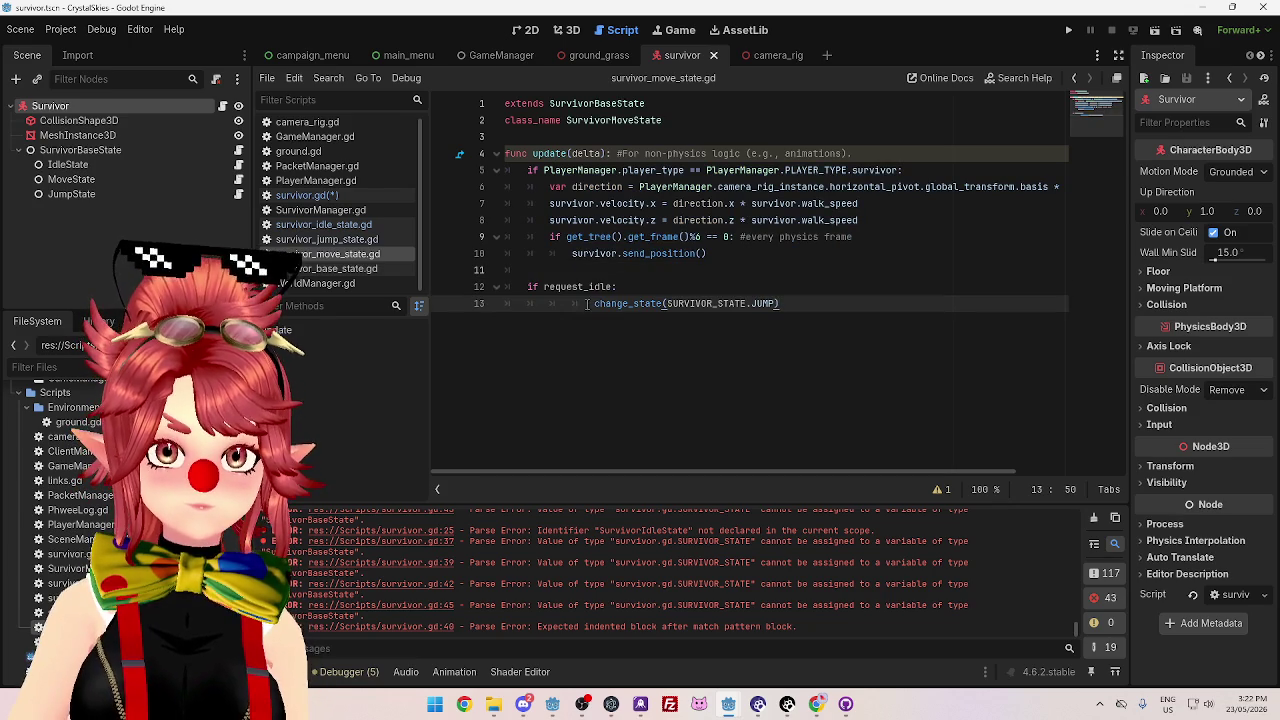
- Prefix request_idle, SURVIVOR_STATE and change_state with 'survivor.' in the pasted lines
left_click(546, 287)
type("survivor")
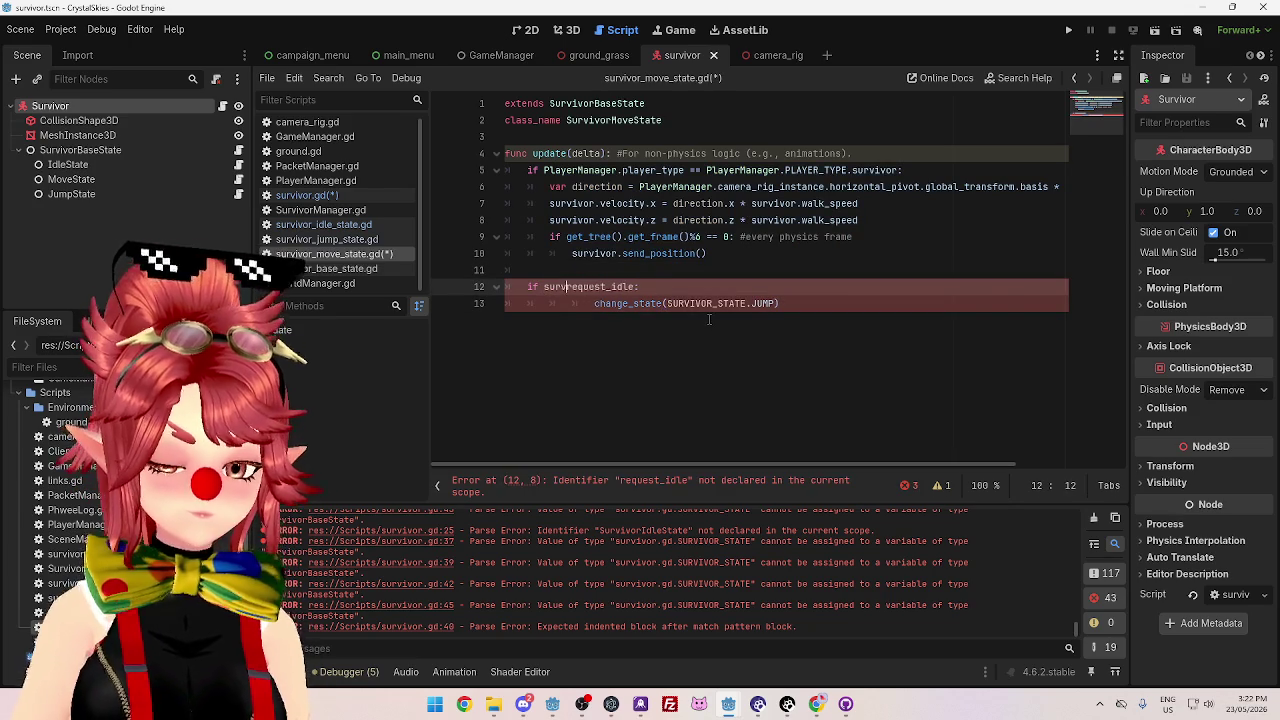
type(".")
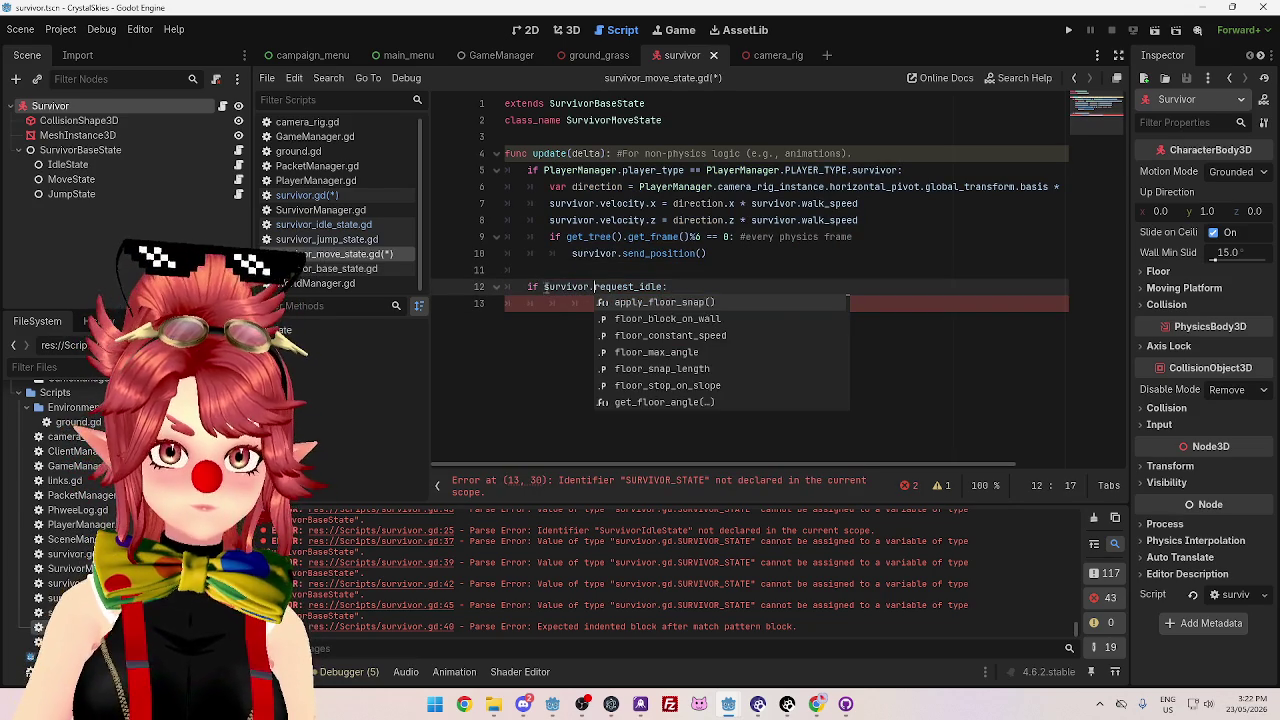
left_click_drag(546, 287, 595, 287)
left_click(667, 303)
key("ctrl+v")
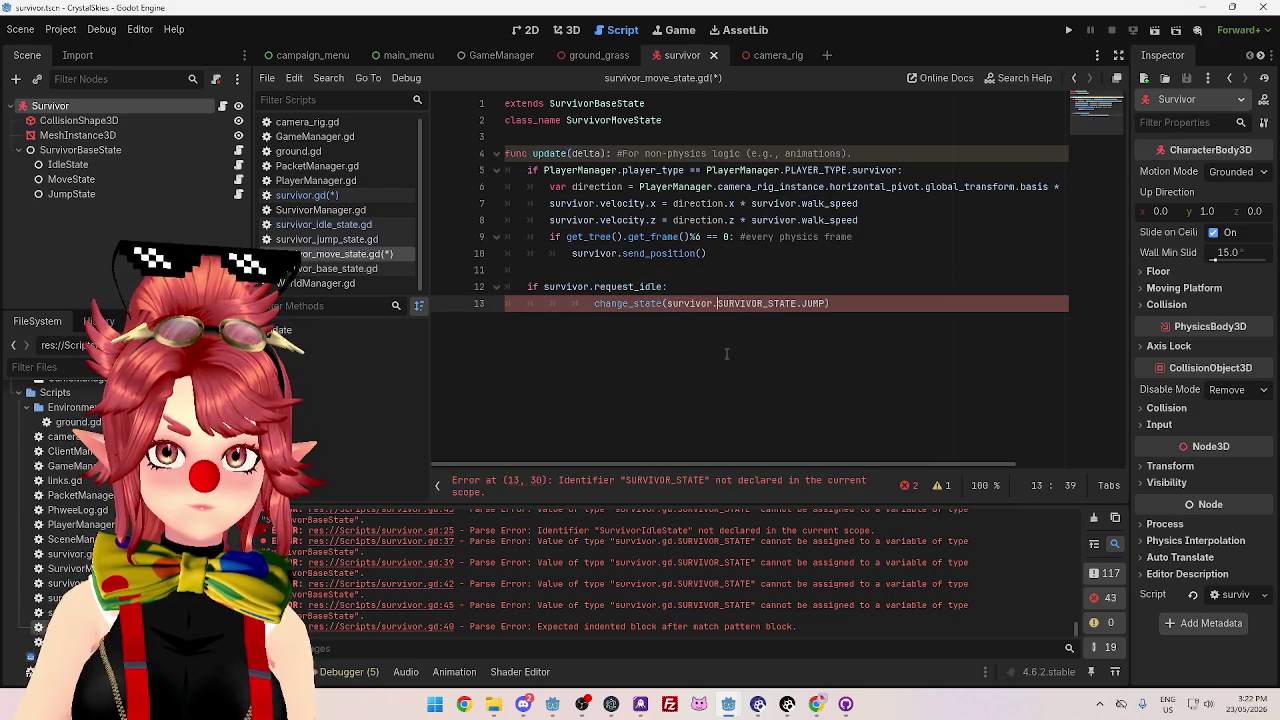
left_click(751, 253)
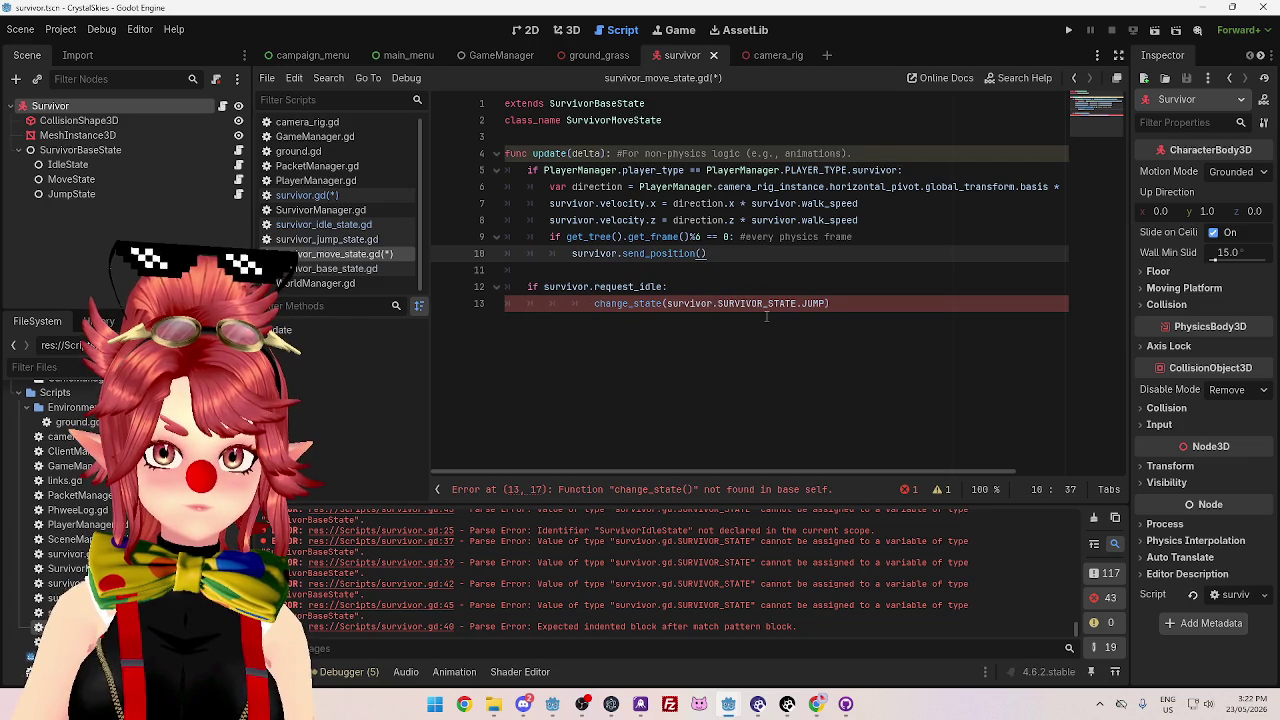
left_click(655, 306)
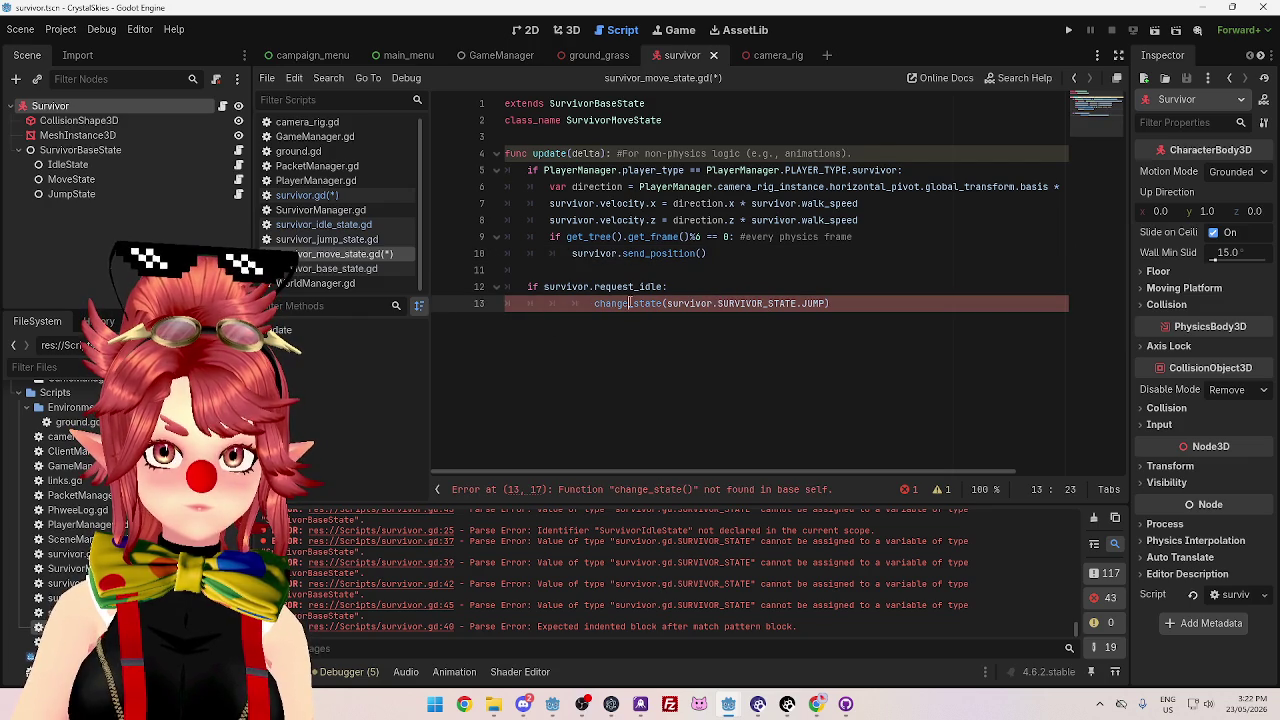
left_click(354, 229)
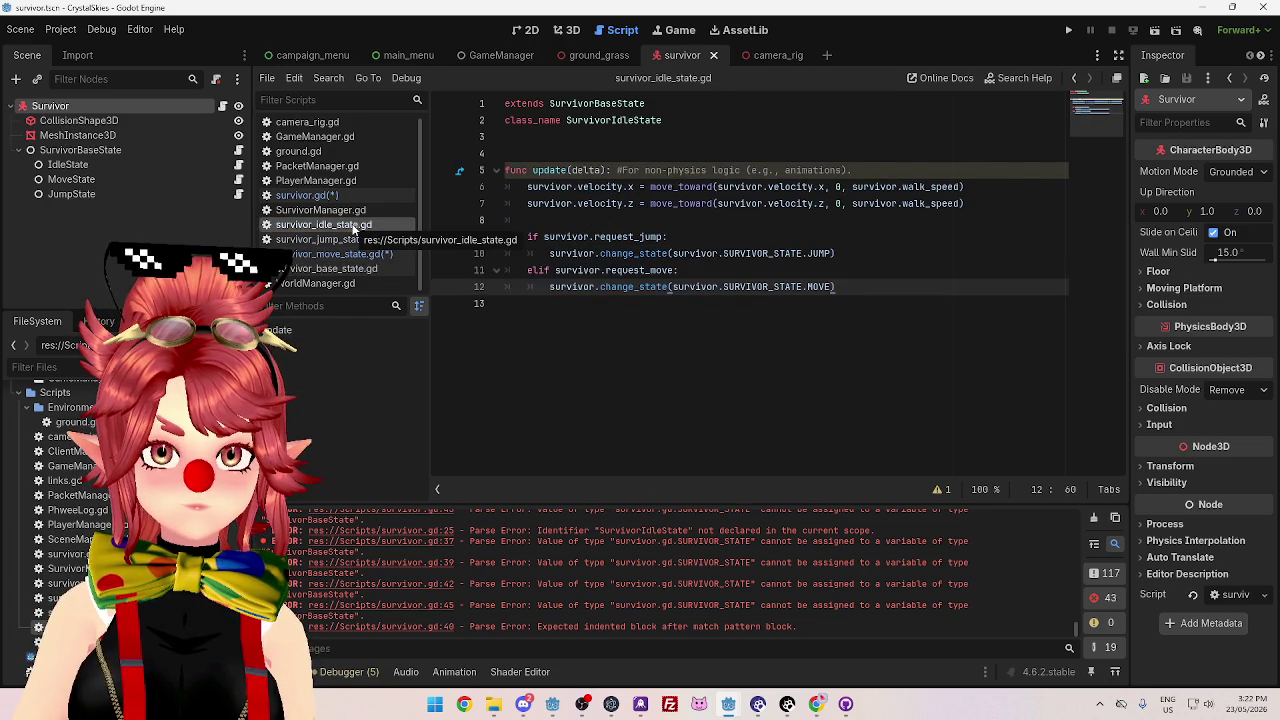
left_click(380, 256)
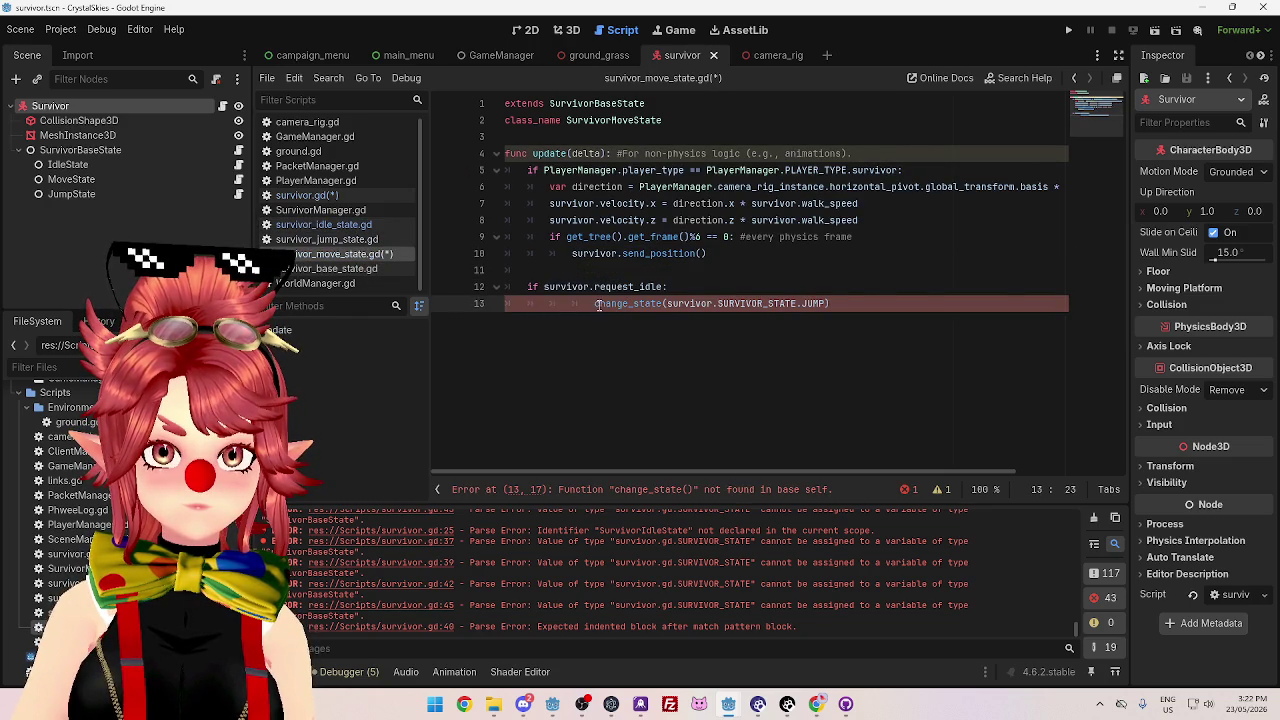
type("survivor.")
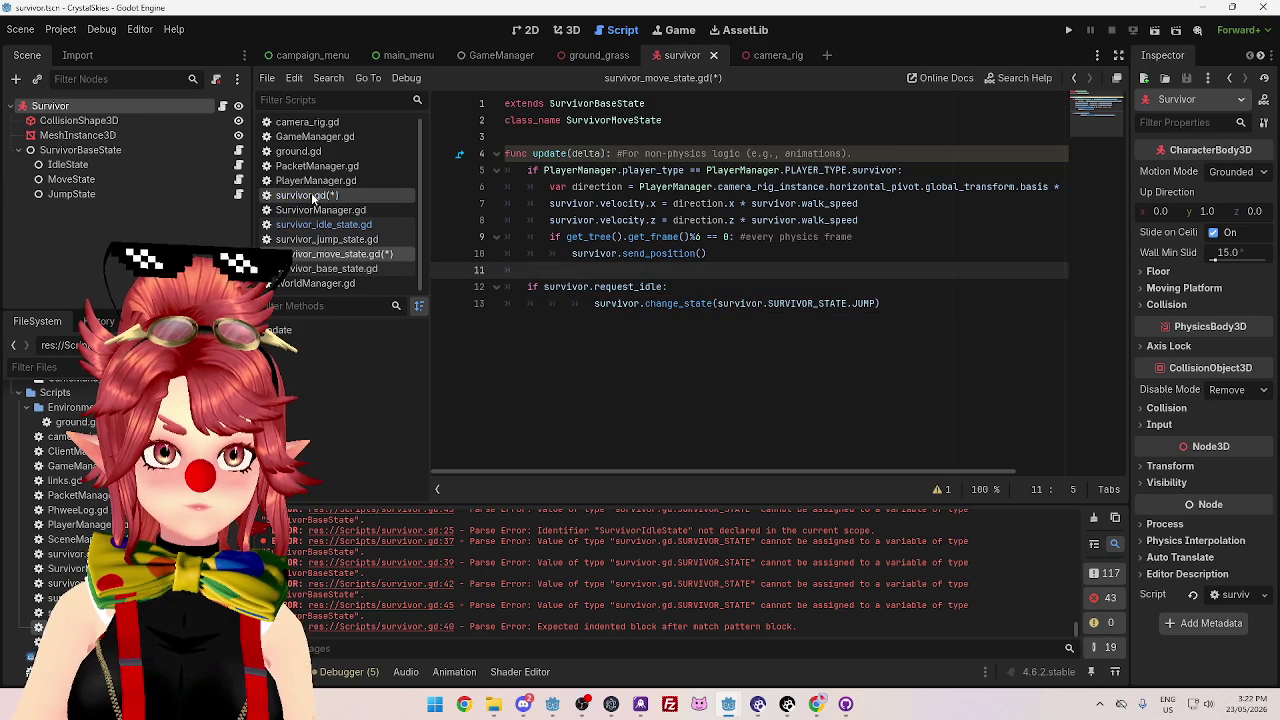
left_click(307, 195)
left_click_drag(790, 342, 505, 220)
- Delete the old match block, remove leftover blank lines in survivor.gd, and save
key("Delete")
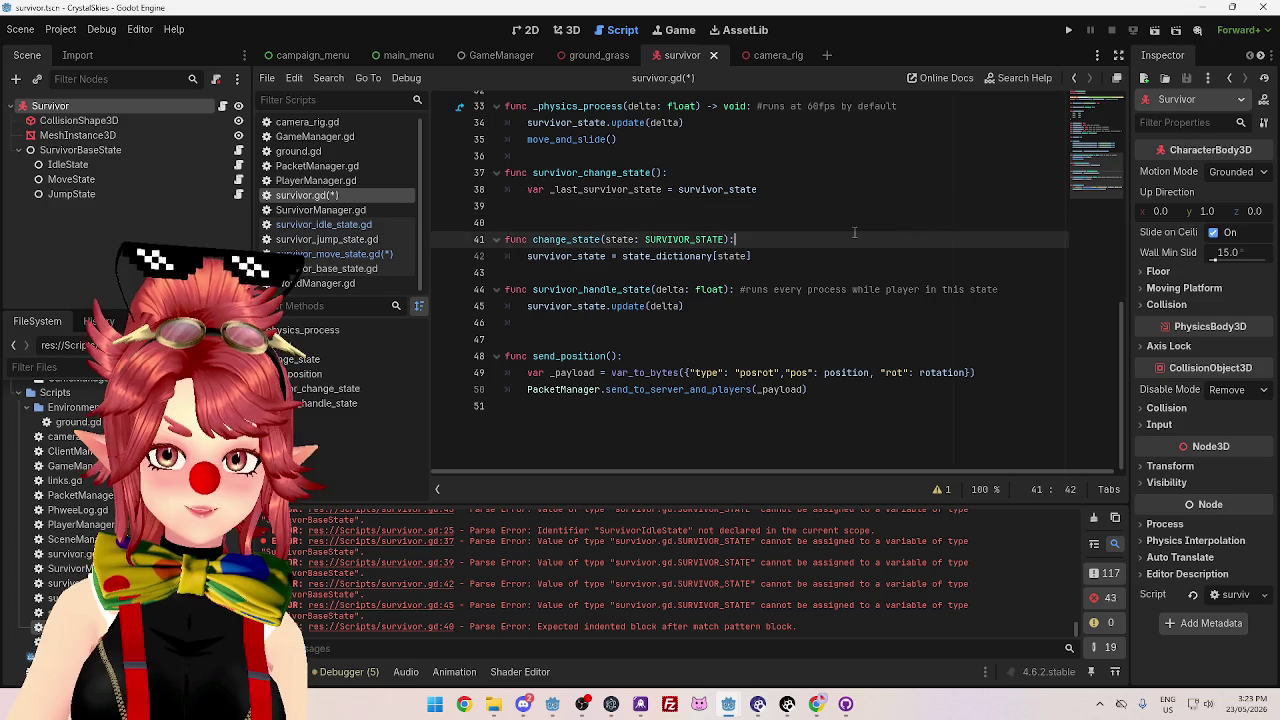
key("BackSpace")
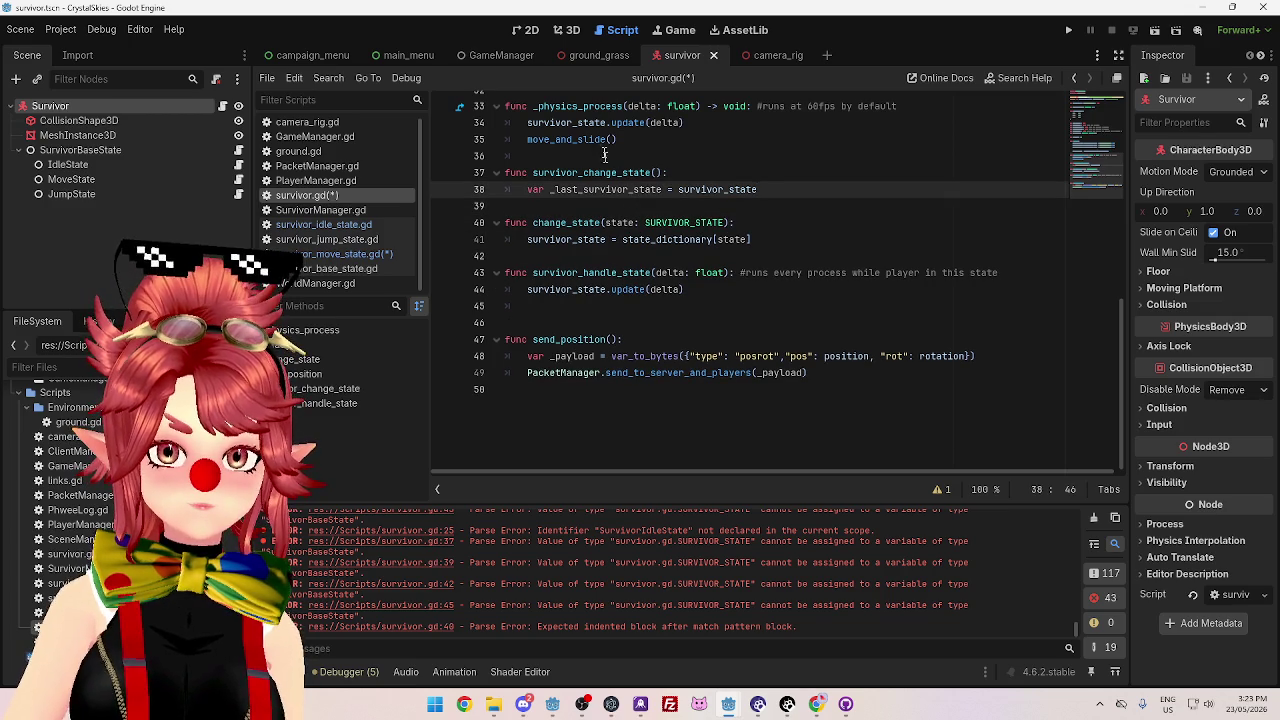
left_click(790, 328)
key("BackSpace")
key("Down")
key("Down")
key("Down")
left_click(590, 316)
left_click(736, 222)
scroll(723, 200, "up", 5)
key("ctrl+s")
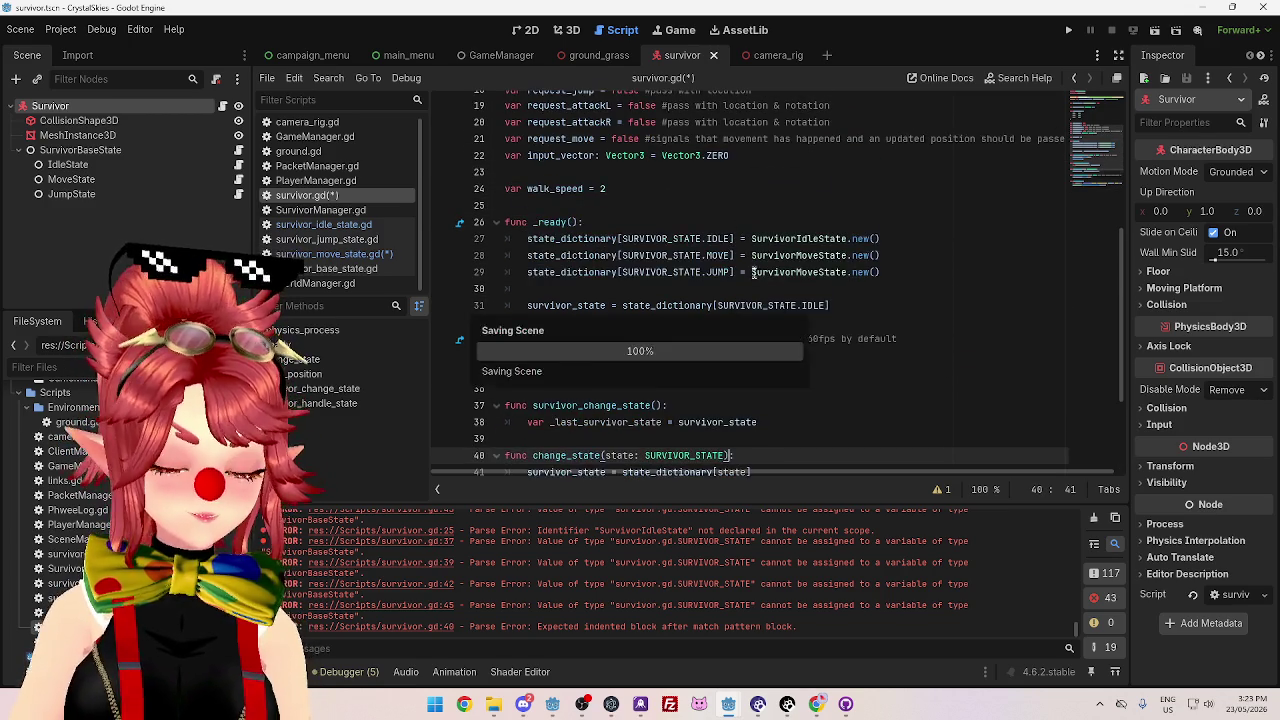
scroll(723, 200, "down", 3)
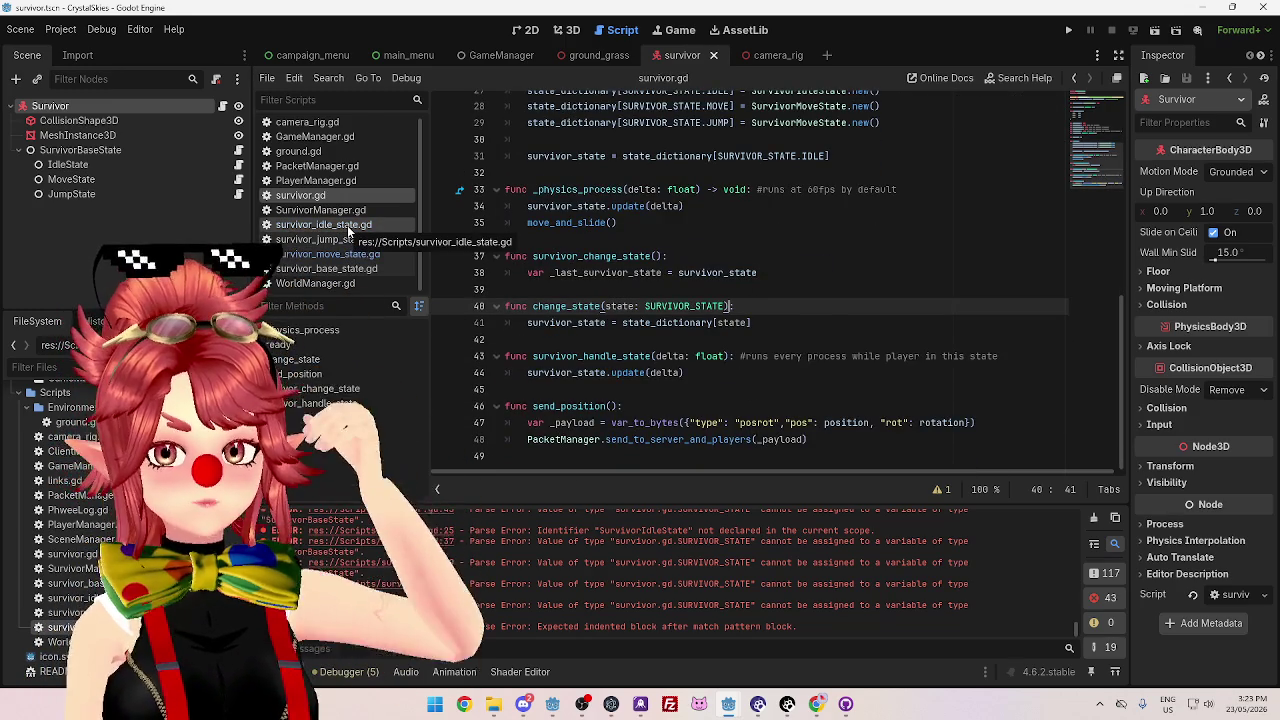
left_click(349, 227)
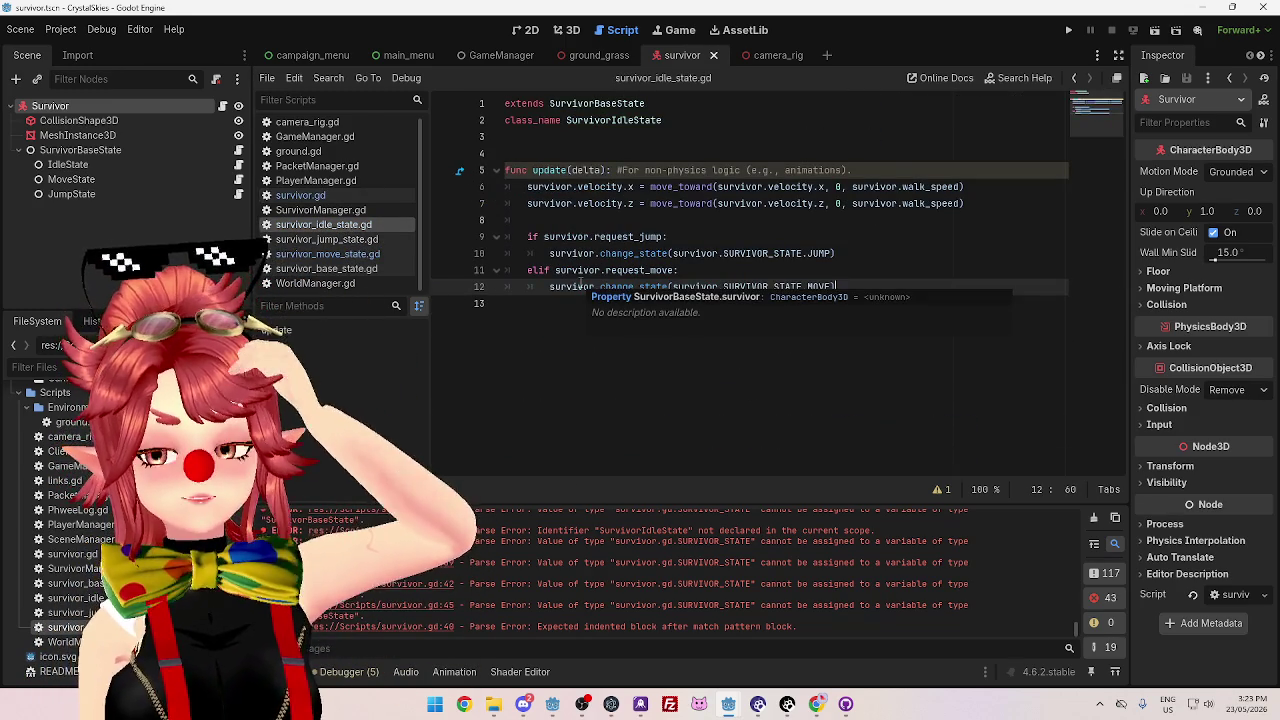
left_click(543, 236)
mouse_move(543, 236)
left_mouse_down()
mouse_move(840, 255)
mouse_move(875, 293)
mouse_move(518, 252)
mouse_move(530, 237)
mouse_move(686, 237)
left_mouse_up()
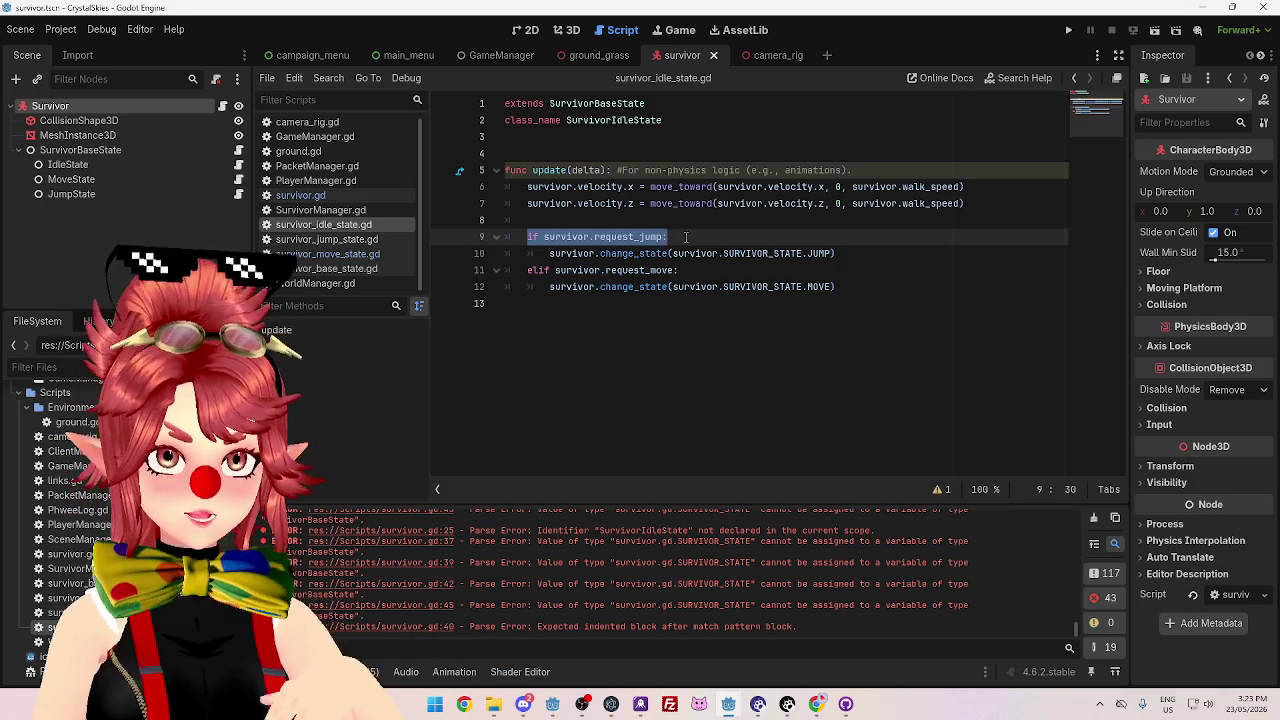
left_click(671, 253)
left_click_drag(544, 237, 659, 237)
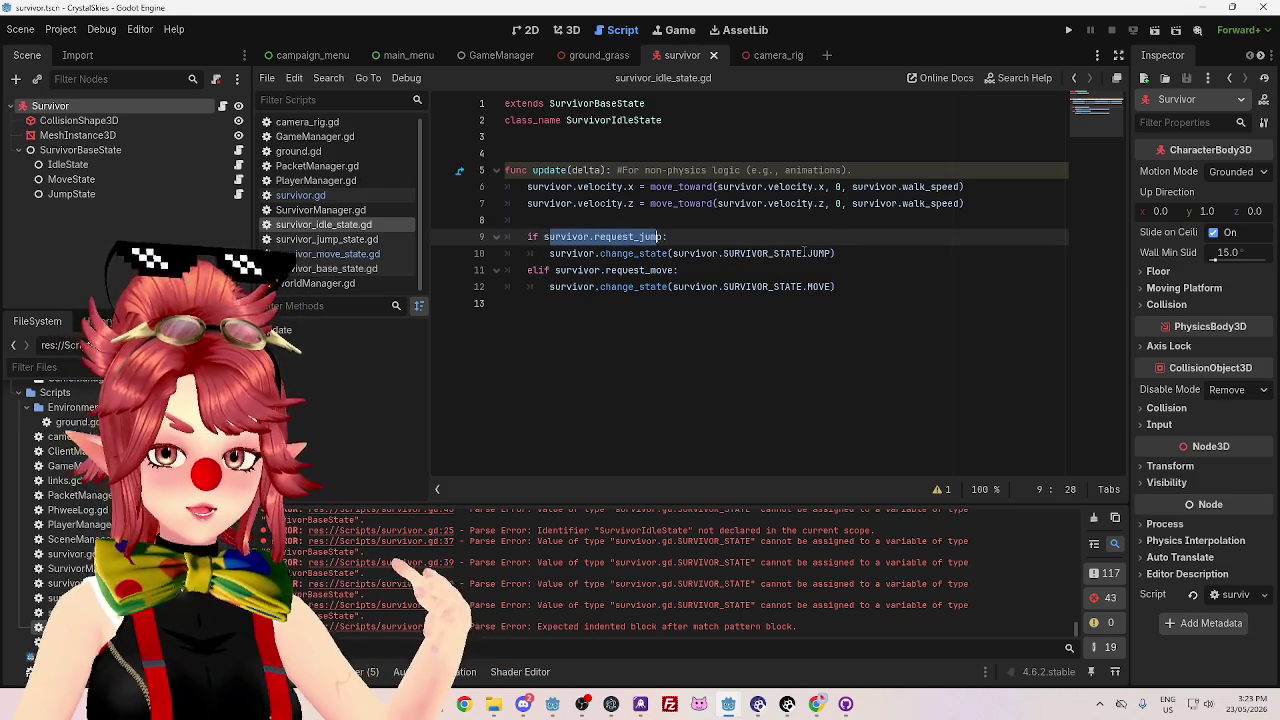
left_click(858, 249)
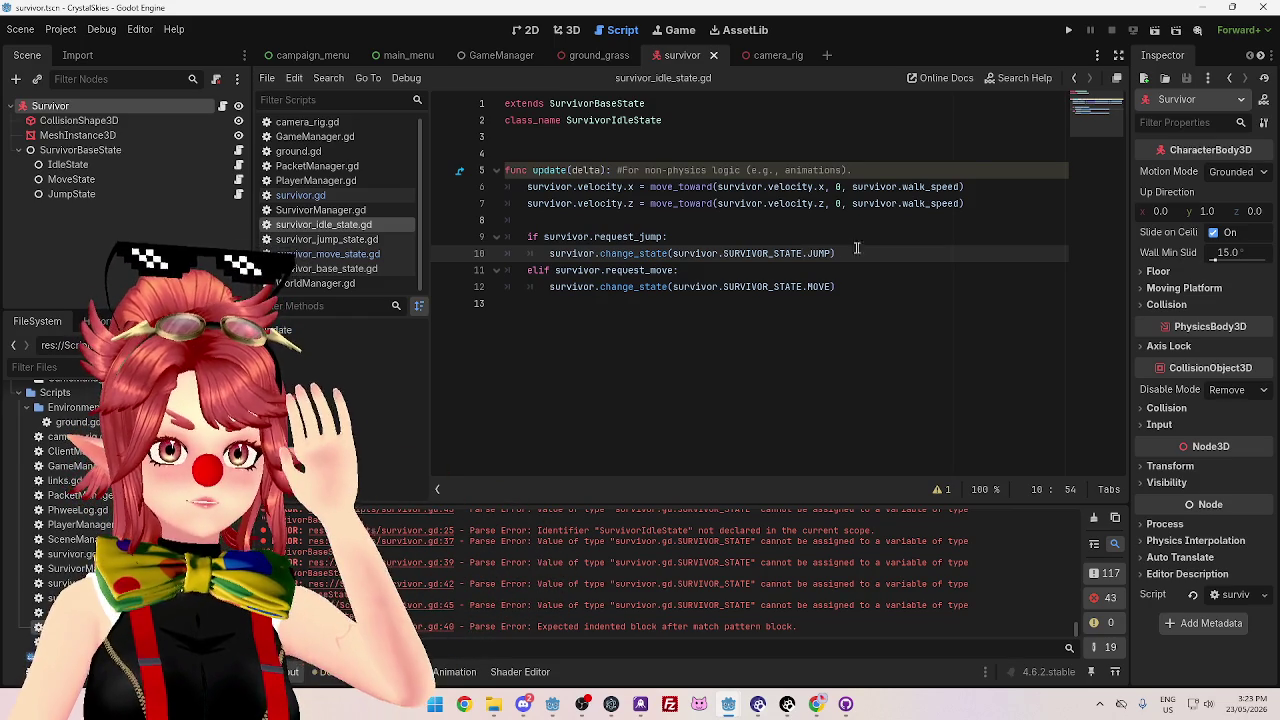
left_click(300, 195)
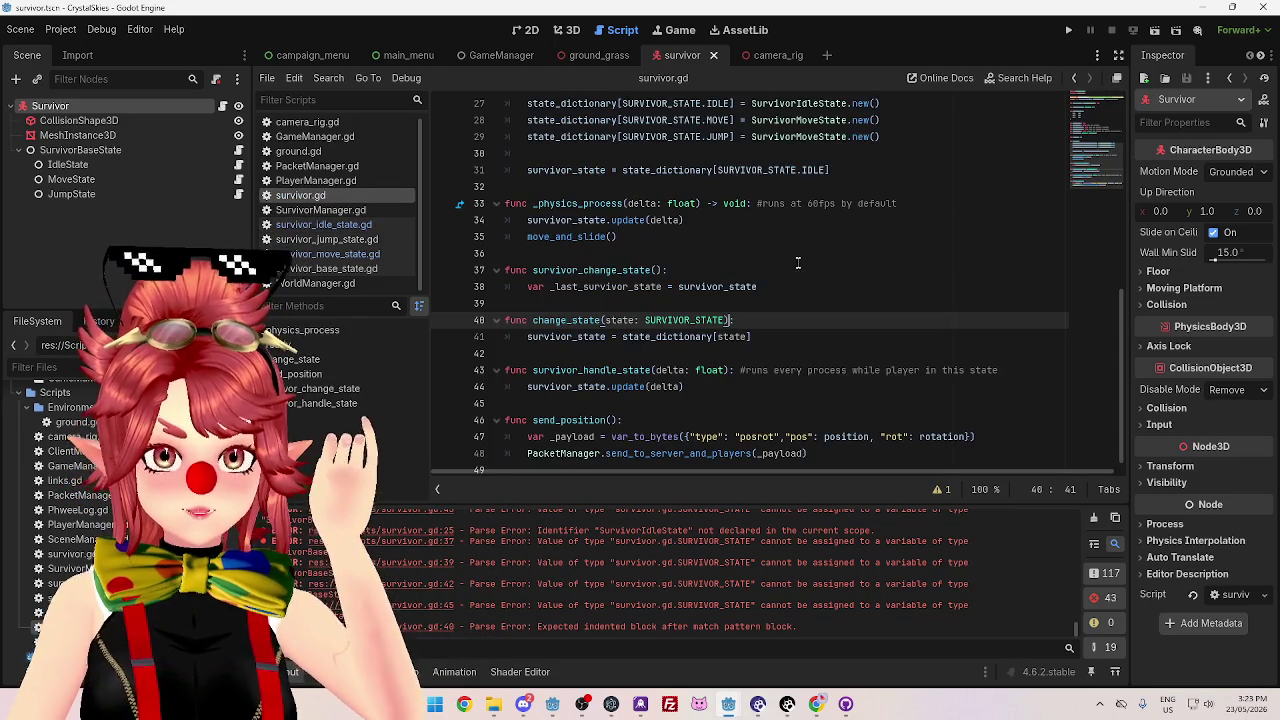
left_click(793, 254)
scroll(850, 262, "up", 2)
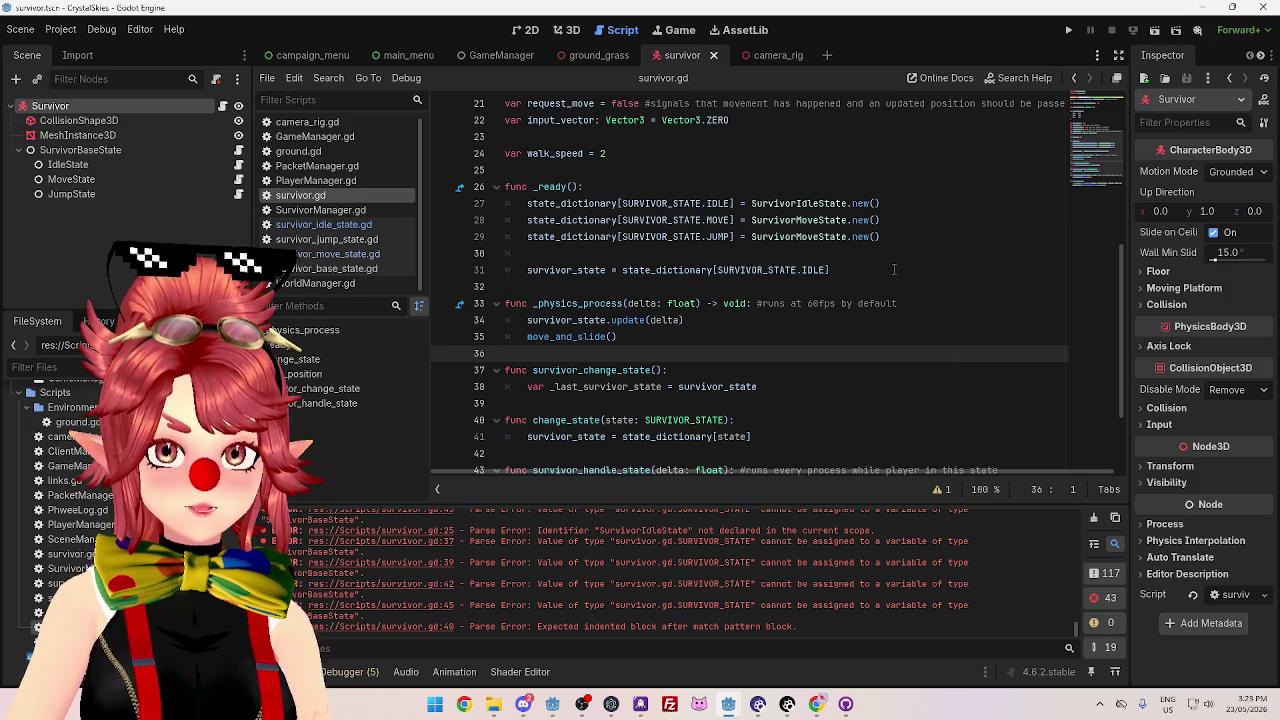
scroll(894, 269, "down", 1)
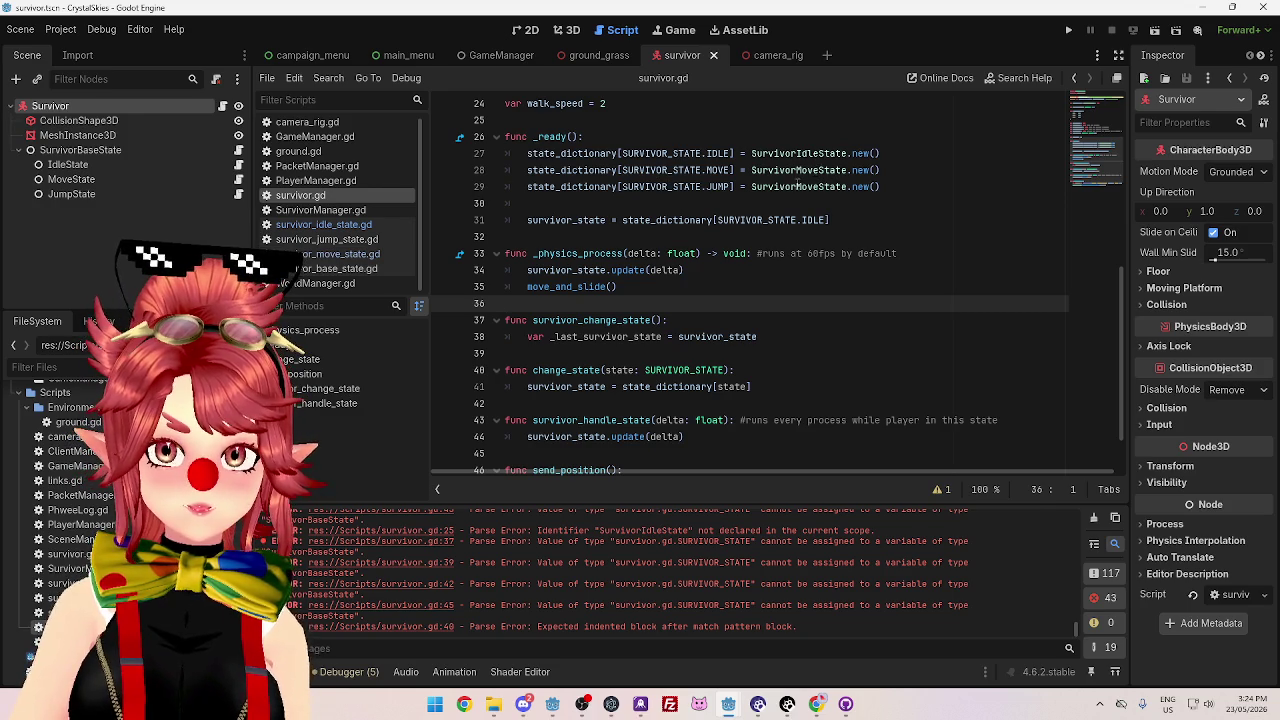
- Map the JUMP state to SurvivorJumpState.new() on line 29, save, and run the project
left_click_drag(796, 186, 820, 186)
type("Jump")
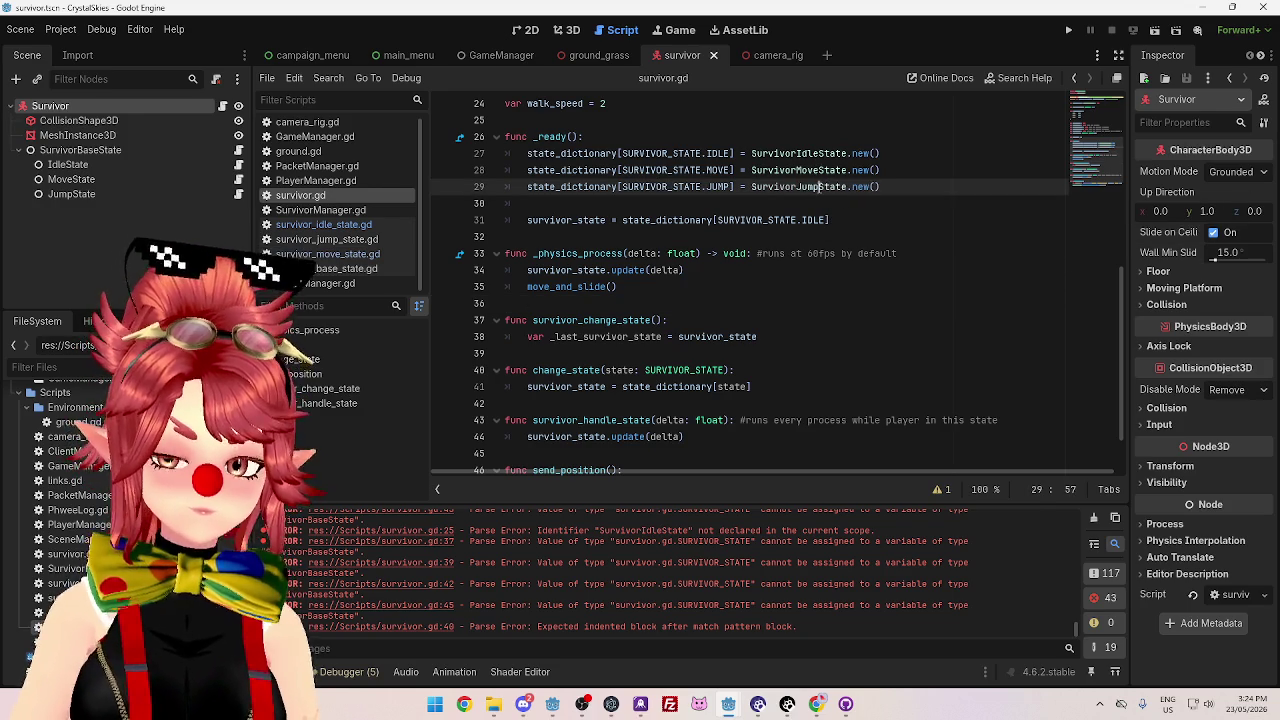
left_click(681, 203)
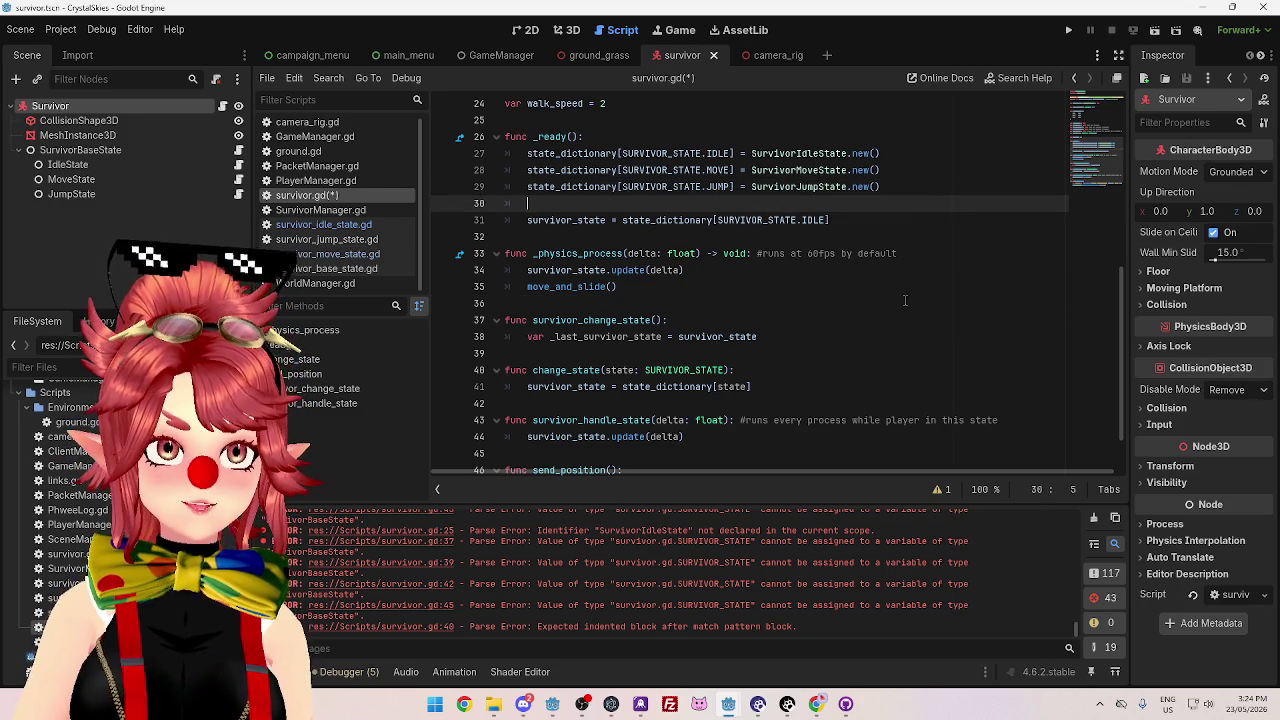
key("ctrl+s")
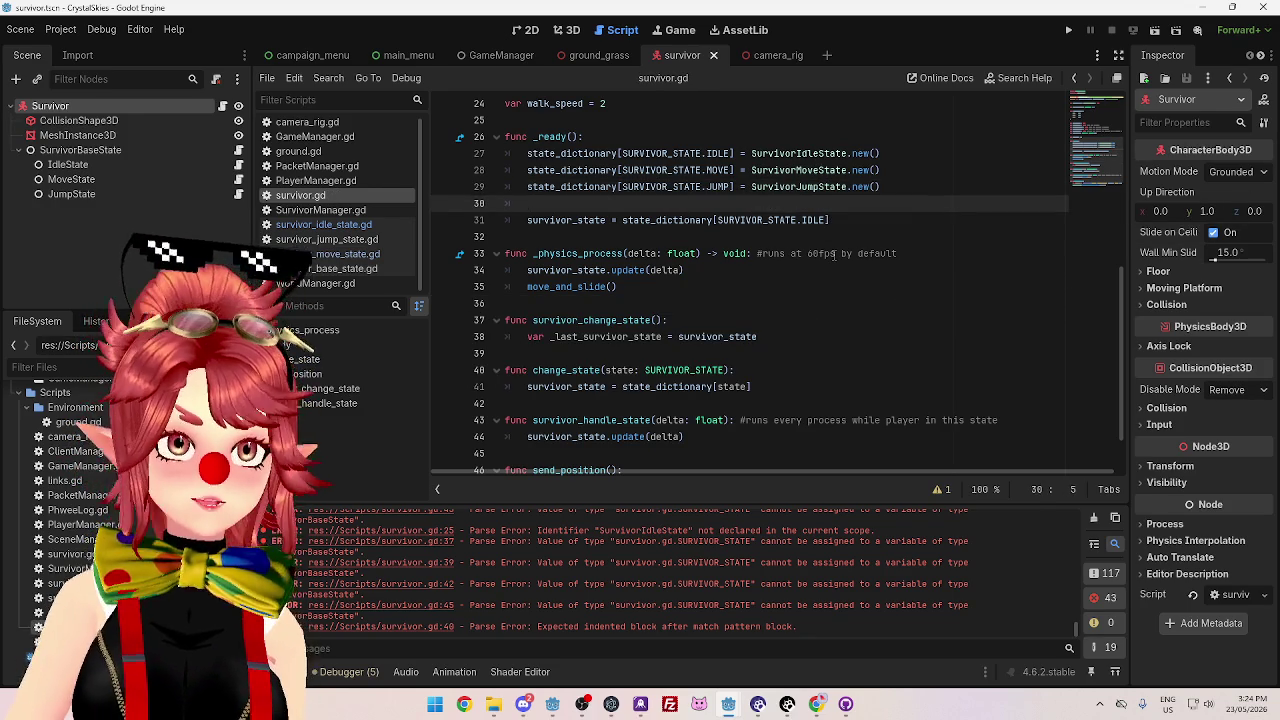
scroll(834, 255, "down", 3)
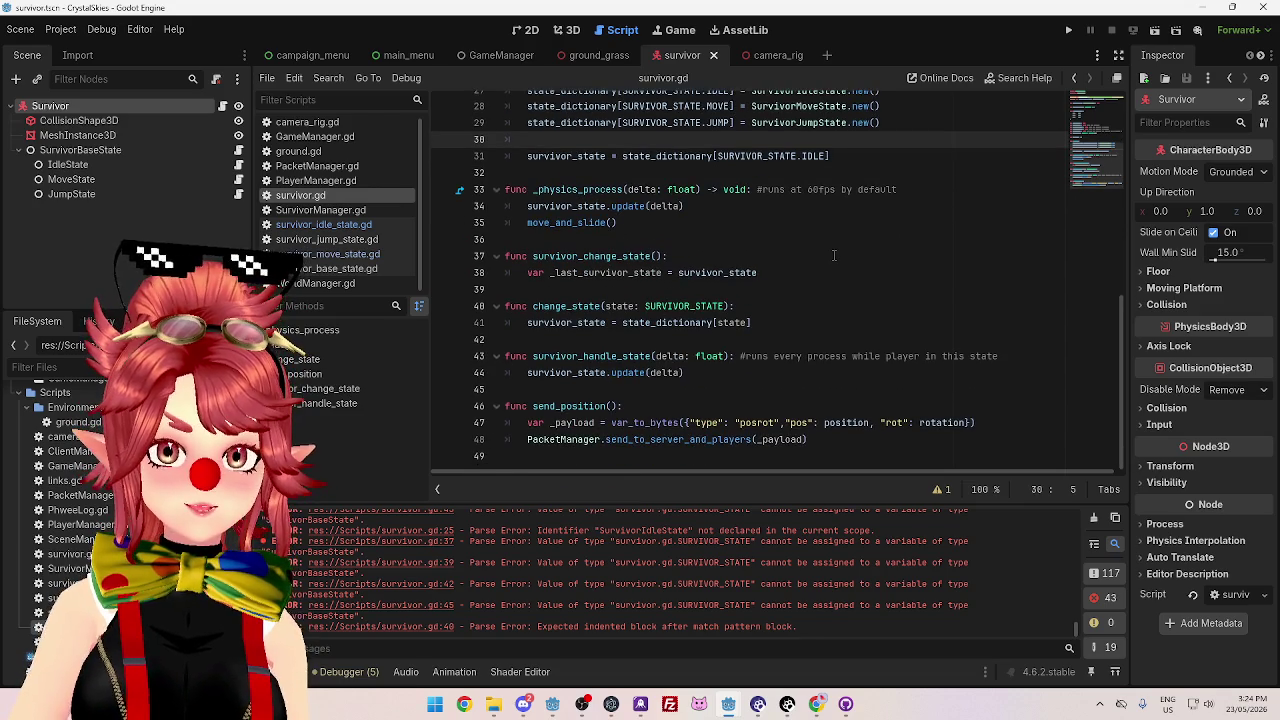
scroll(837, 227, "up", 2)
scroll(914, 316, "down", 2)
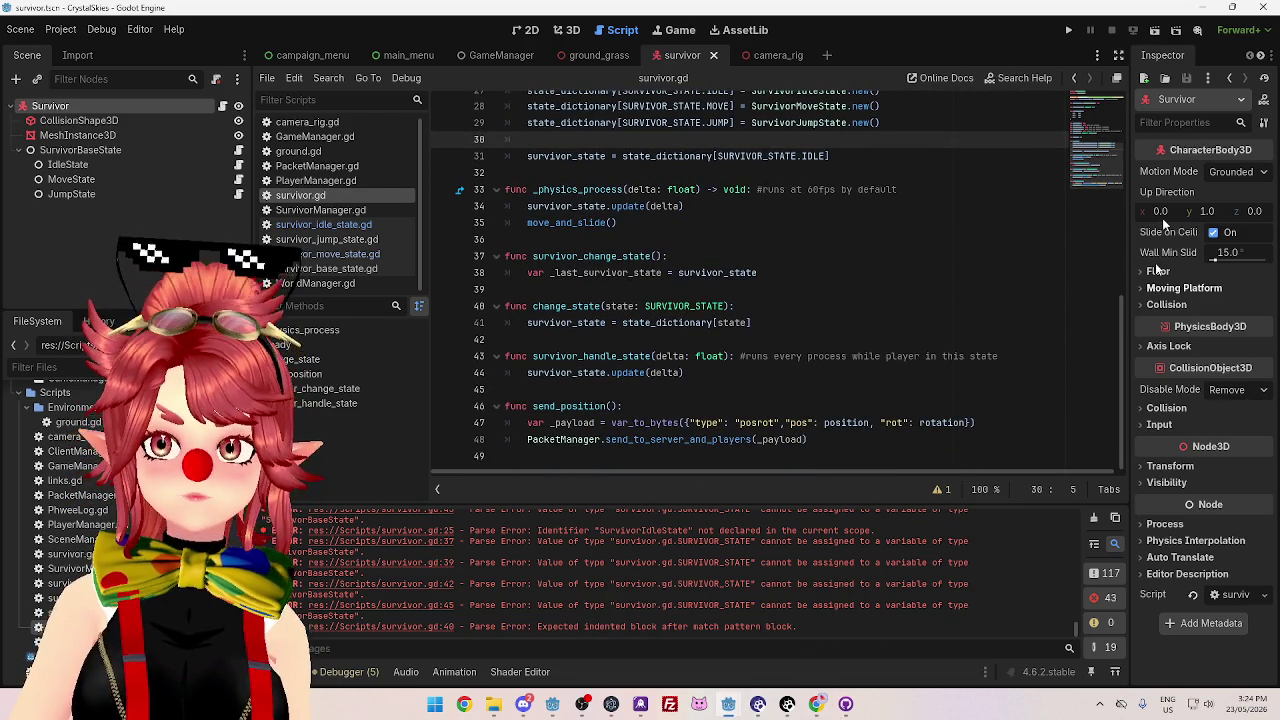
left_click(1068, 30)
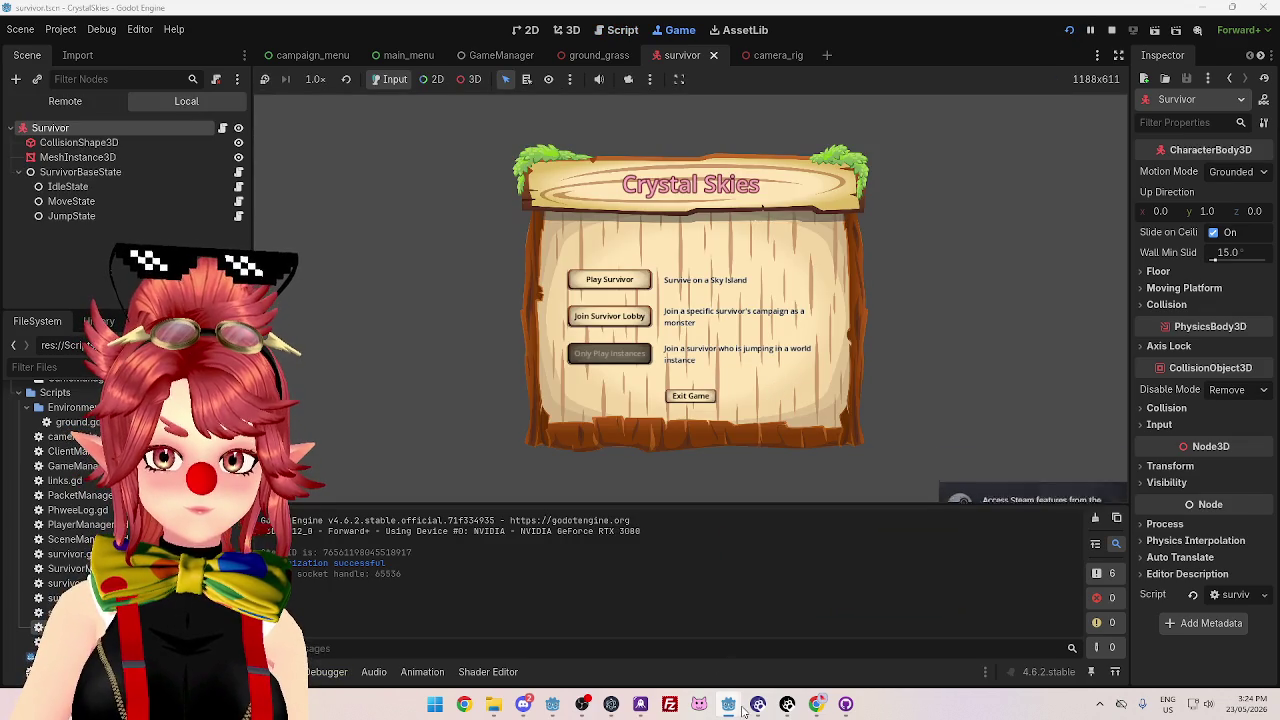
- Run the server project as well, then return to the survivor project's debugger error
mouse_move(742, 710)
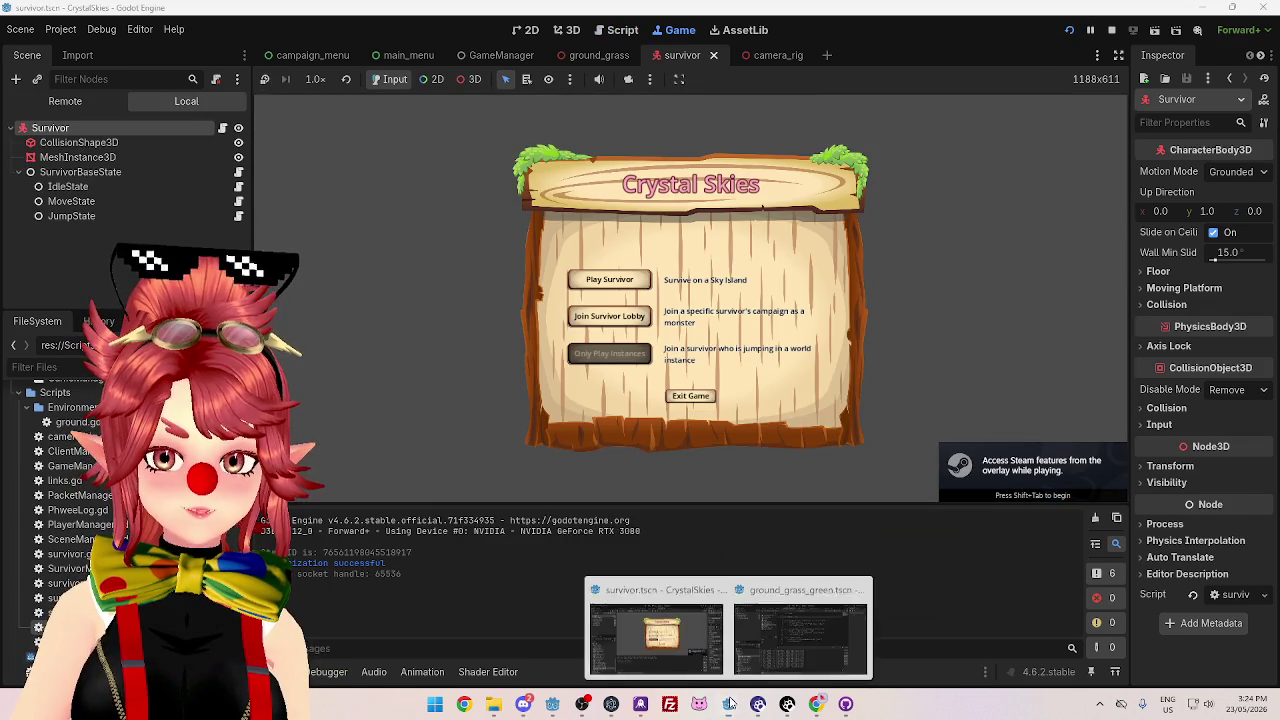
left_click(795, 655)
left_click(1068, 30)
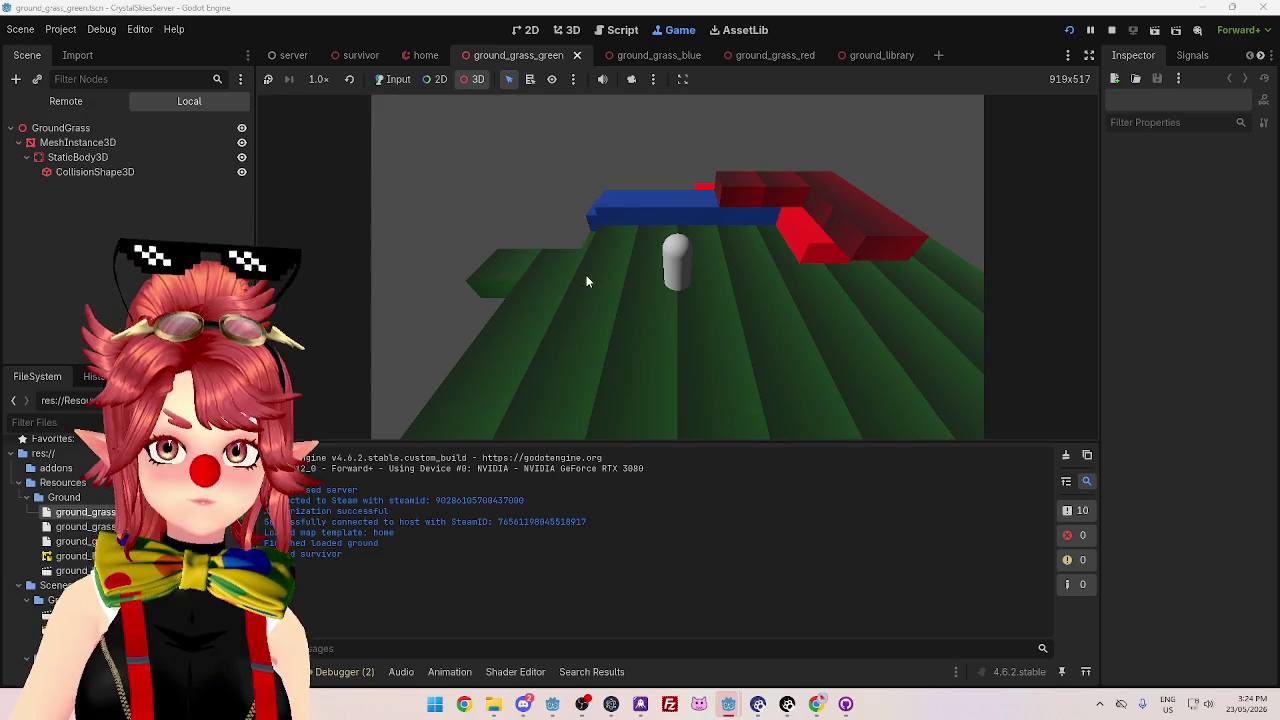
left_click(686, 667)
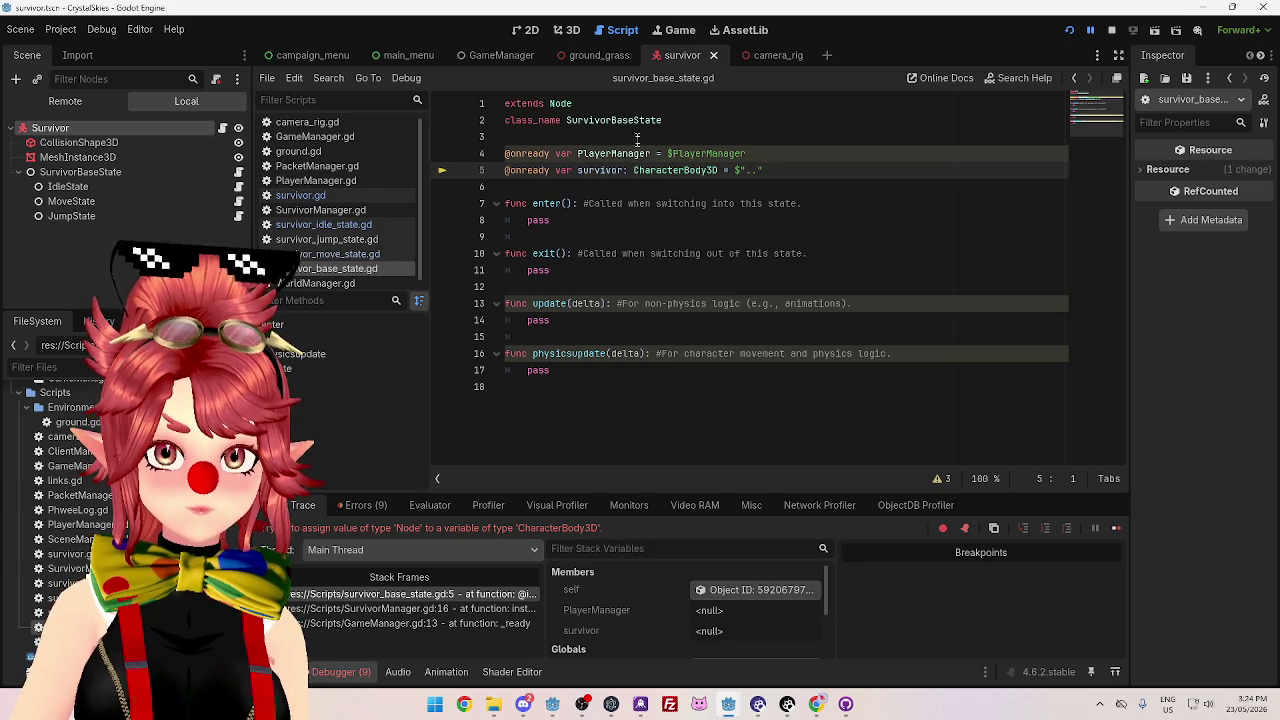
mouse_move(568, 172)
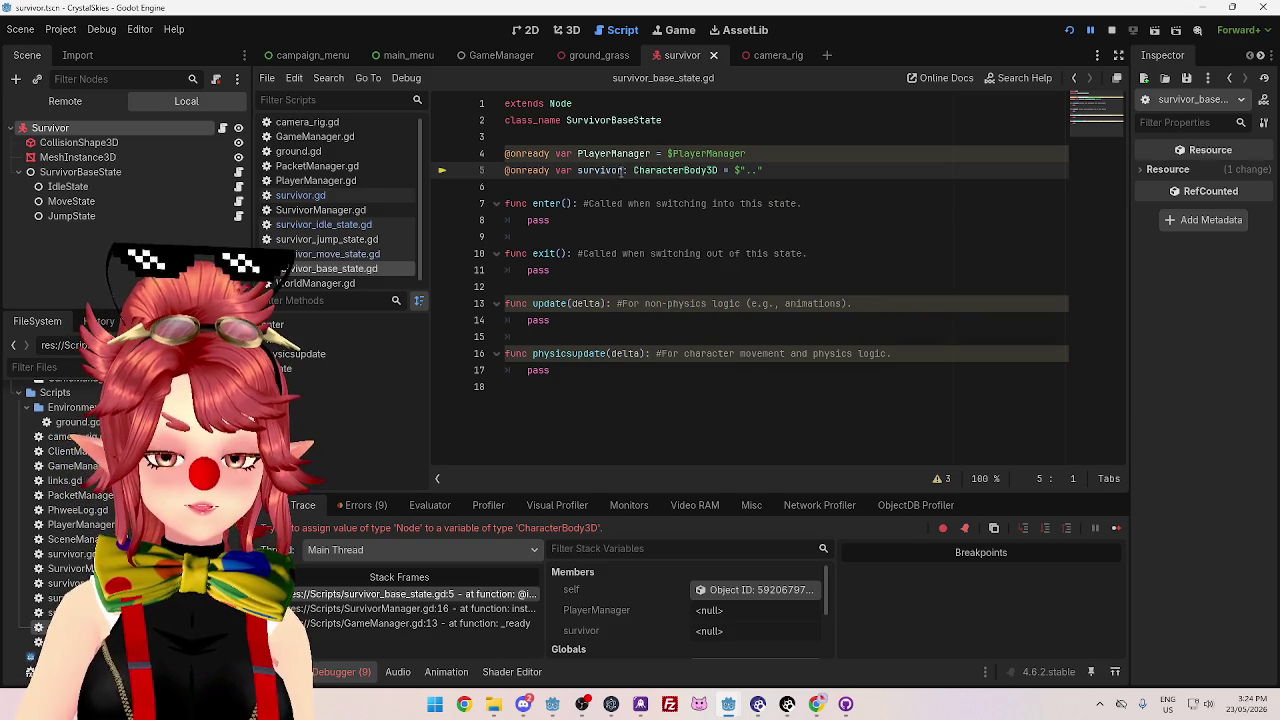
mouse_move(680, 172)
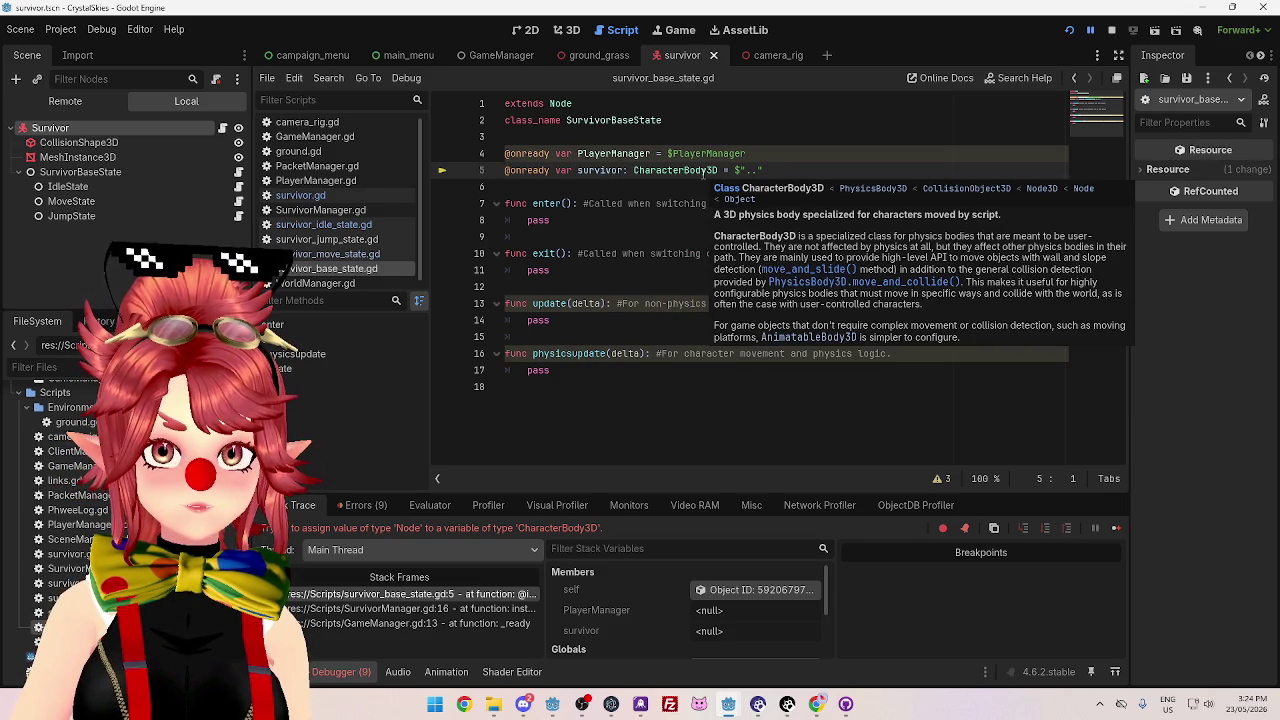
left_click(703, 171)
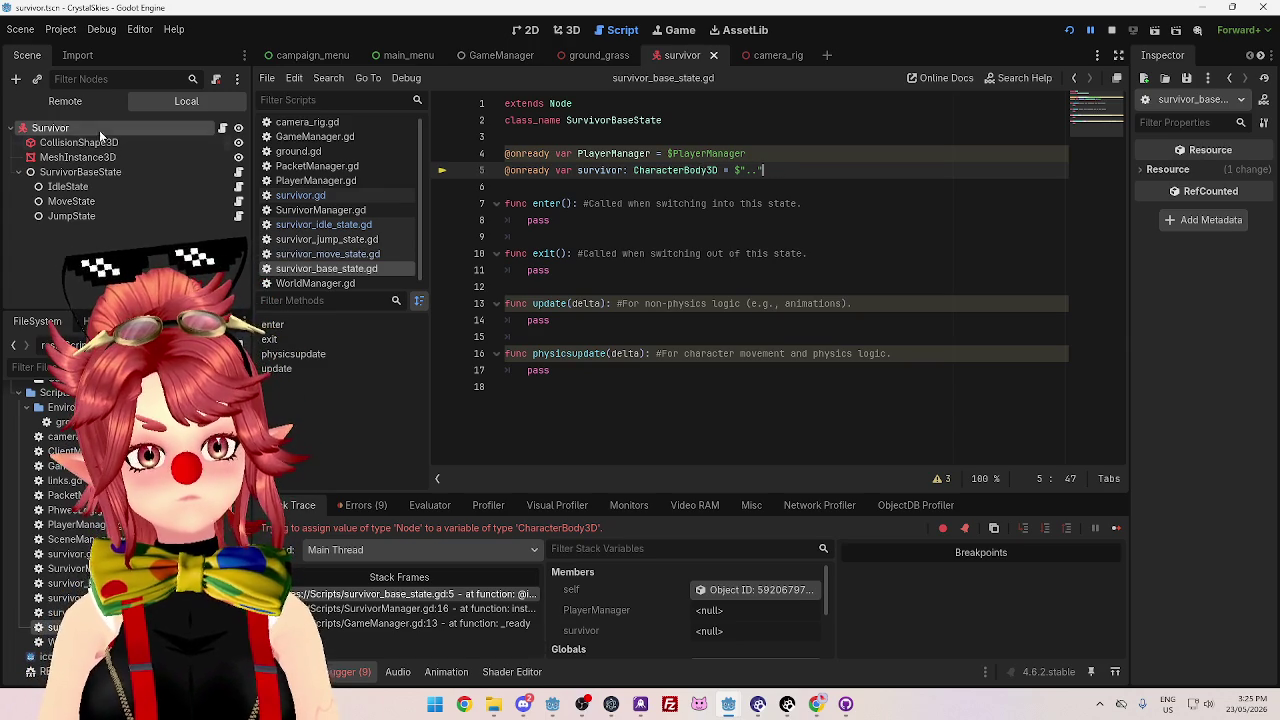
left_click_drag(84, 127, 520, 188)
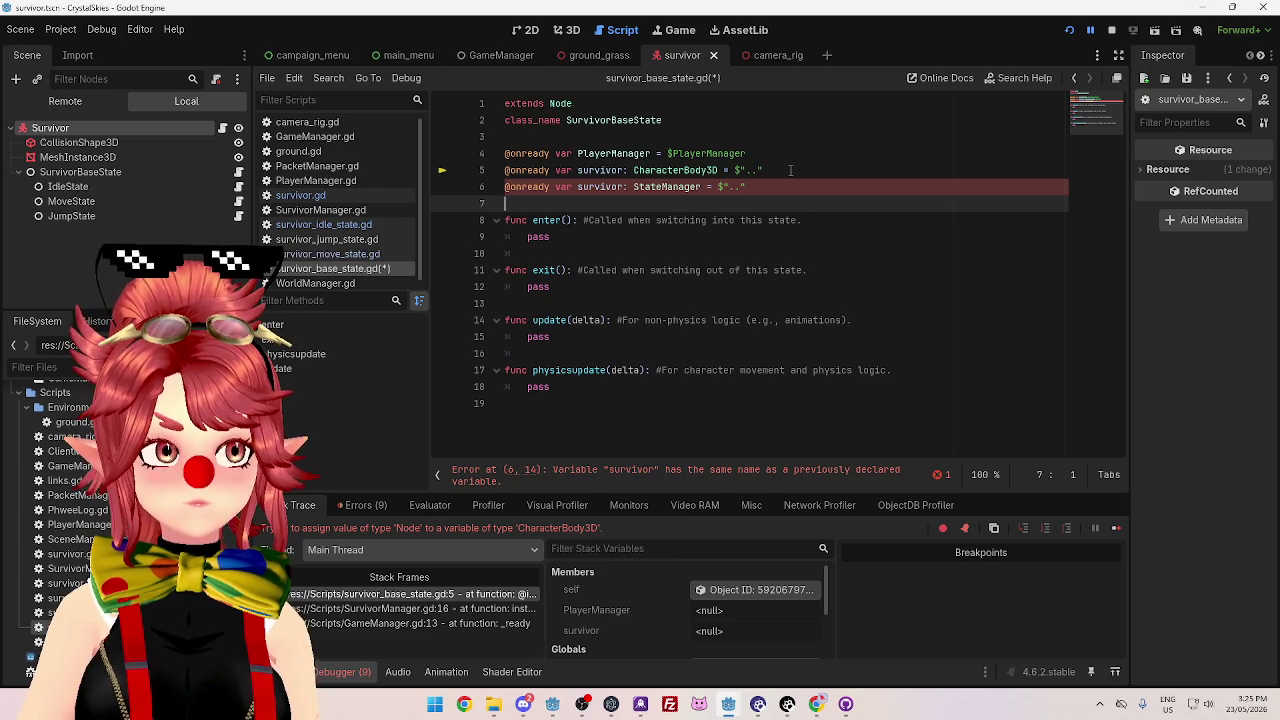
- Delete the old CharacterBody3D survivor declaration from survivor_base_state.gd
left_click_drag(790, 170, 502, 170)
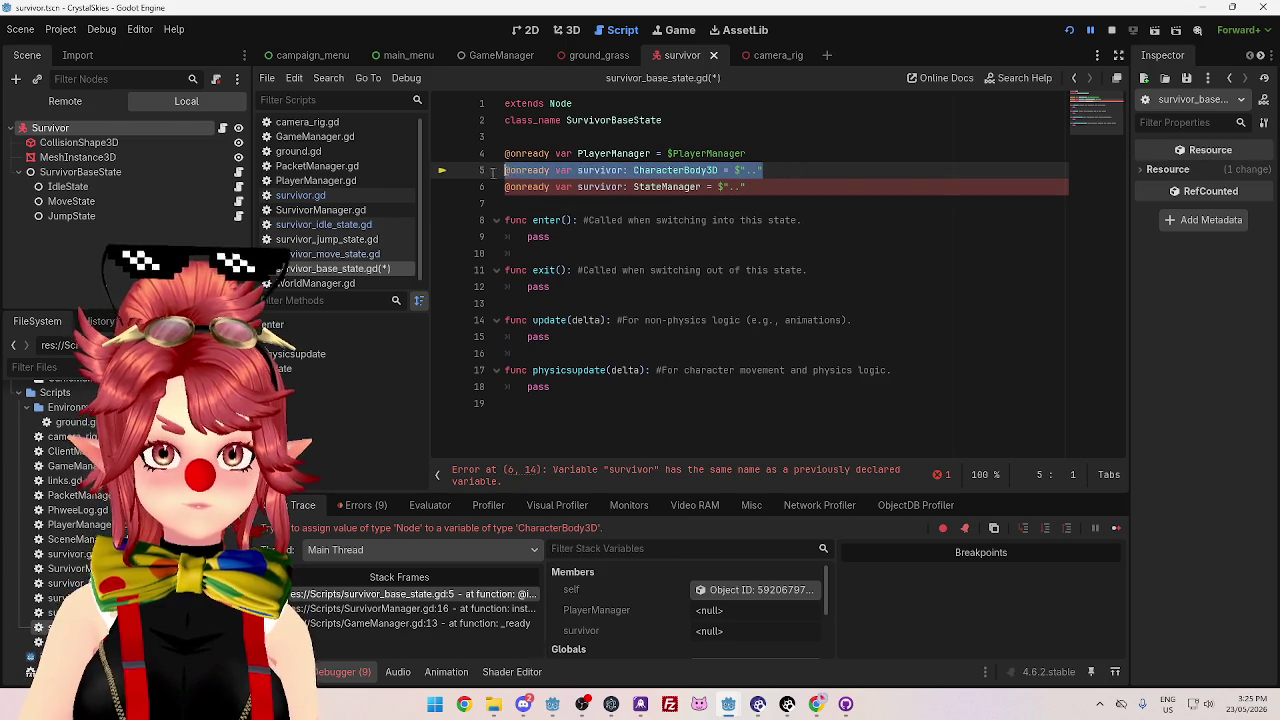
key("BackSpace")
key("BackSpace")
left_click(820, 188)
- Stop the running survivor and server games
left_click(1111, 30)
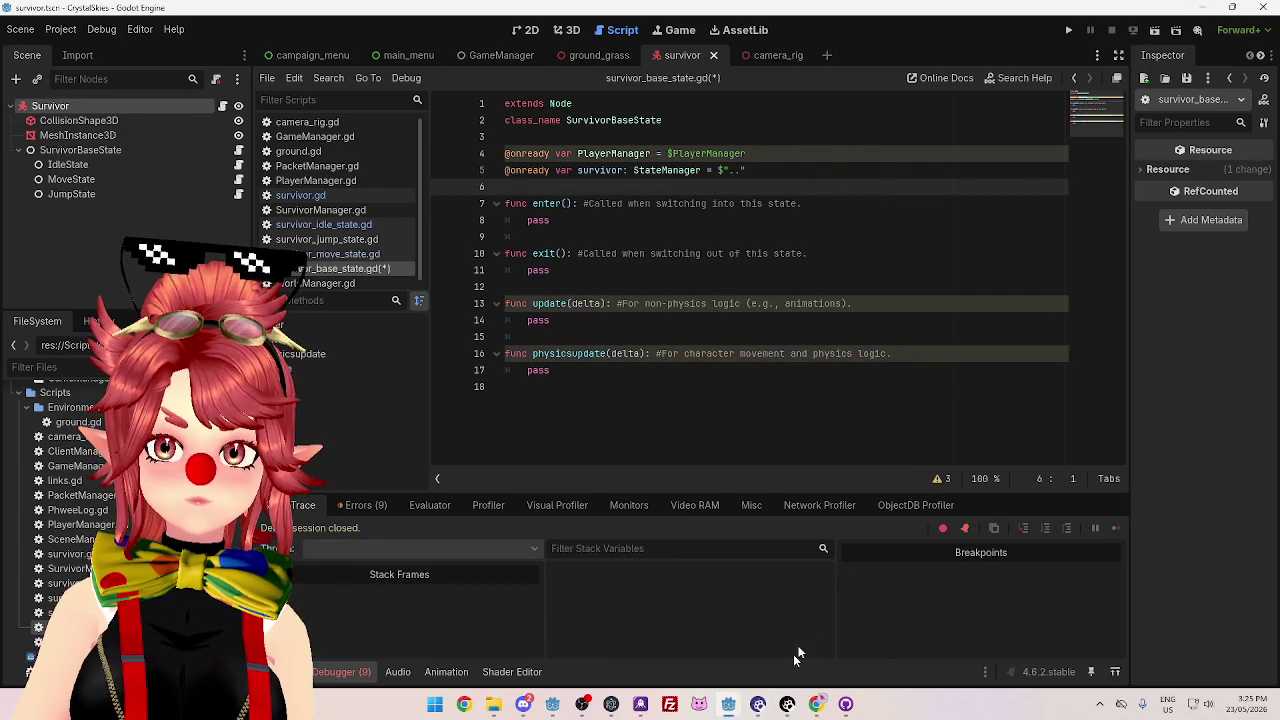
left_click(785, 638)
left_click(1111, 30)
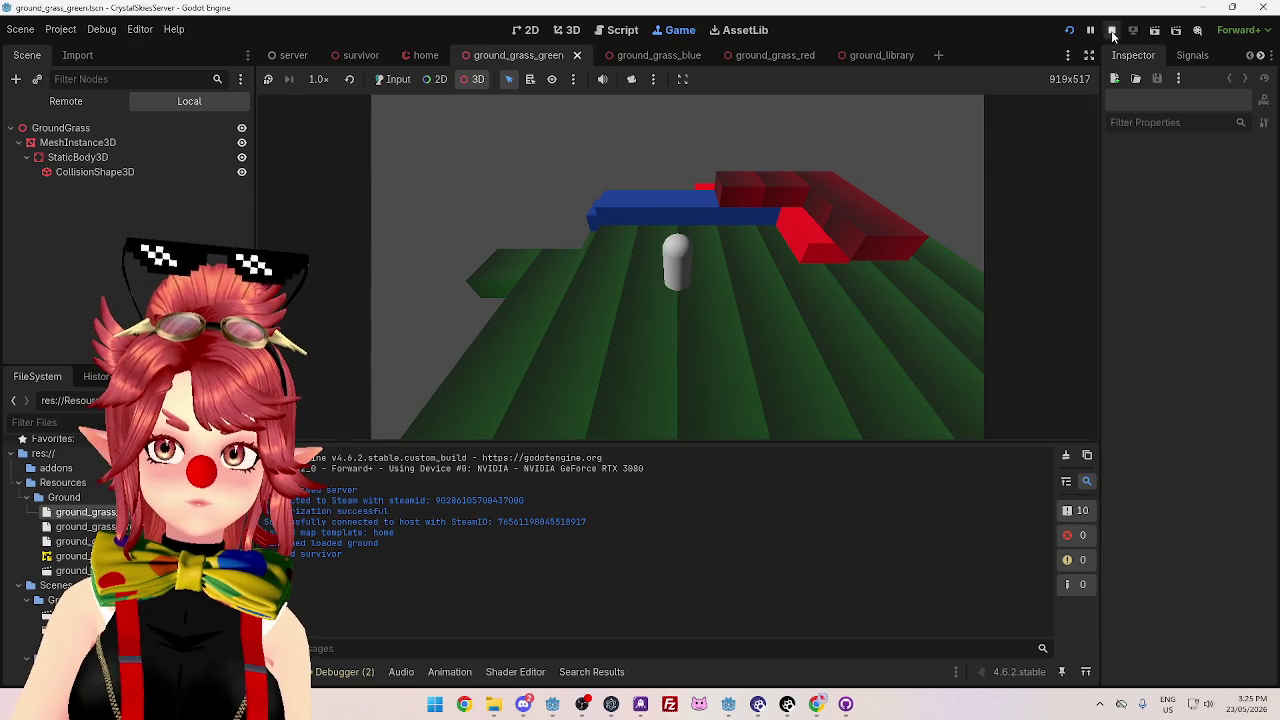
mouse_move(703, 697)
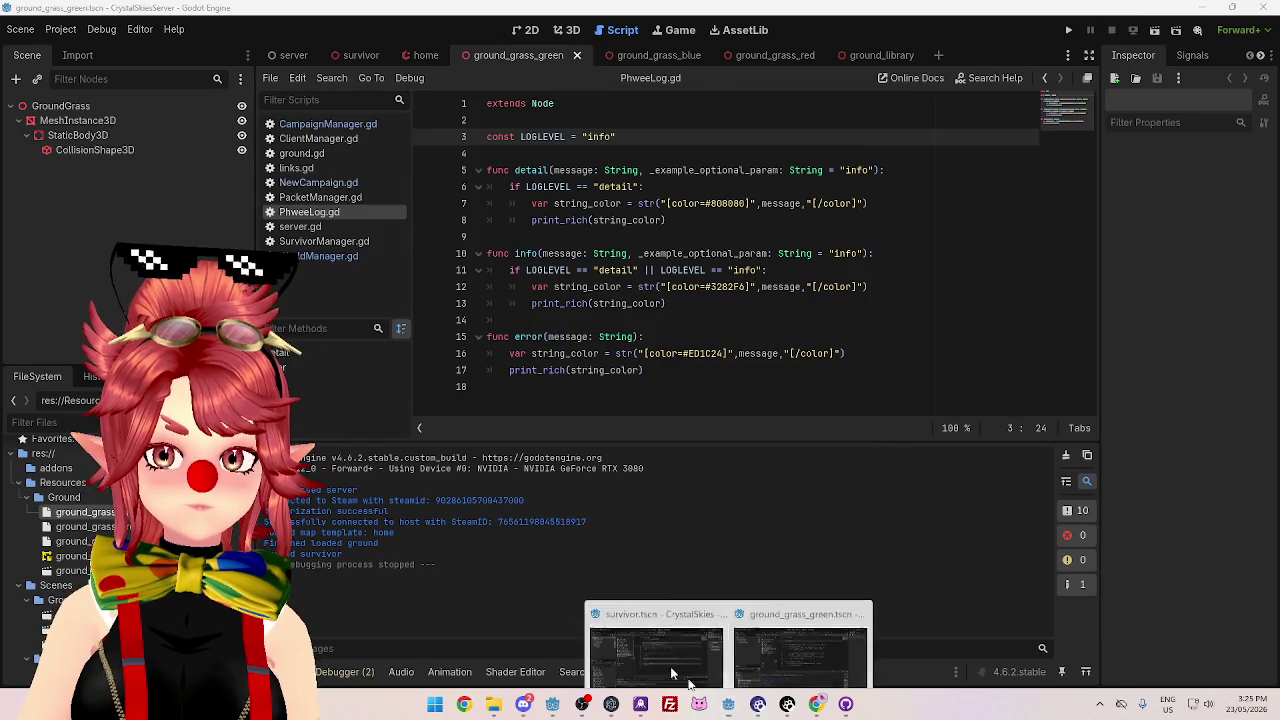
left_click(654, 662)
- Select the State part of the StateManager type on the survivor declaration
left_click(641, 203)
left_click(752, 170)
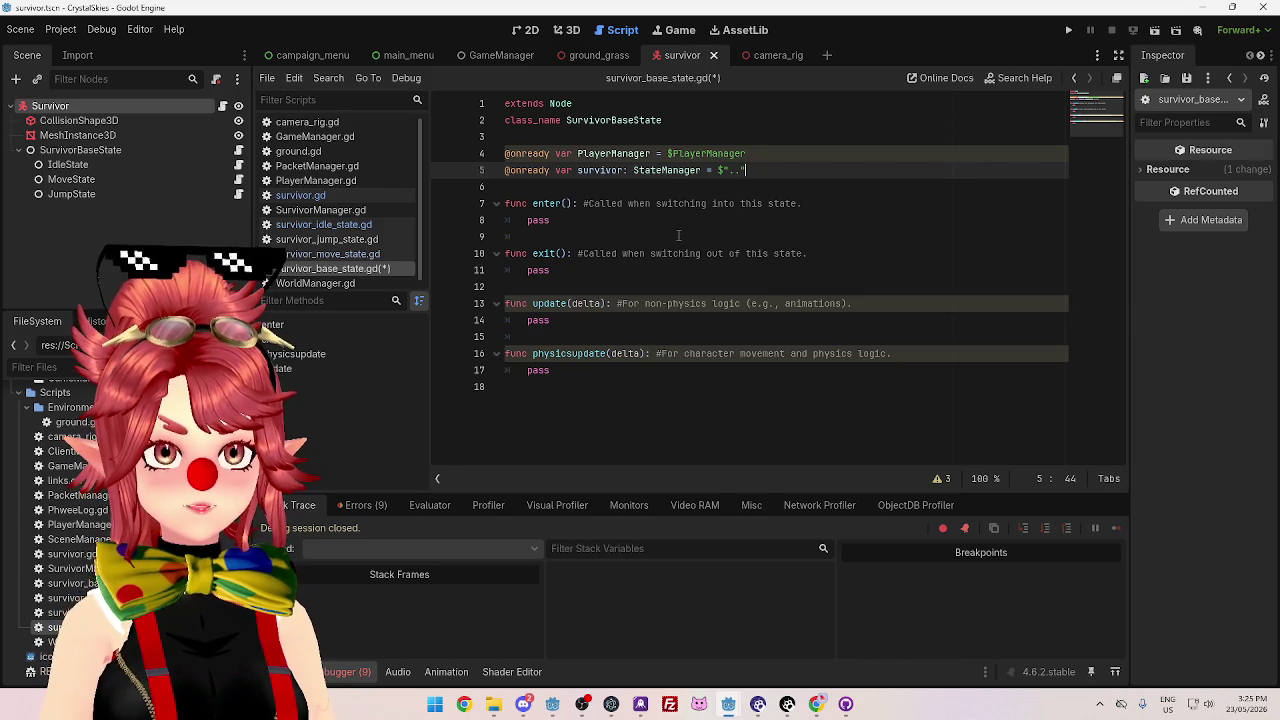
left_click(634, 170)
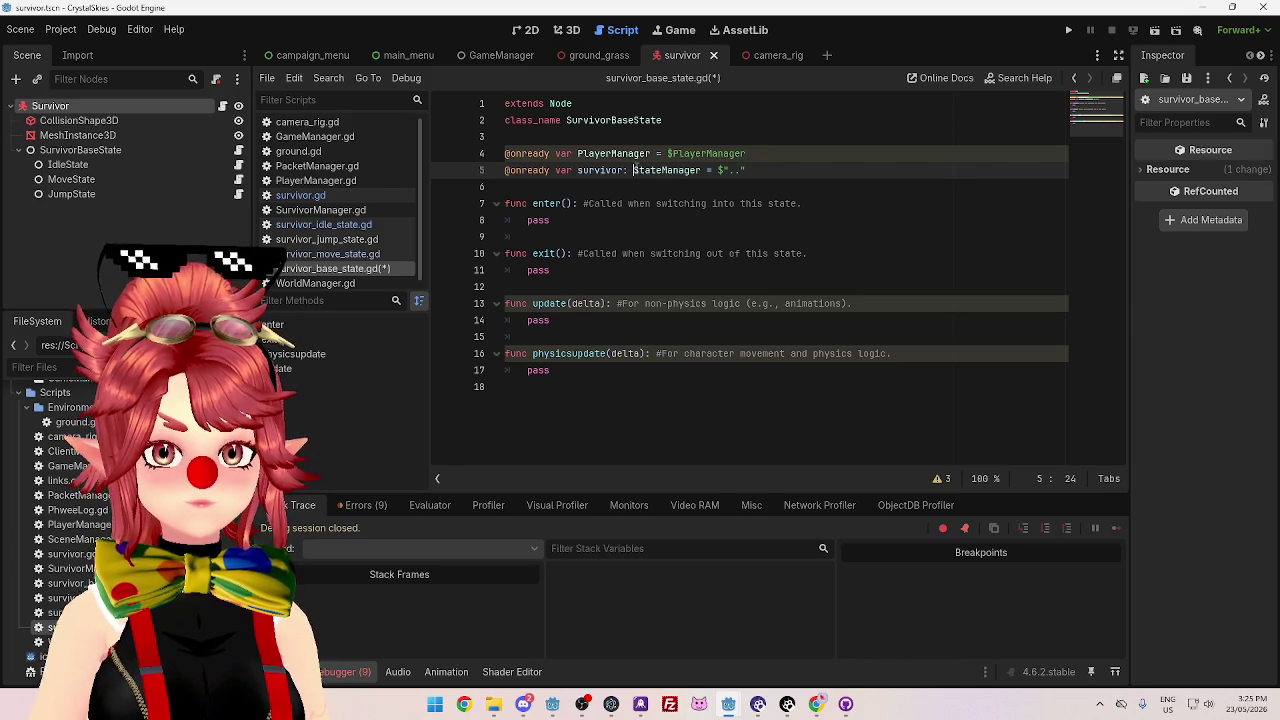
left_click_drag(634, 170, 661, 170)
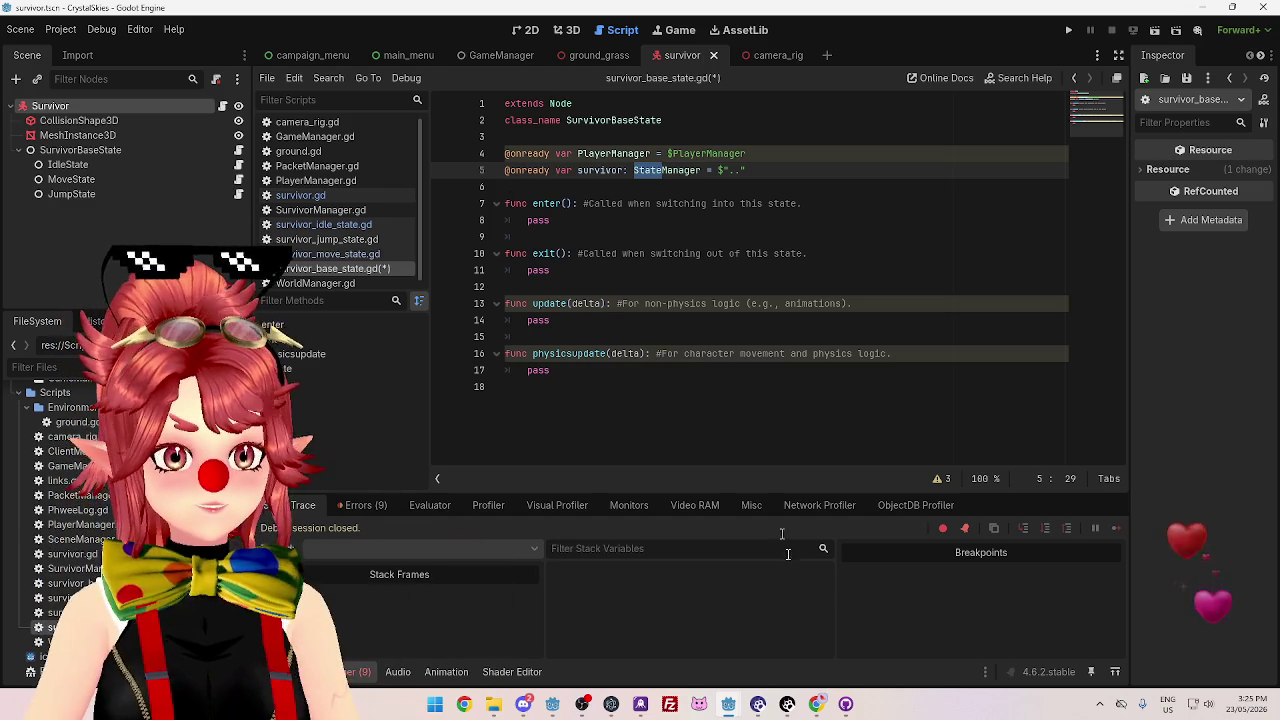
mouse_move(736, 704)
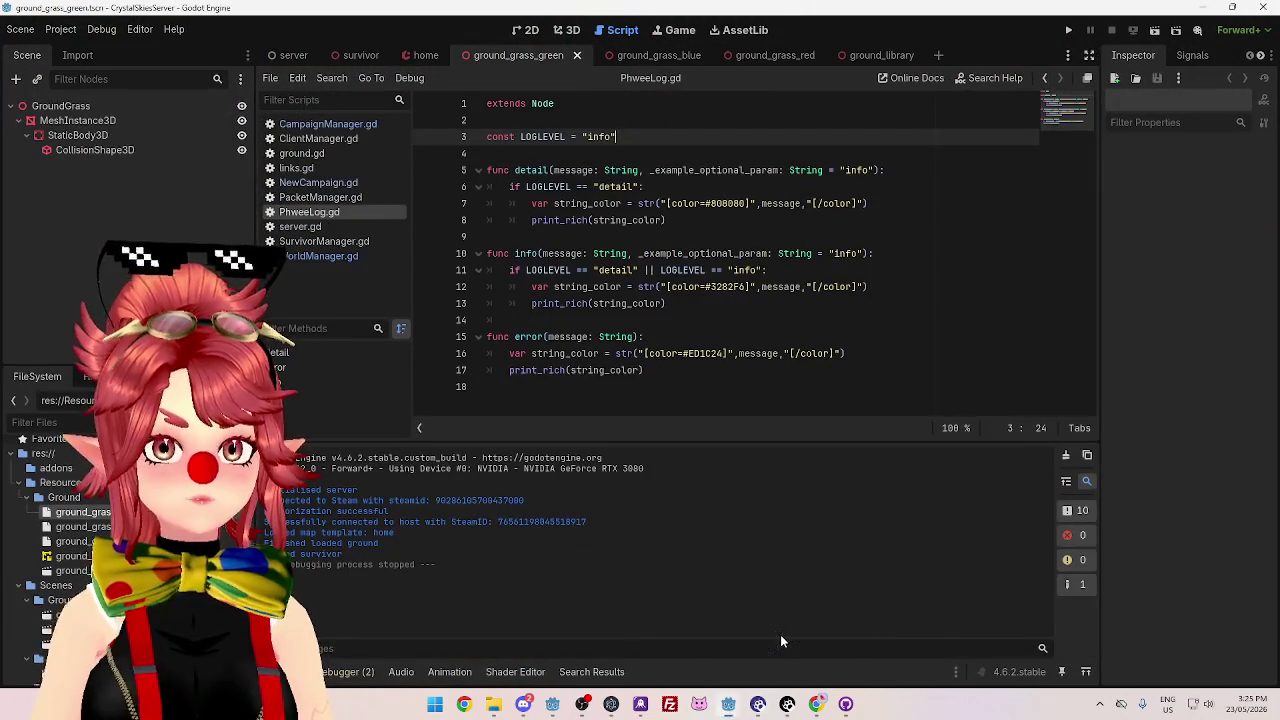
- Switch to the server window and back to the survivor project's base state script
left_click(780, 634)
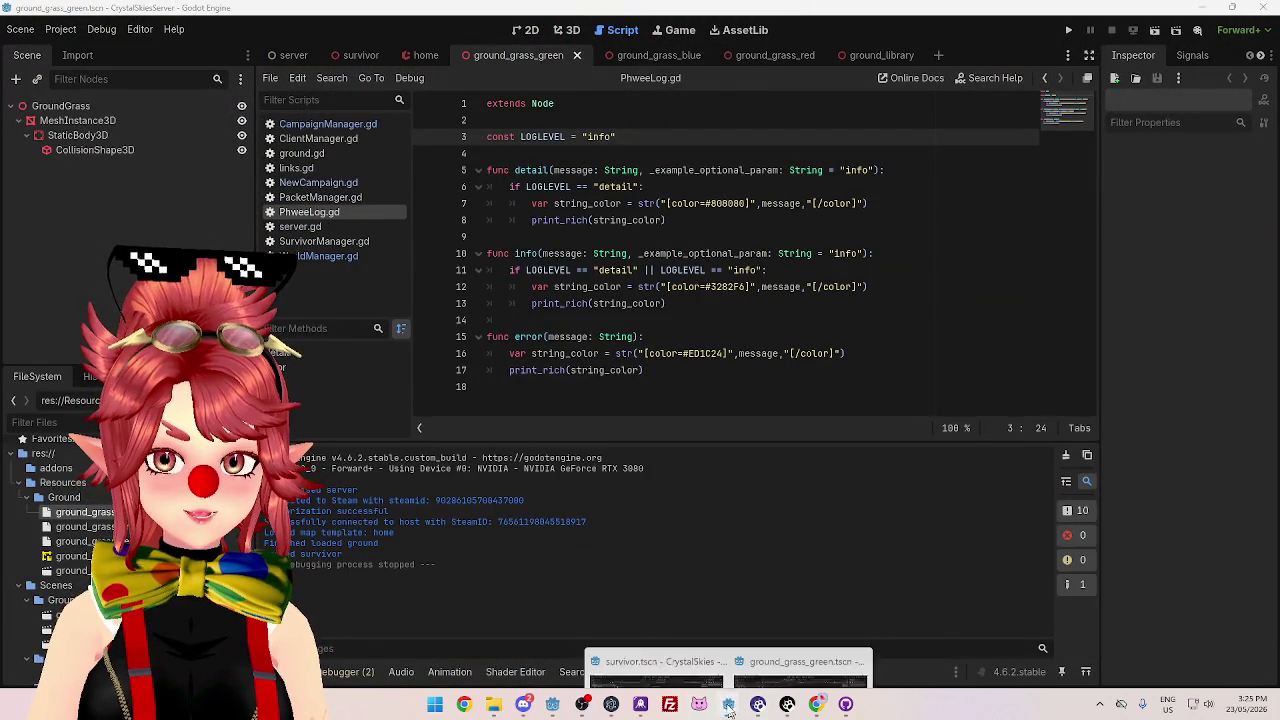
mouse_move(728, 704)
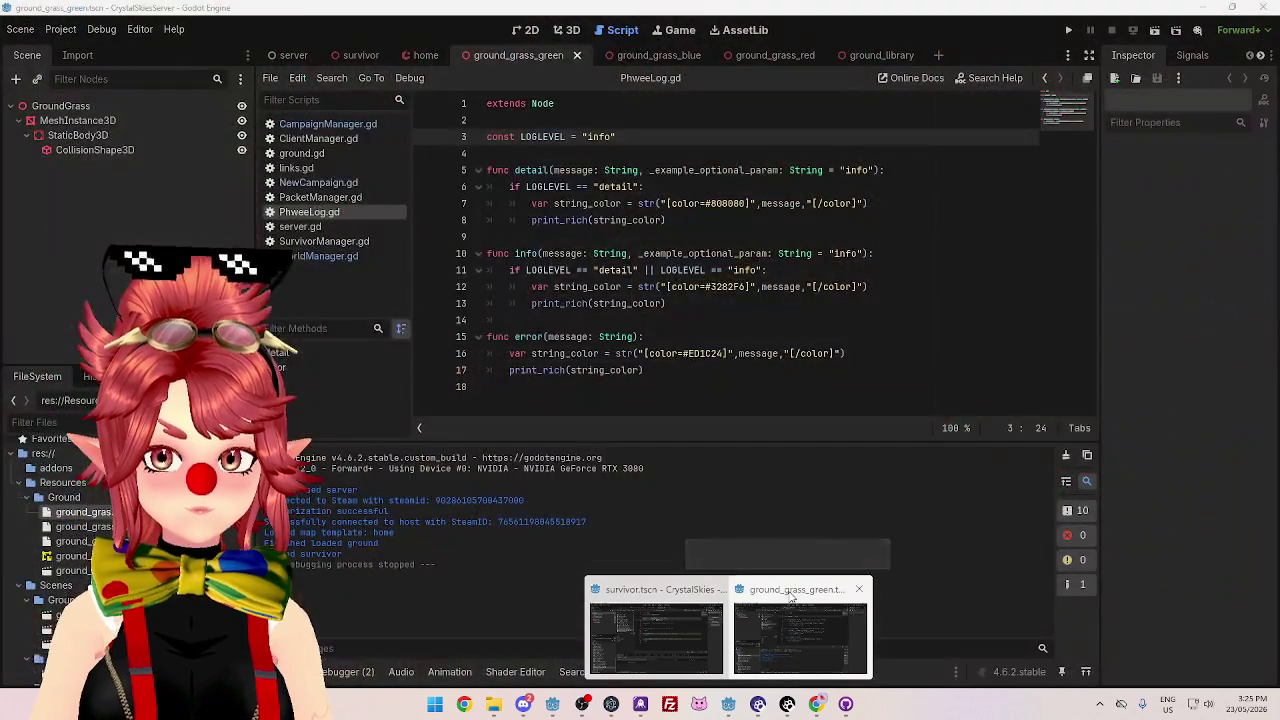
left_click(653, 600)
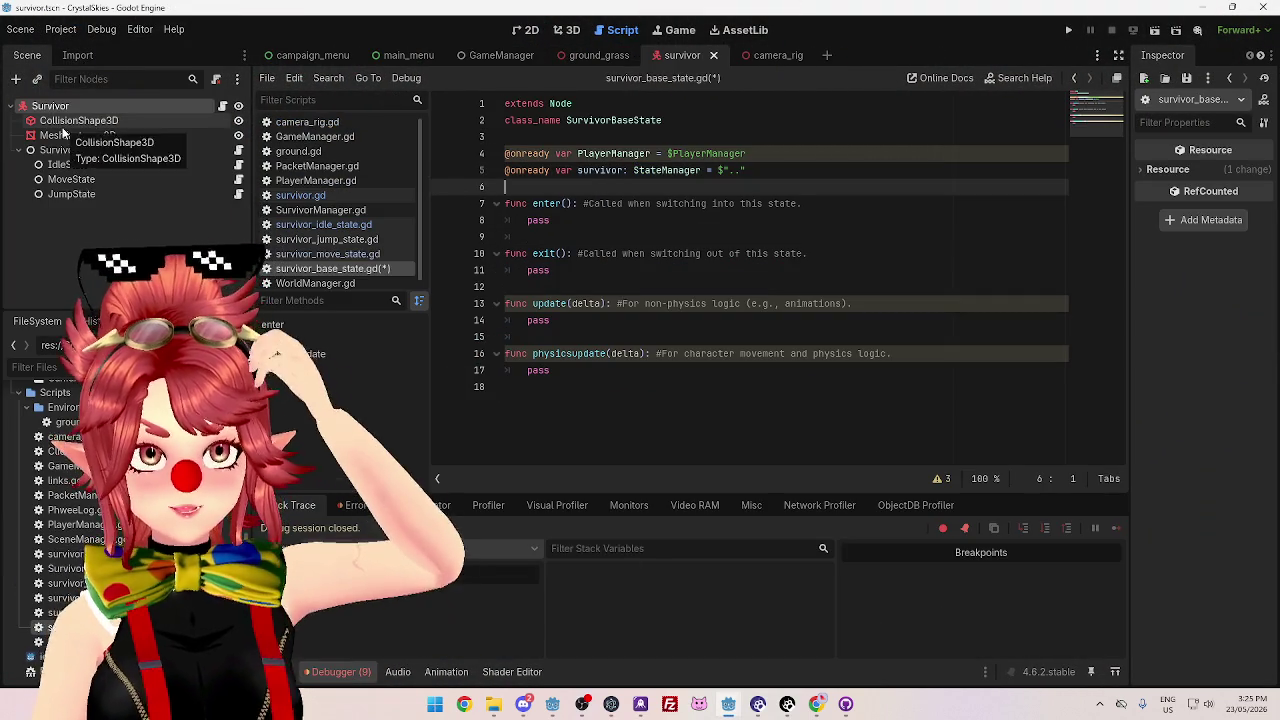
left_click(748, 170)
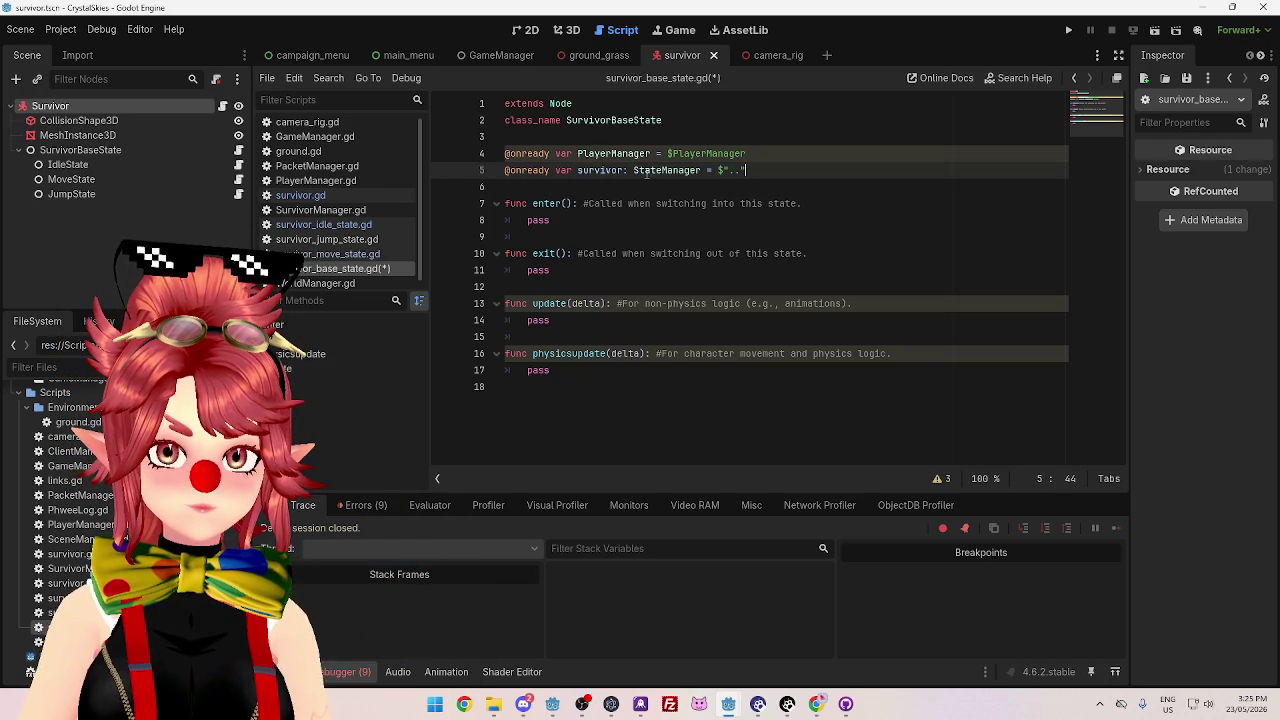
- Inspect the Survivor and CollisionShape3D nodes, then open survivor.gd from the Survivor node
left_click(110, 120)
left_click(108, 102)
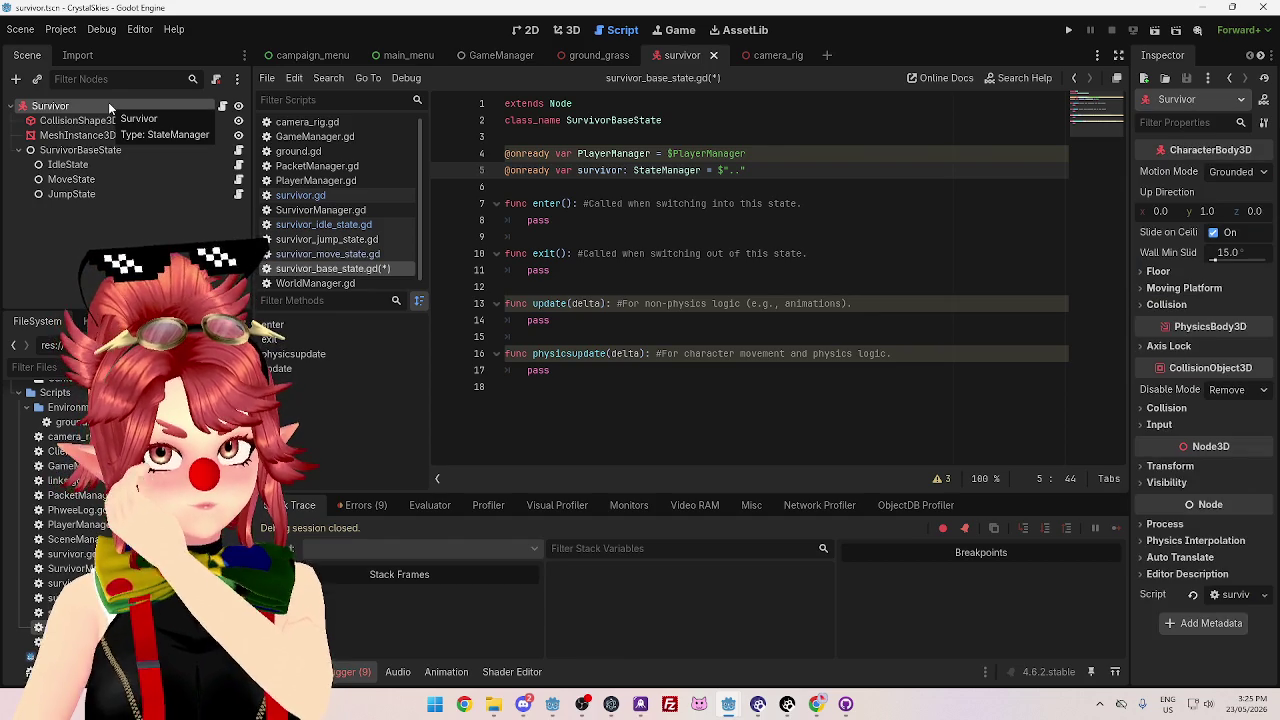
left_click(107, 120)
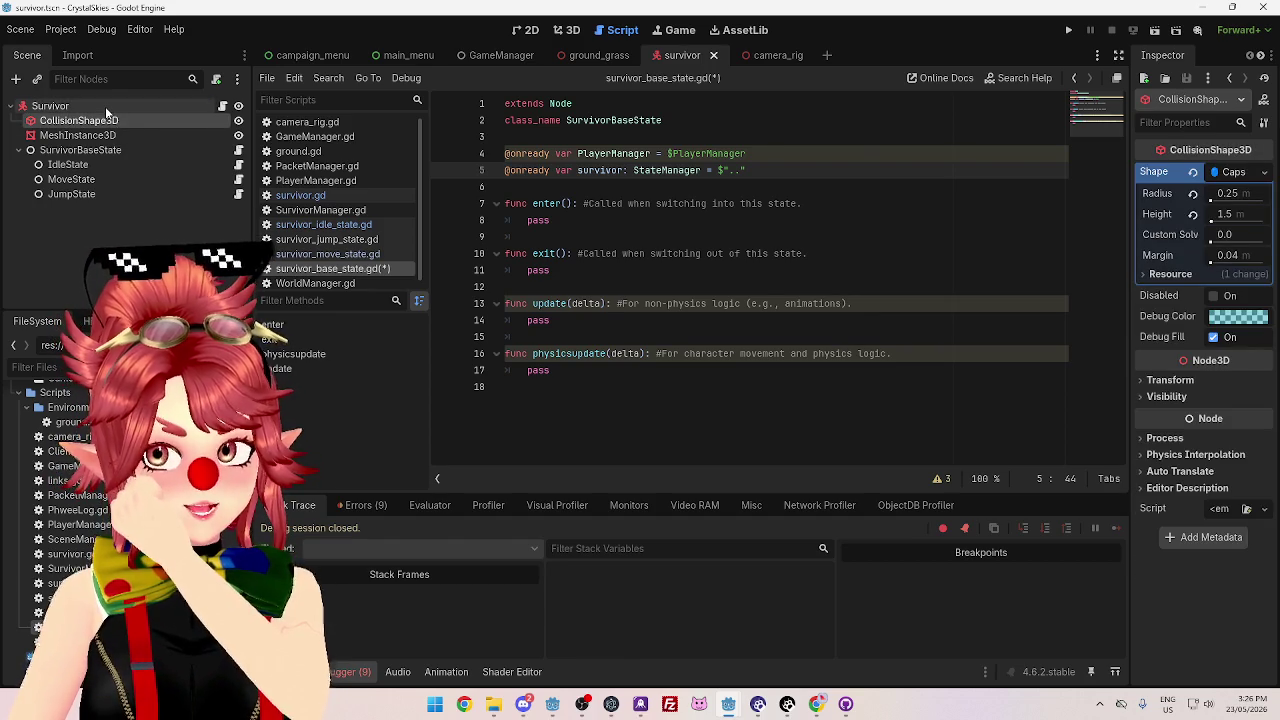
left_click(105, 106)
left_click(103, 114)
left_click(103, 106)
left_click(222, 105)
scroll(767, 313, "up", 5)
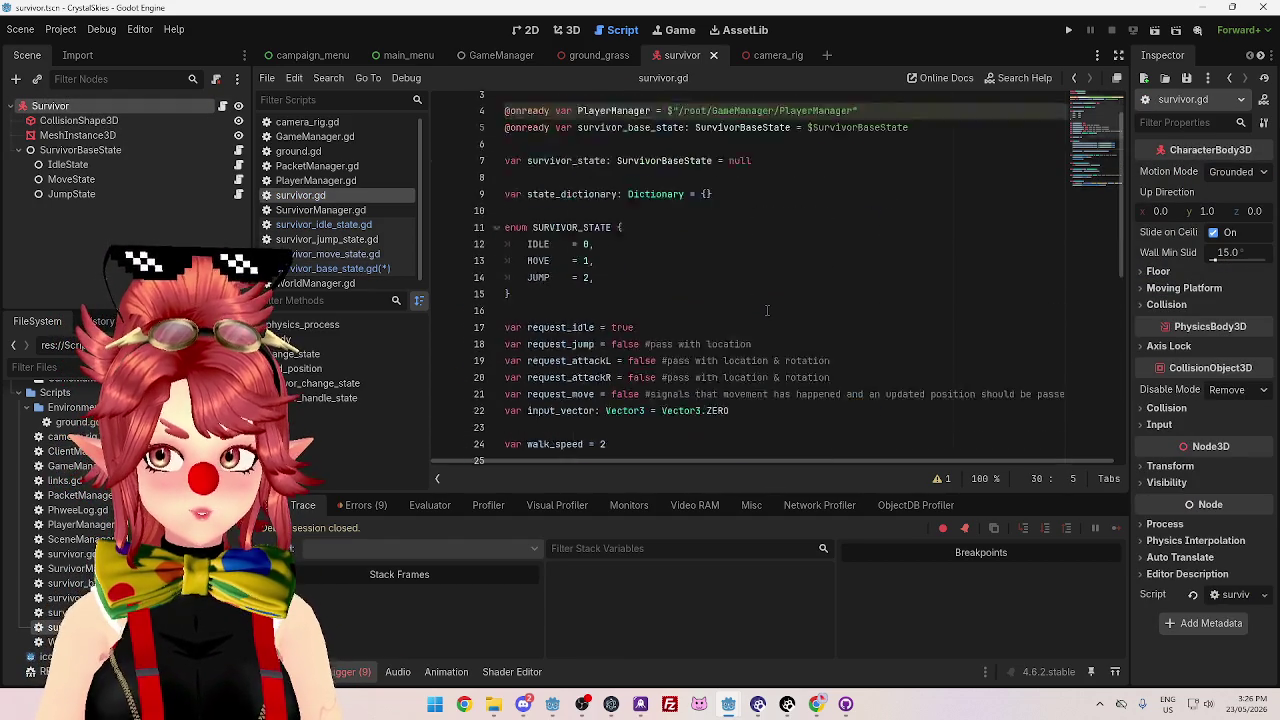
- Remove the class_name StateManager line and its blank line from survivor.gd, then save
scroll(767, 313, "up", 3)
left_click_drag(636, 120, 463, 118)
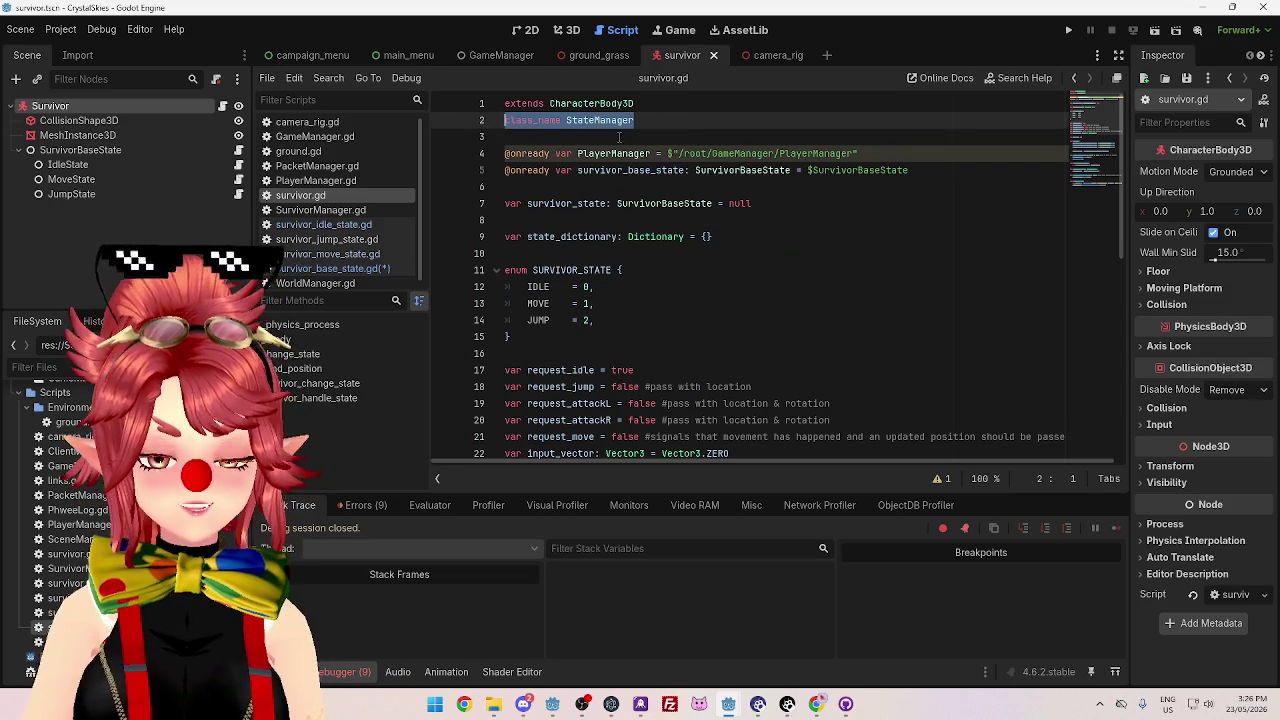
key("BackSpace")
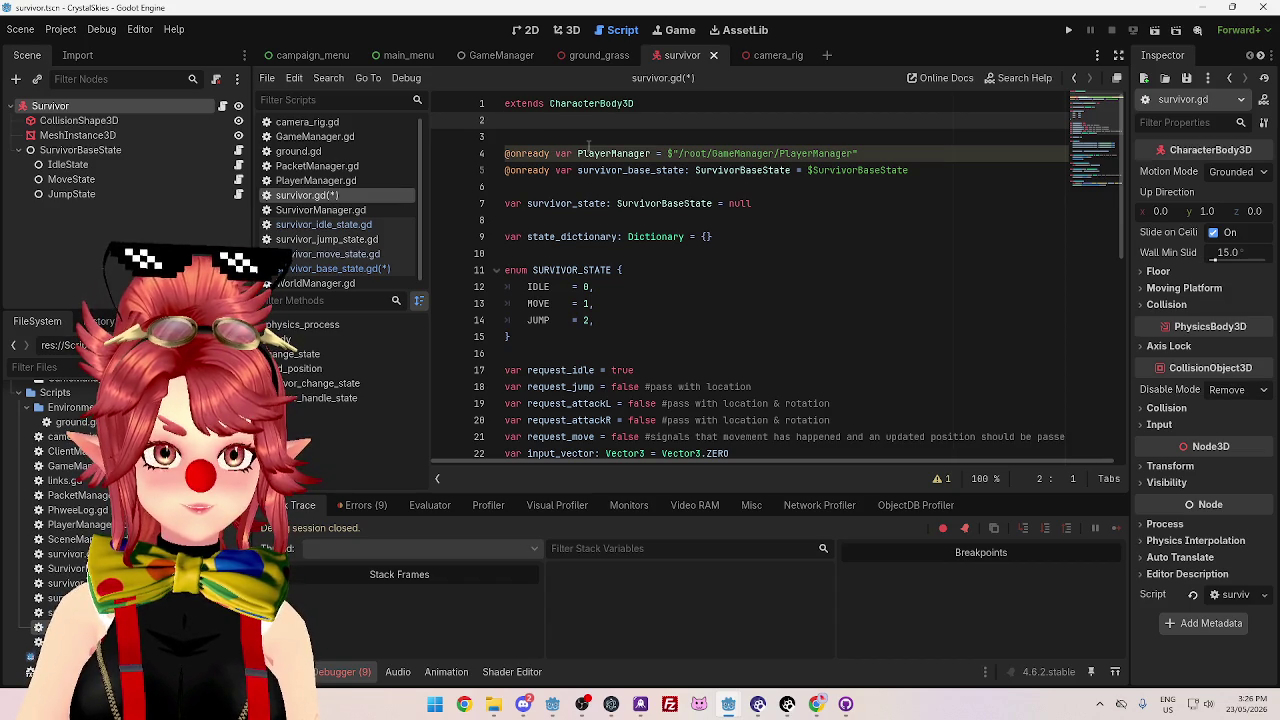
key("BackSpace")
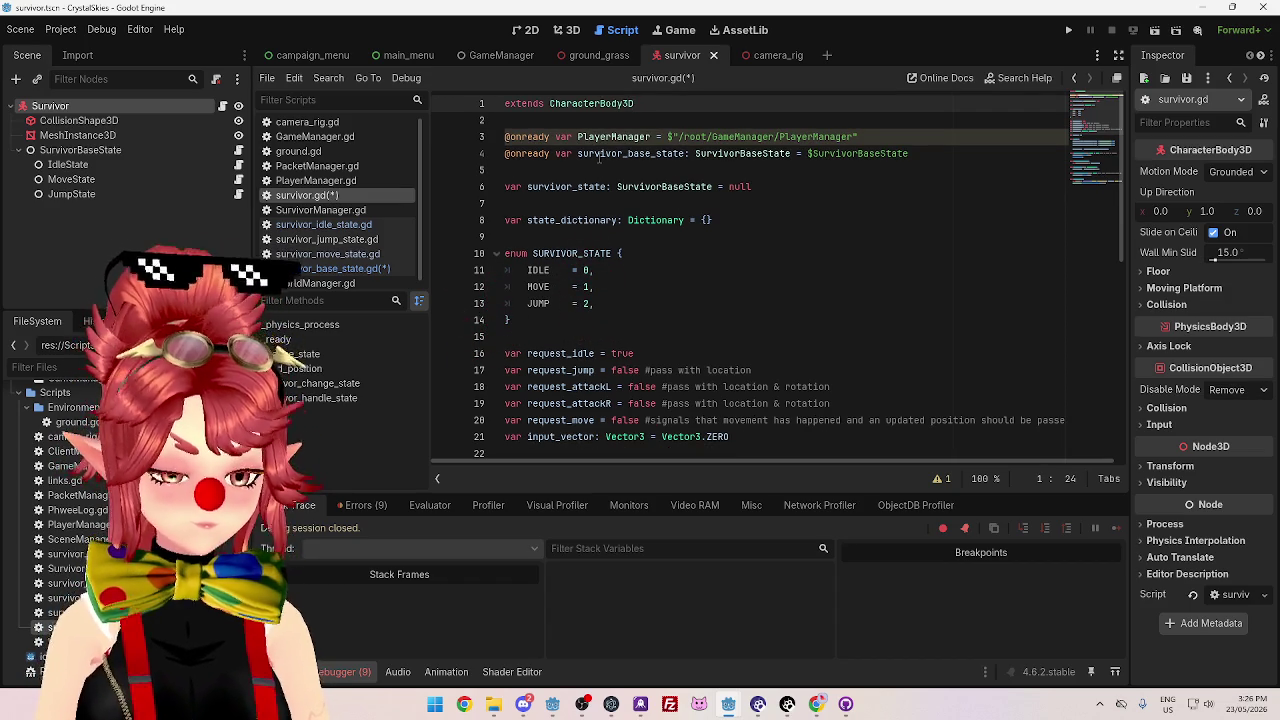
key("ctrl+s")
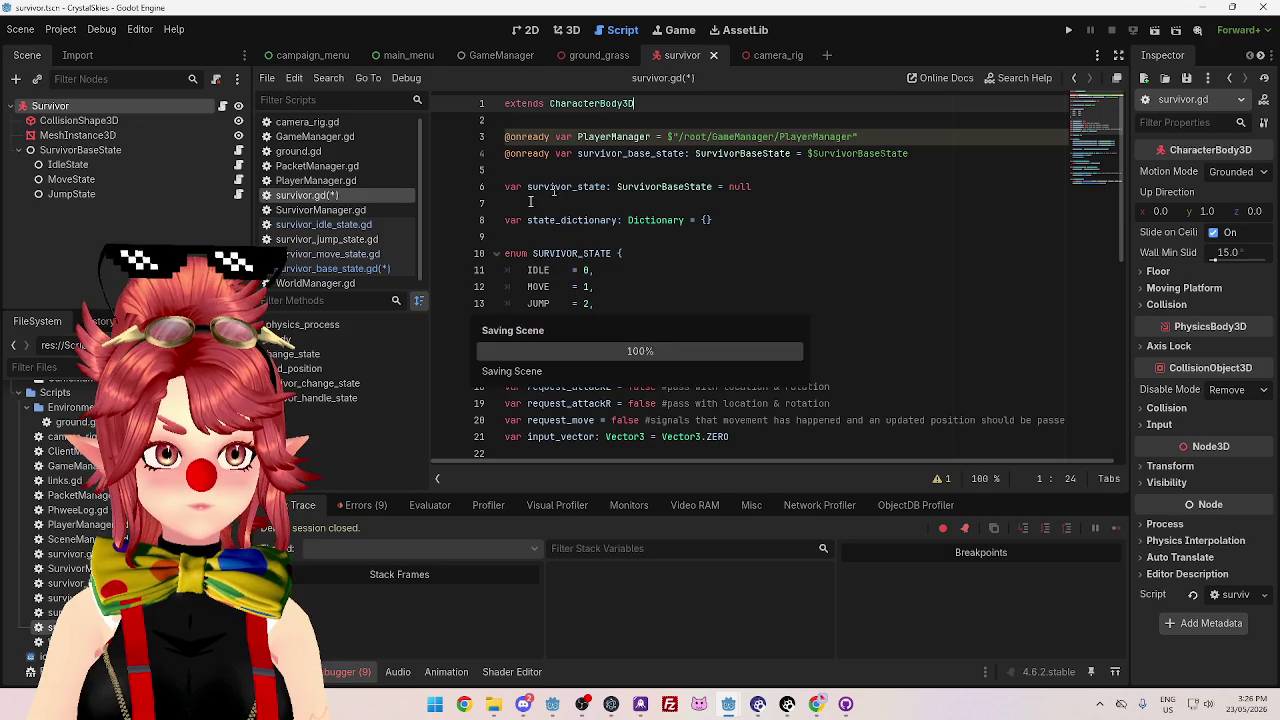
- Open the SurvivorBaseState node's script
left_click(729, 158)
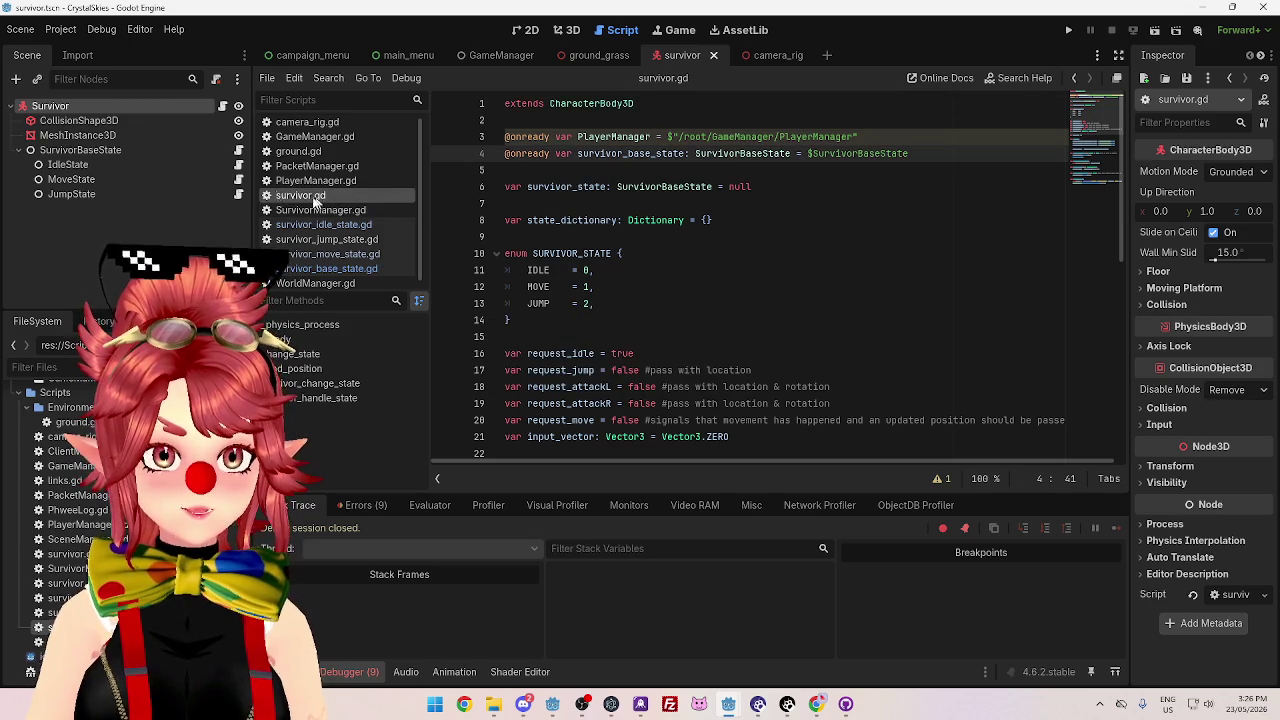
left_click(102, 154)
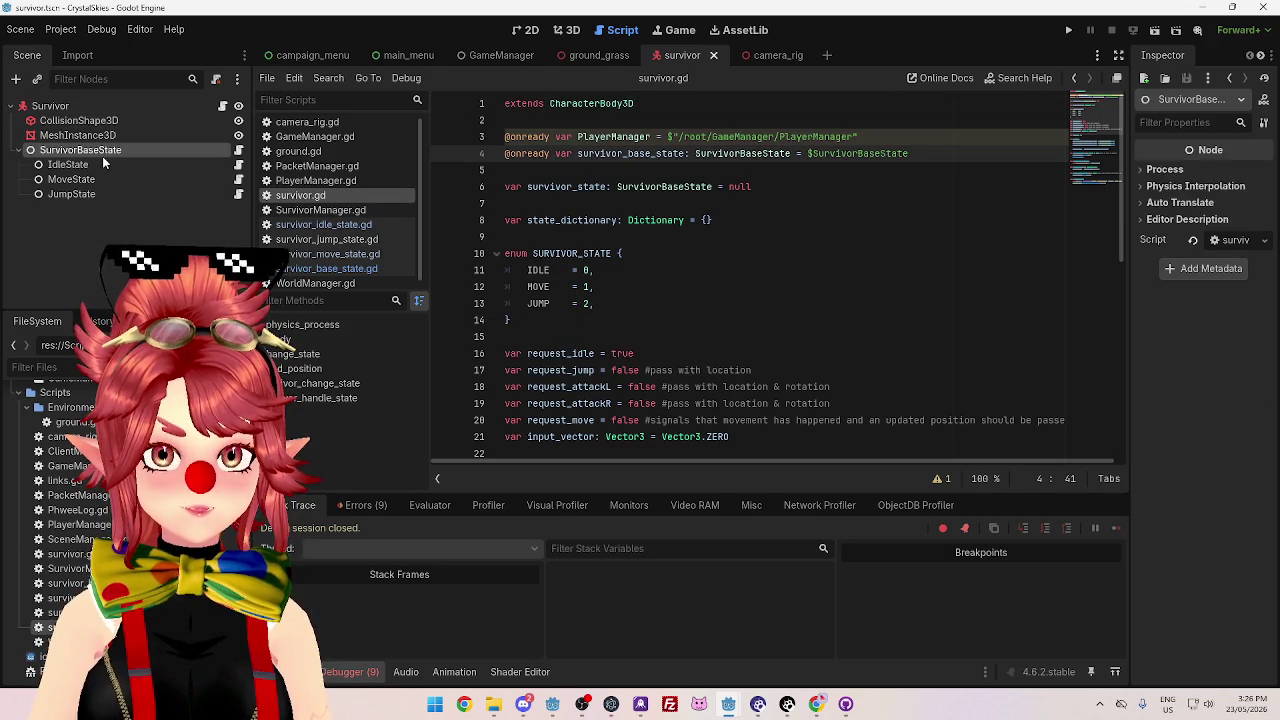
left_click(238, 150)
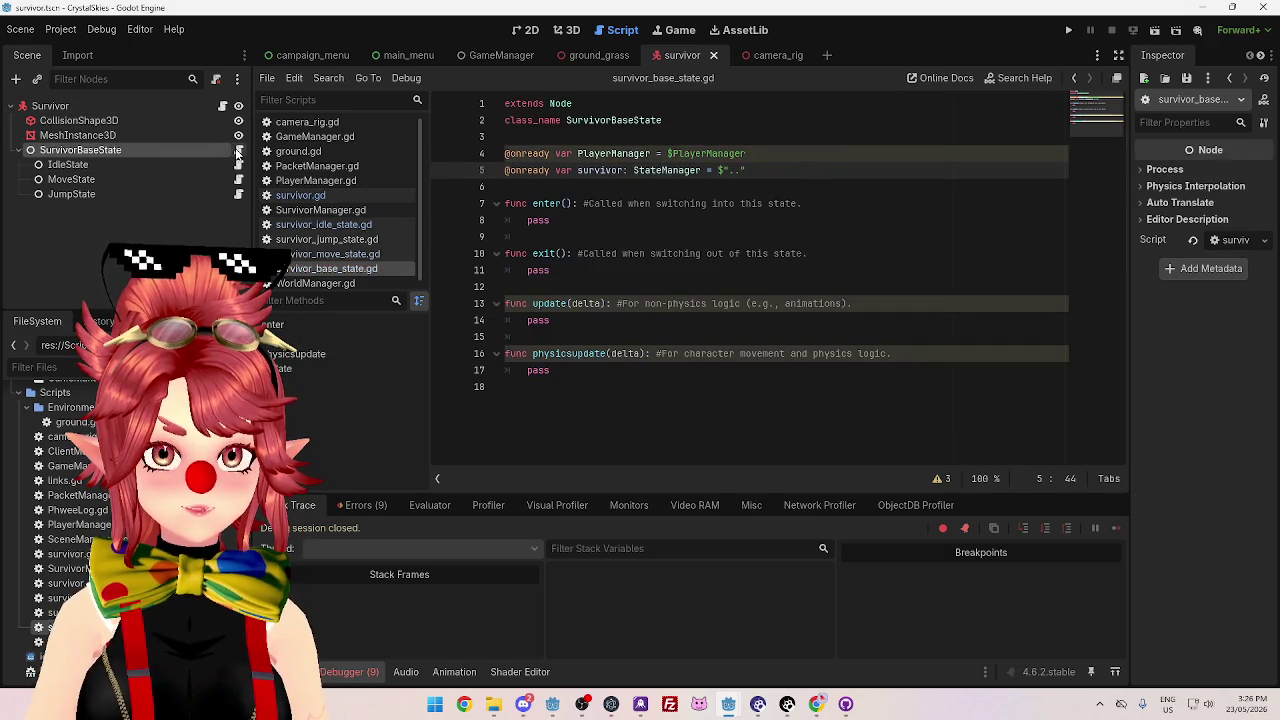
left_click(644, 180)
mouse_move(55, 106)
left_mouse_down()
mouse_move(690, 195)
mouse_move(762, 186)
mouse_move(746, 153)
left_mouse_up()
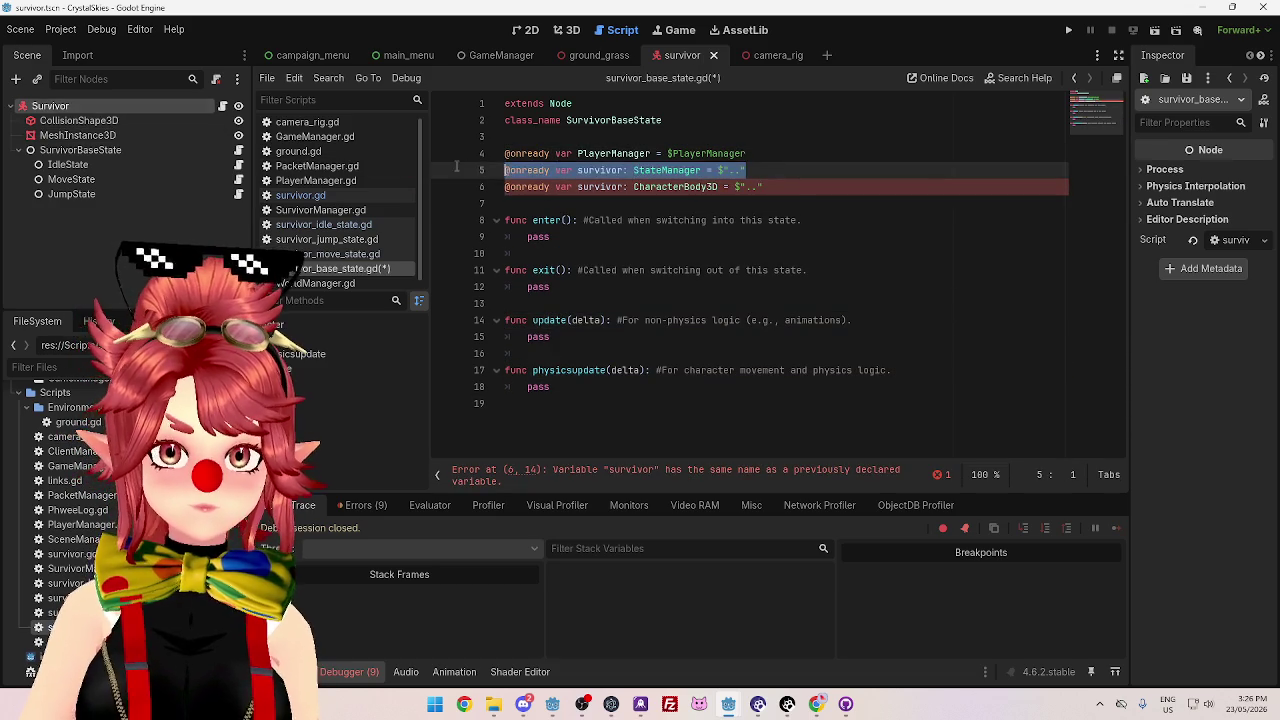
key("BackSpace")
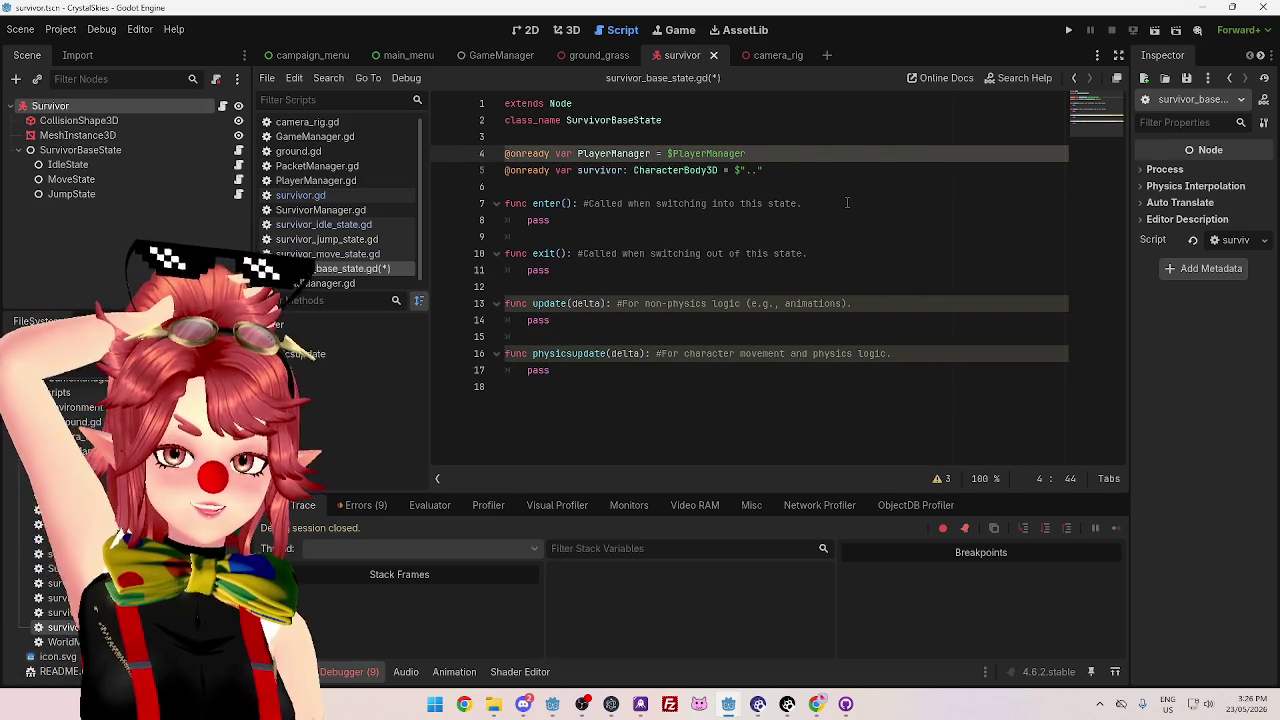
left_click(838, 190)
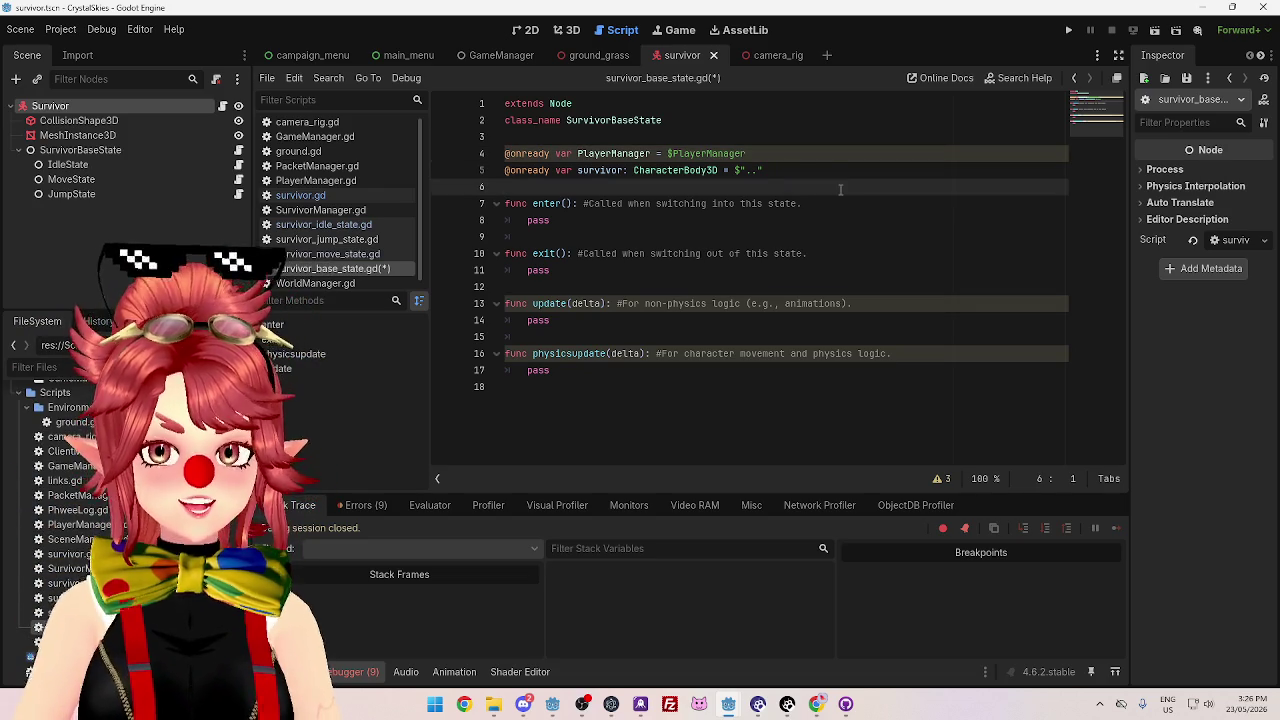
key("ctrl+s")
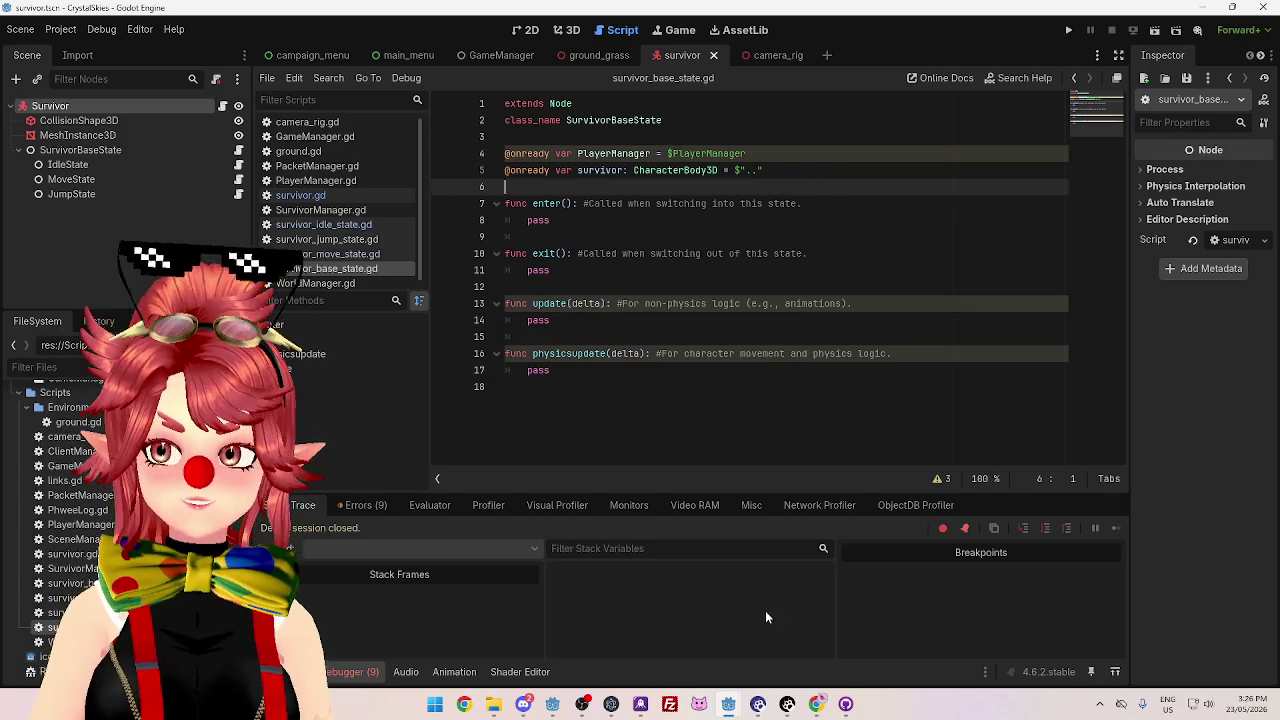
mouse_move(735, 708)
left_click(800, 635)
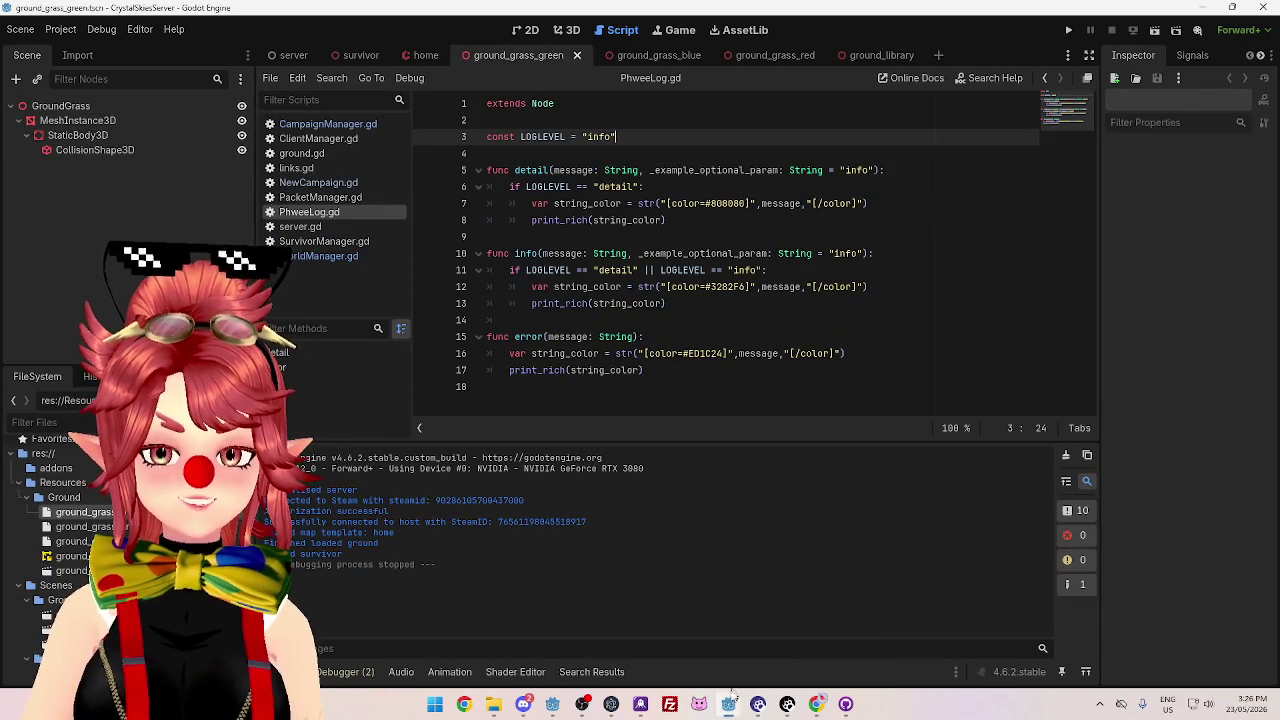
- Bring the survivor project to the front and run the CrystalSkies game
left_click(690, 642)
left_click(1068, 30)
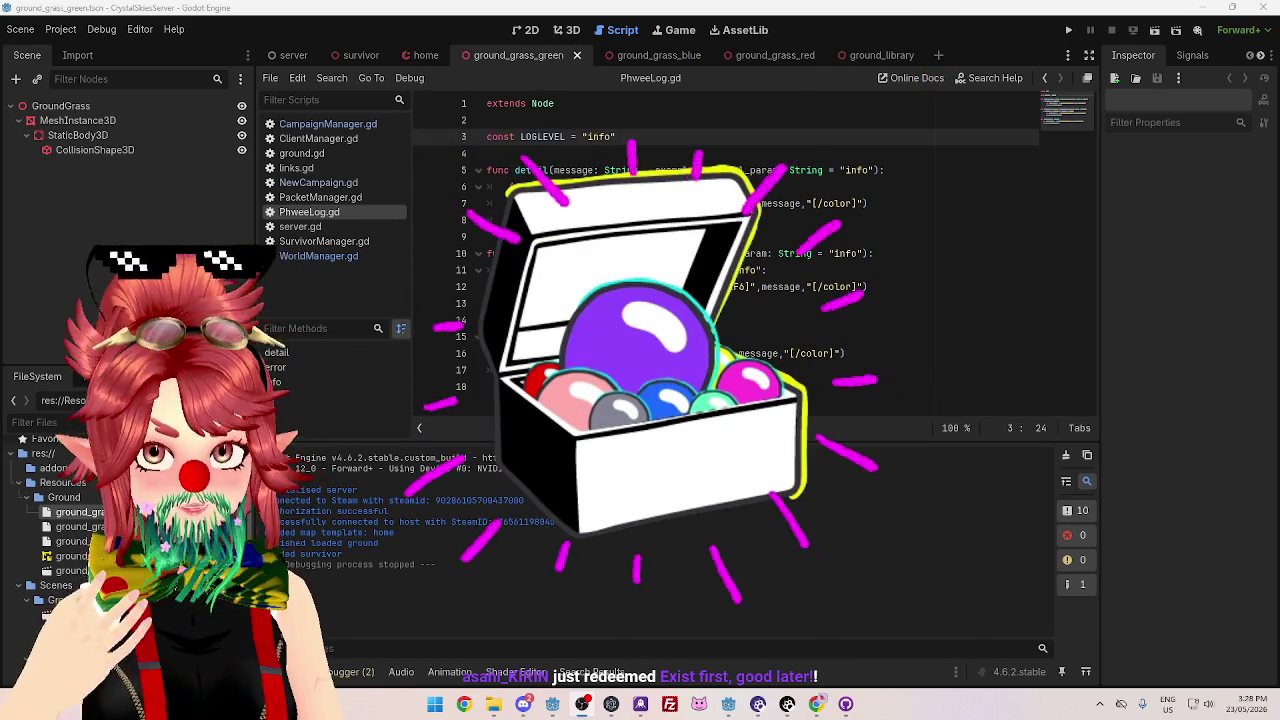
- Go from the ground_library scene to home.tscn in the 3D view and orbit around its ground GridMap
mouse_move(885, 55)
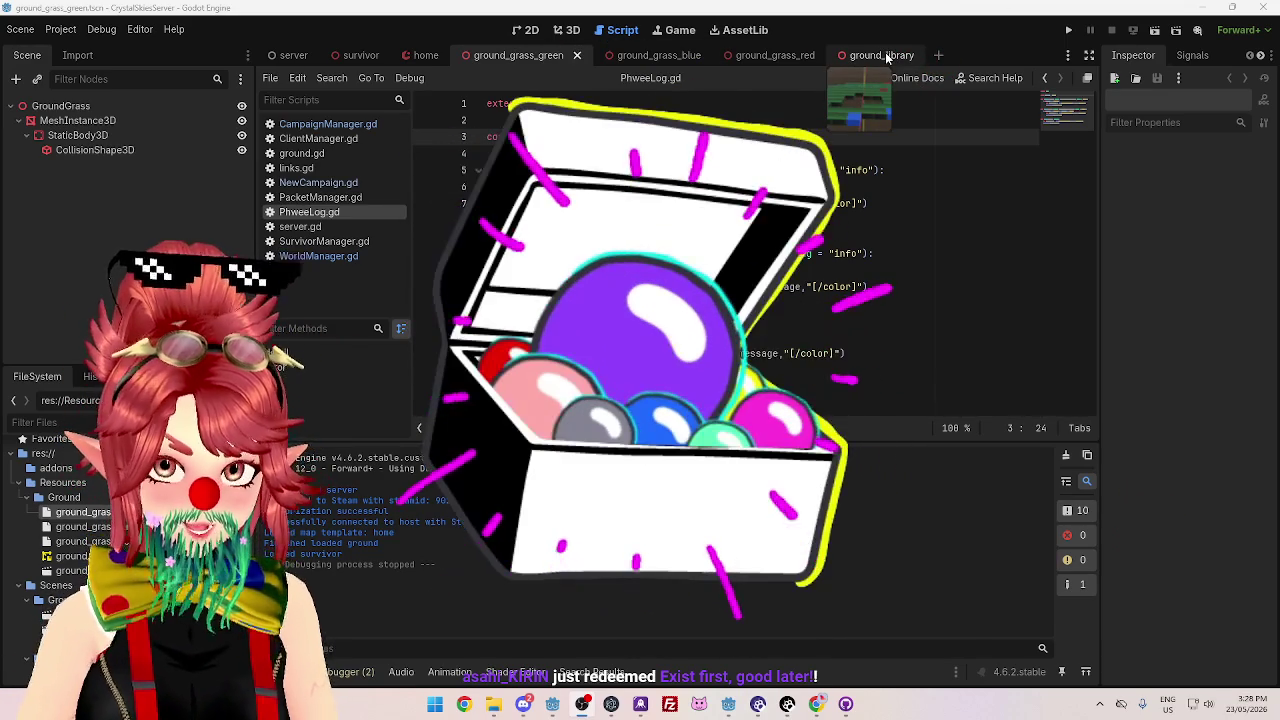
left_click(886, 57)
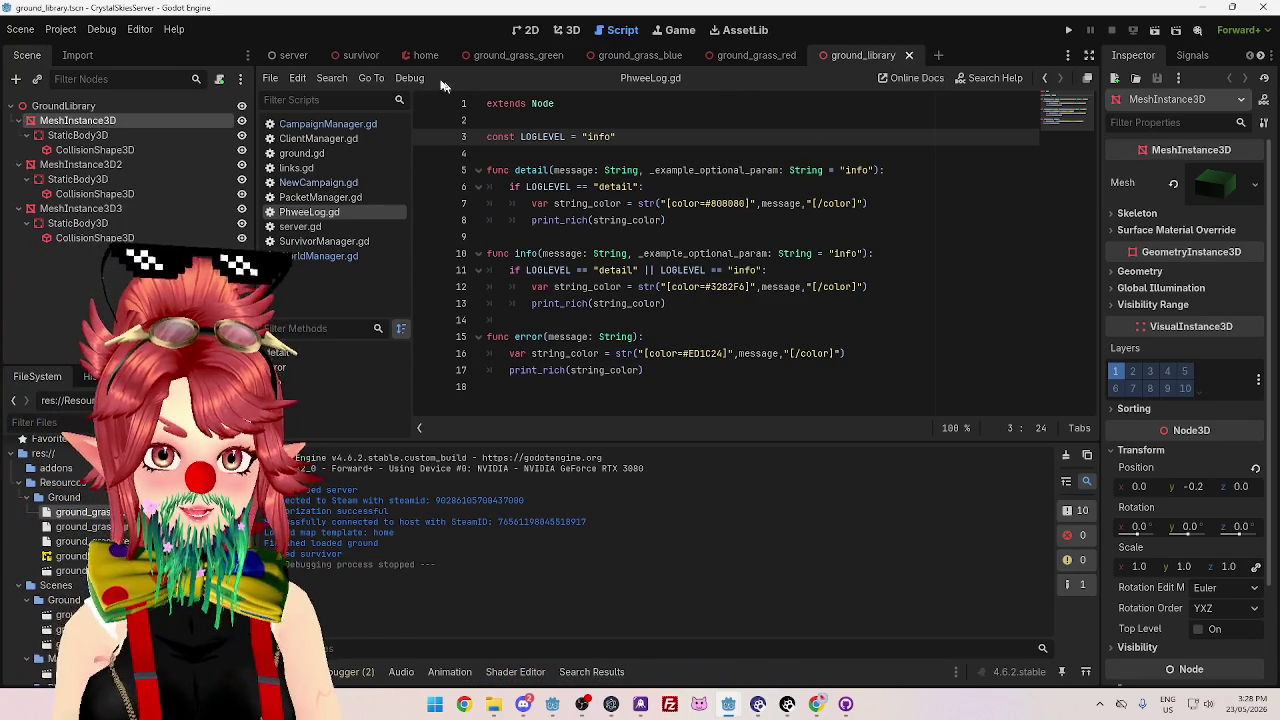
left_click(415, 57)
left_click(570, 32)
mouse_move(733, 347)
left_mouse_down()
mouse_move(801, 378)
mouse_move(688, 411)
mouse_move(408, 420)
mouse_move(423, 449)
mouse_move(763, 409)
mouse_move(437, 434)
mouse_move(575, 343)
mouse_move(826, 337)
mouse_move(549, 374)
mouse_move(635, 294)
mouse_move(534, 368)
mouse_move(674, 382)
mouse_move(600, 420)
left_mouse_up()
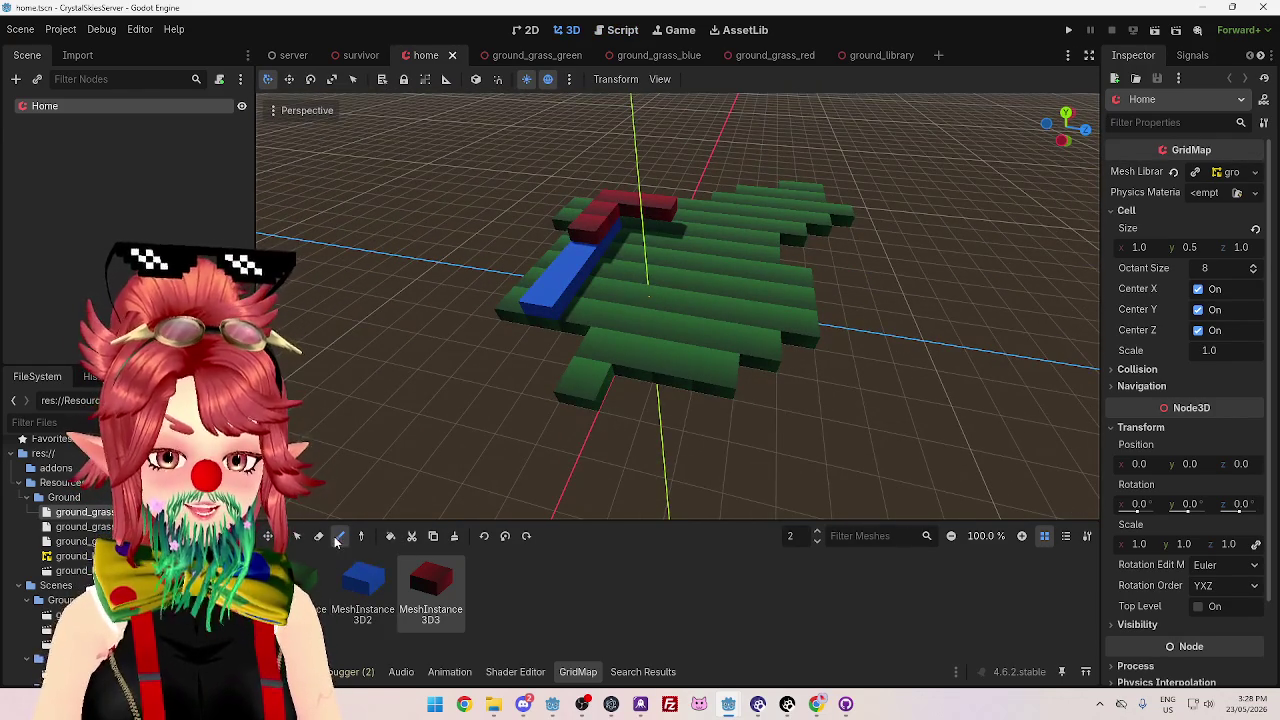
- Paint two blue MeshInstance3D2 blocks onto the Home GridMap
left_click(363, 585)
scroll(771, 317, "up", 2)
scroll(771, 317, "down", 2)
left_click(100, 104)
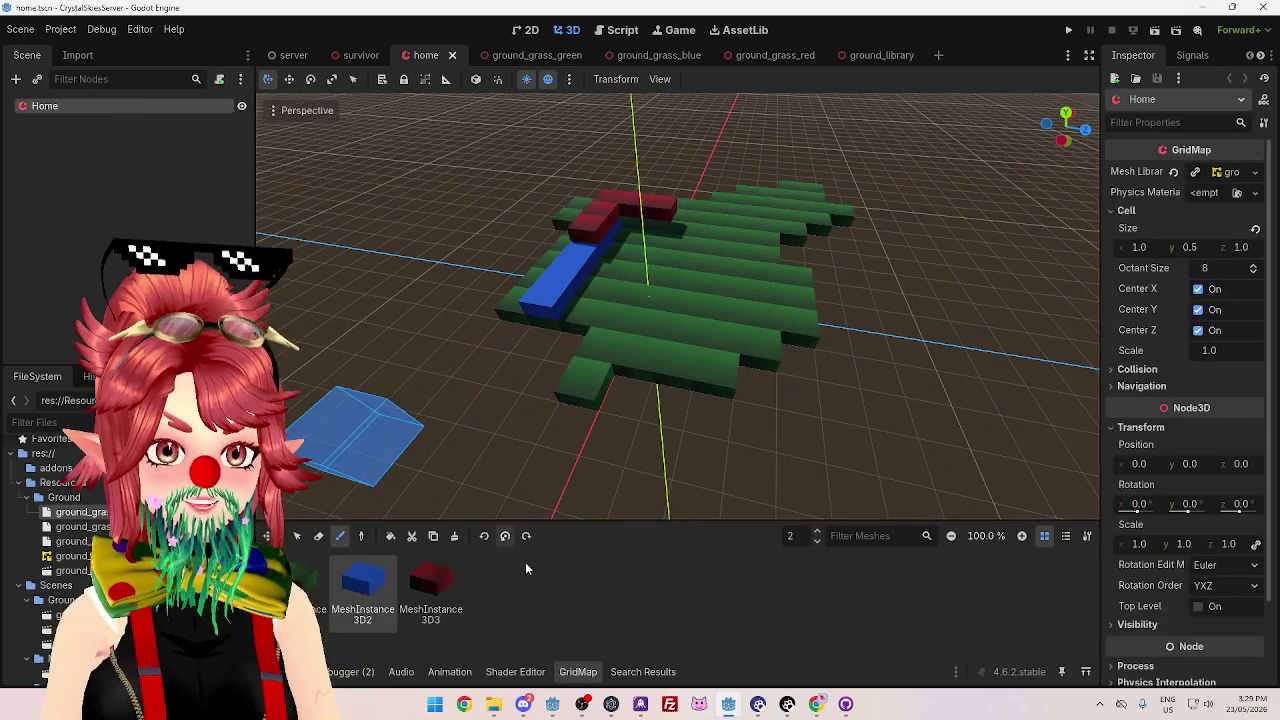
left_click(723, 235)
left_click(736, 259)
left_click_drag(717, 368, 651, 405)
- Save home.tscn and bring the survivor project's window to the front
key("ctrl+s")
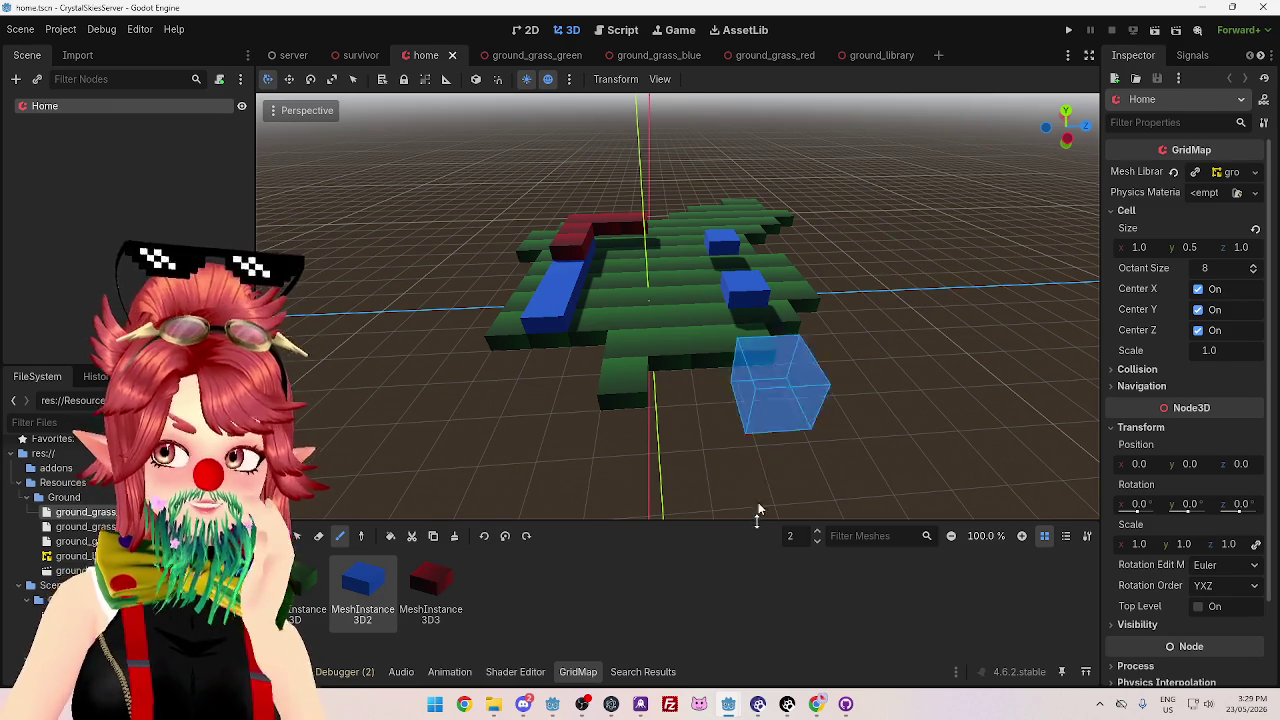
mouse_move(728, 704)
left_click(674, 630)
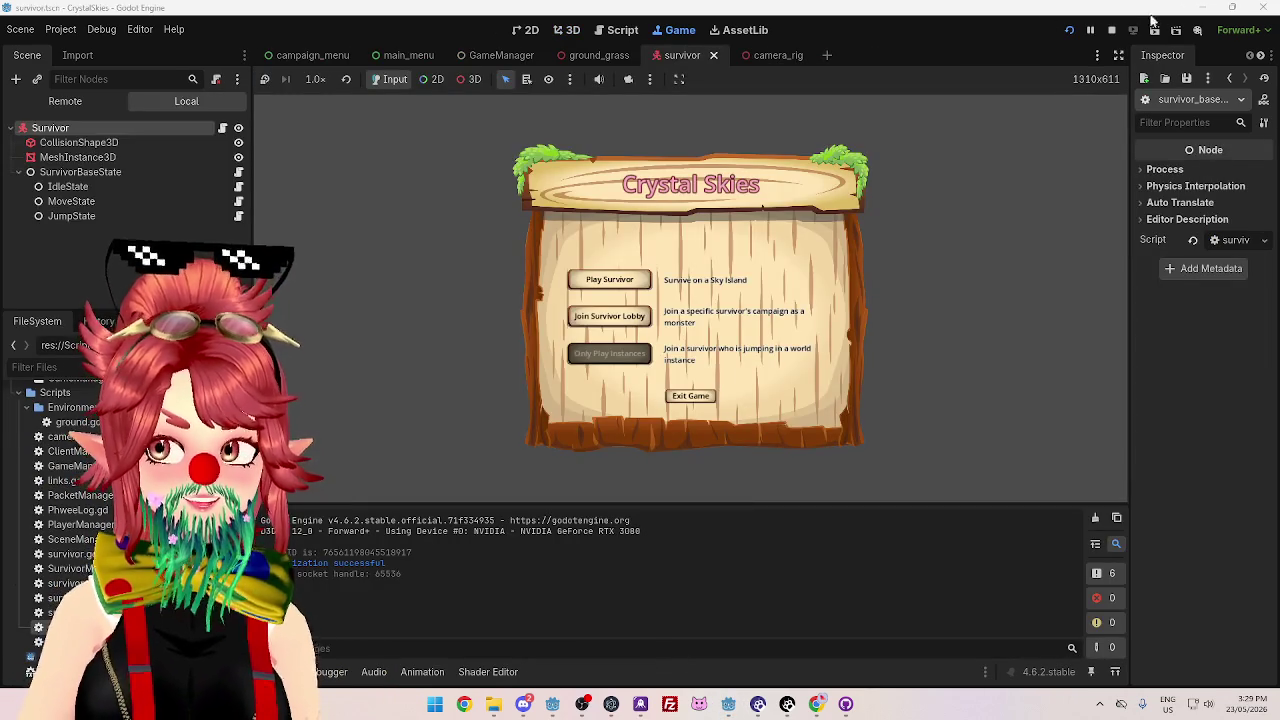
- Restart the survivor game, then launch the CrystalSkiesServer project as well
left_click(1111, 30)
left_click(1068, 31)
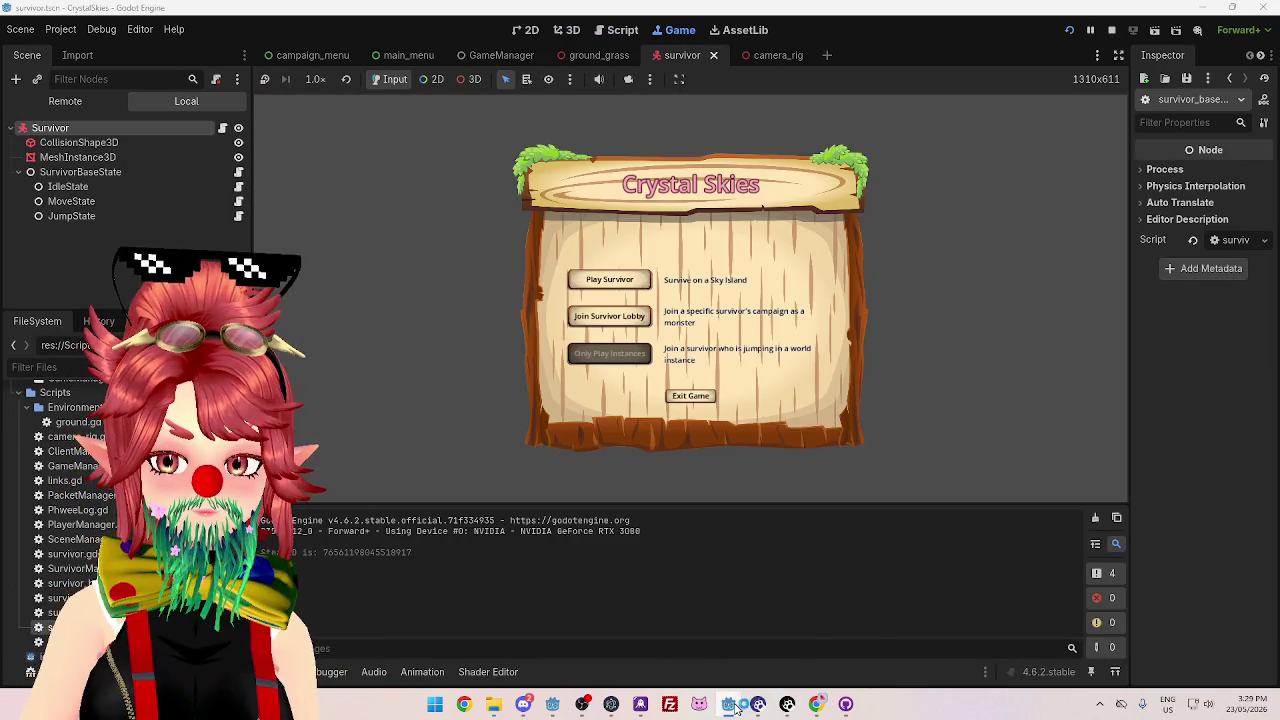
mouse_move(728, 704)
left_click(800, 632)
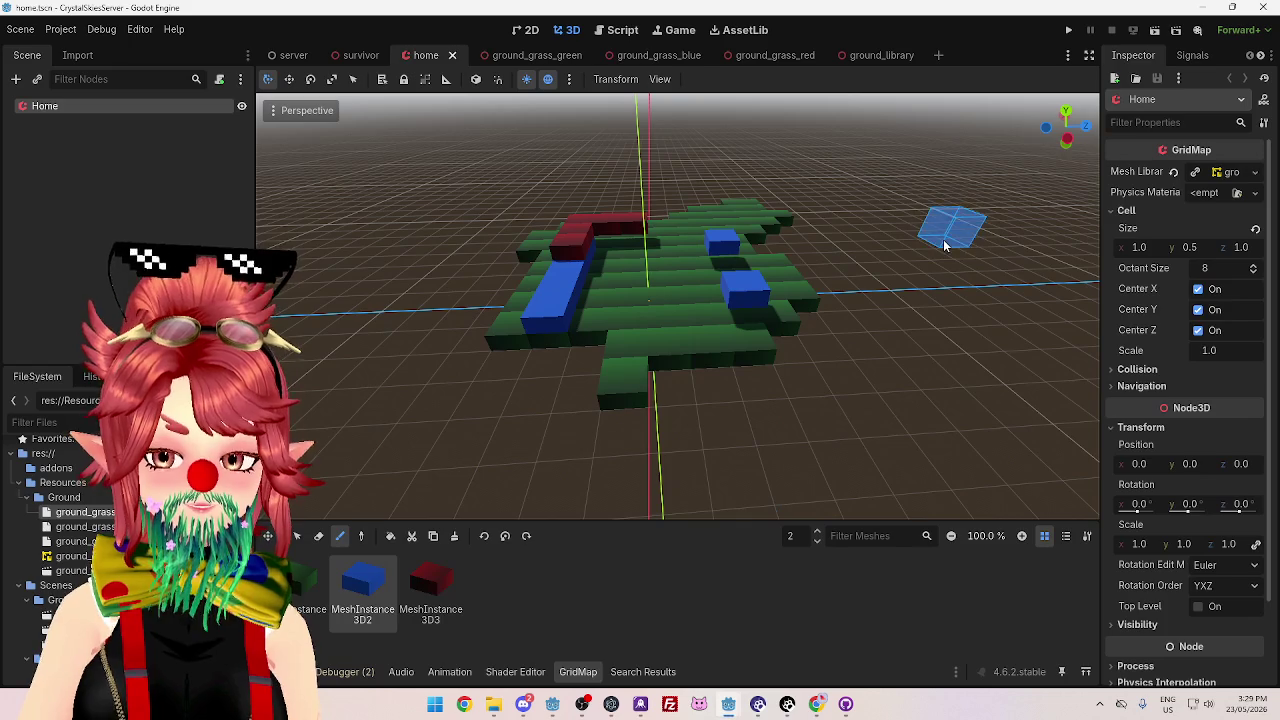
left_click(1068, 31)
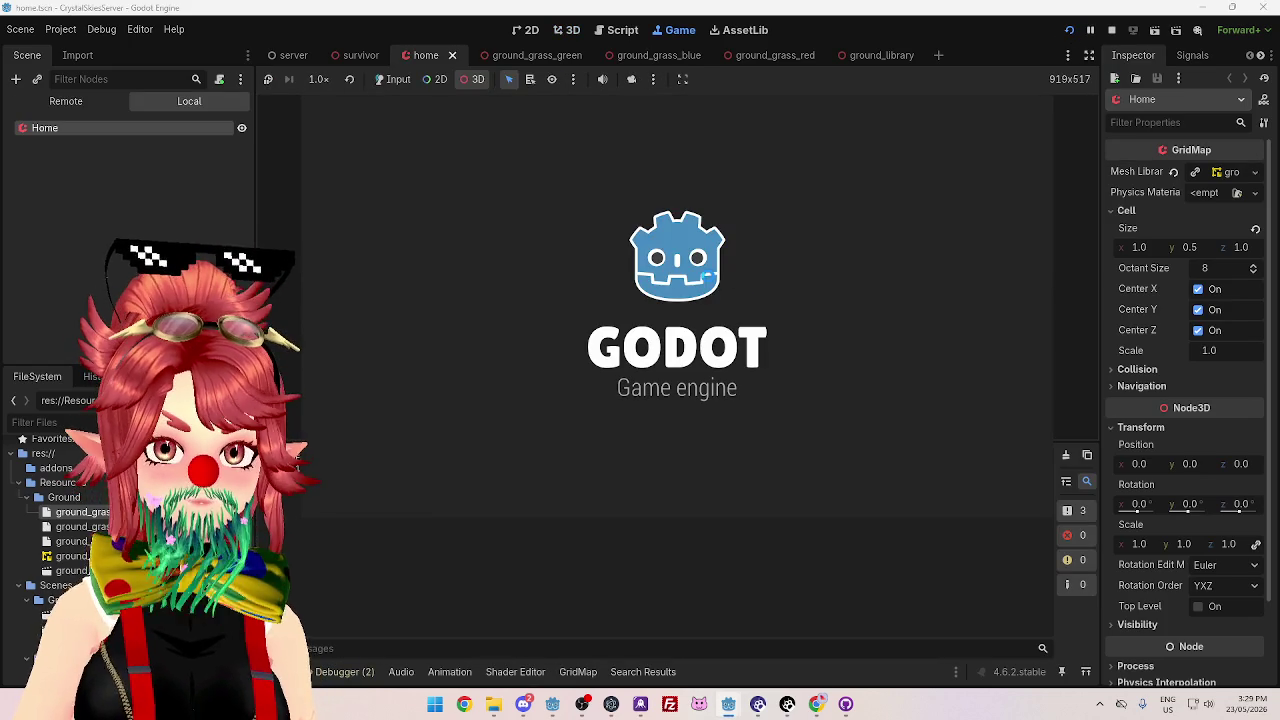